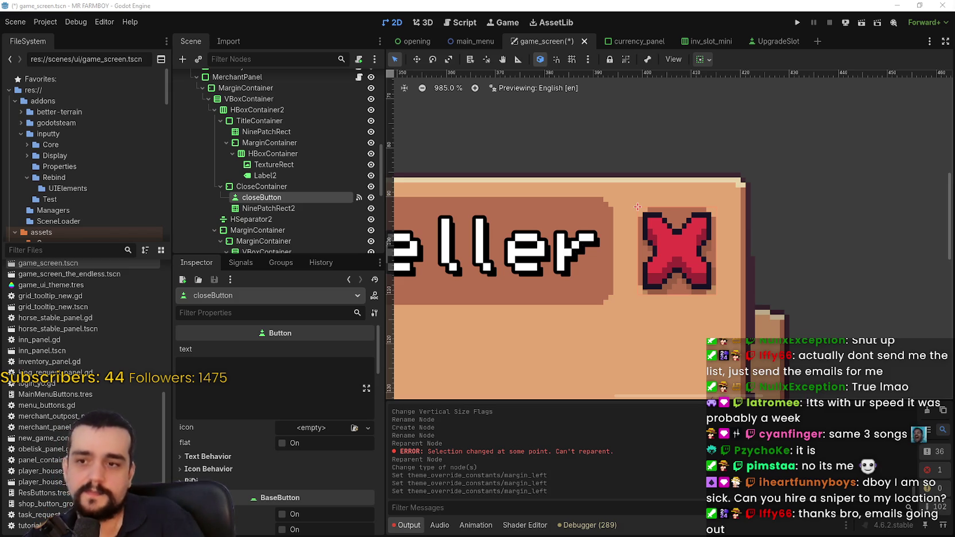
# - Scroll the Scene tree and inspect the NinePatchRect2 node behind the close button
pyautogui.scroll(-2, 696, 276)
pyautogui.scroll(-2, 649, 264)
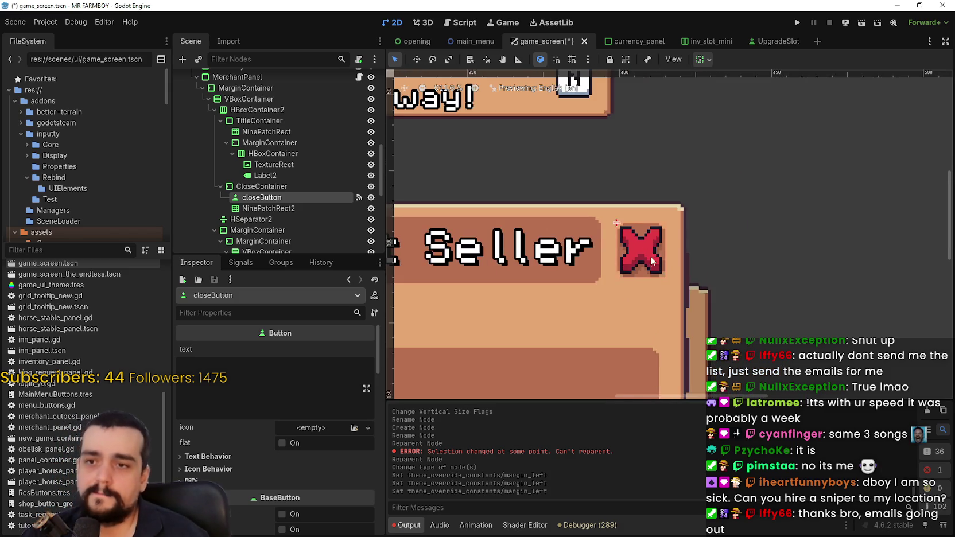
pyautogui.scroll(3, 682, 210)
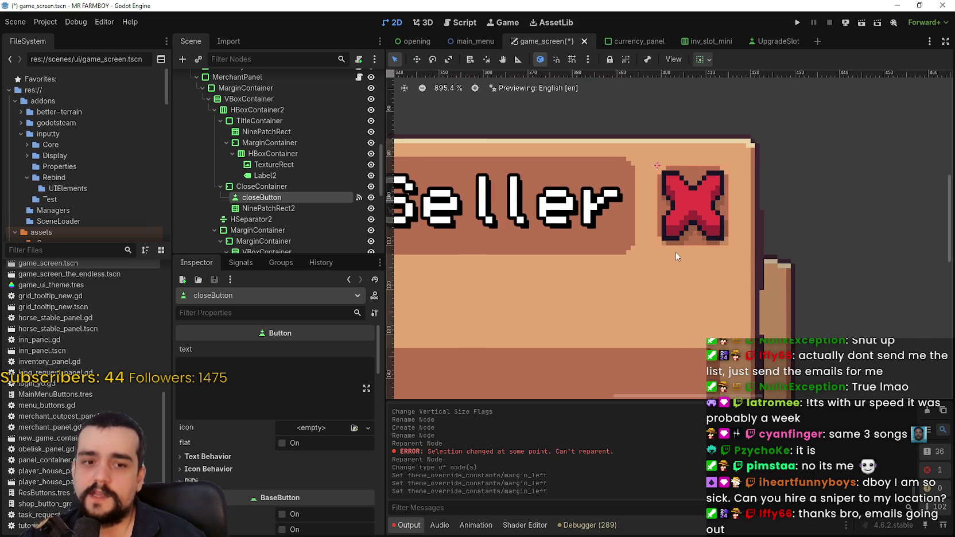
pyautogui.scroll(1, 674, 252)
pyautogui.scroll(-2, 689, 258)
pyautogui.scroll(1, 729, 272)
pyautogui.scroll(2, 729, 273)
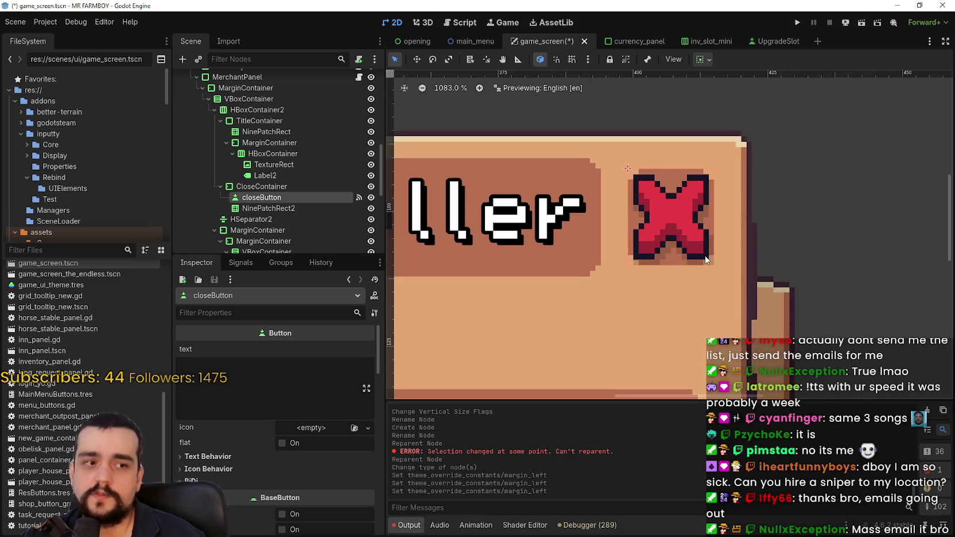
pyautogui.scroll(-3, 690, 229)
pyautogui.scroll(1, 689, 229)
pyautogui.scroll(-4, 690, 227)
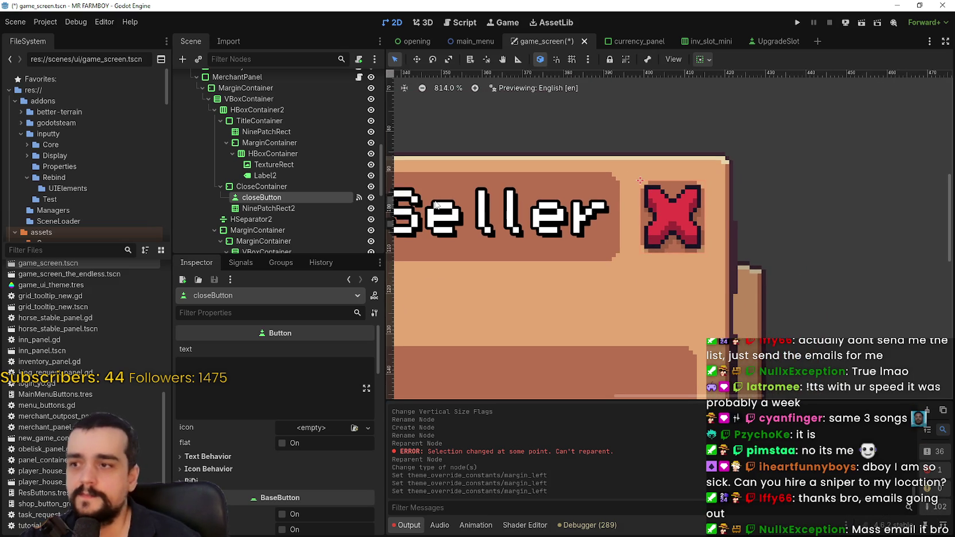
pyautogui.click(265, 207)
# - Compare the closeButton and NinePatchRect2 properties, ending back on closeButton
pyautogui.scroll(5, 613, 217)
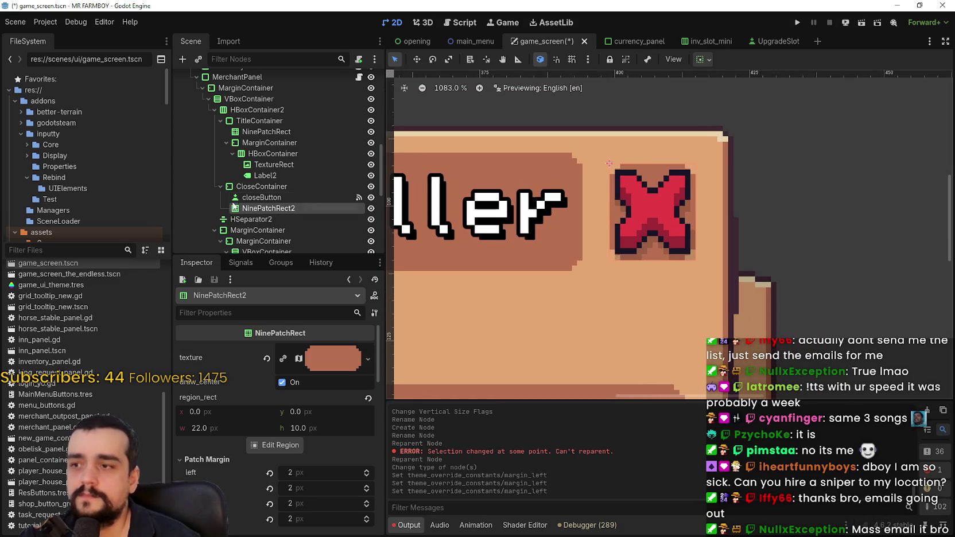
pyautogui.click(266, 199)
pyautogui.scroll(4, 711, 231)
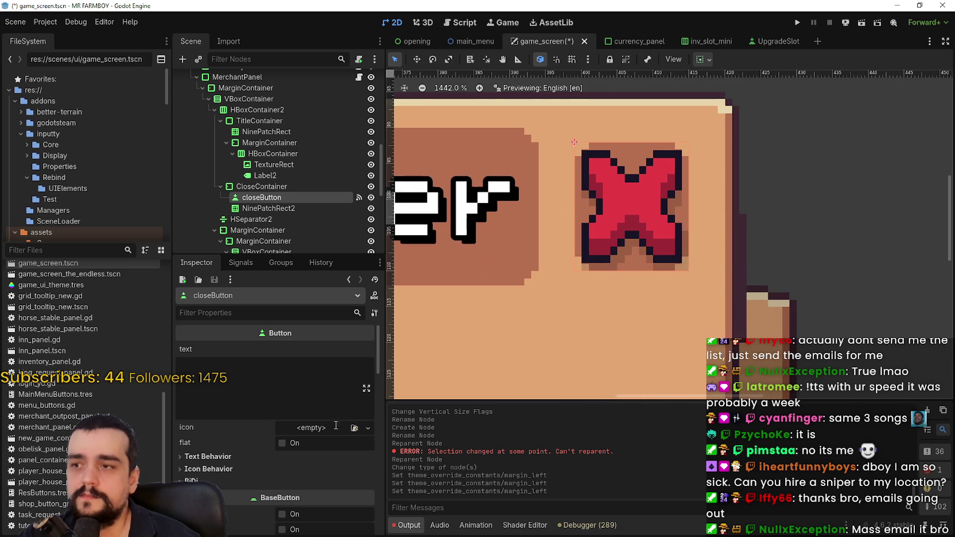
pyautogui.click(296, 207)
pyautogui.click(300, 197)
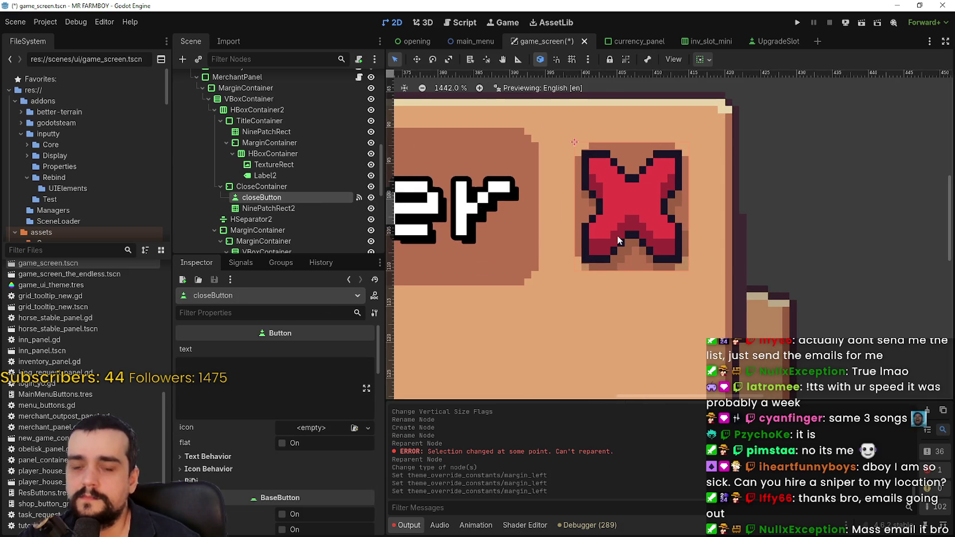
pyautogui.scroll(-1, 617, 235)
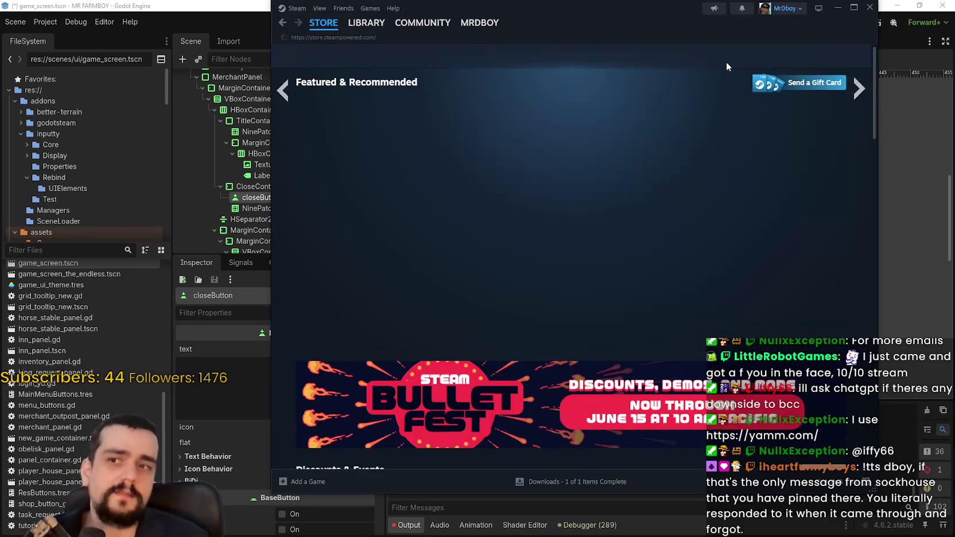
# - Search the Steam store for 'shape survi' and open the Shape Survivors store page
pyautogui.click(756, 57)
pyautogui.write('iffy')
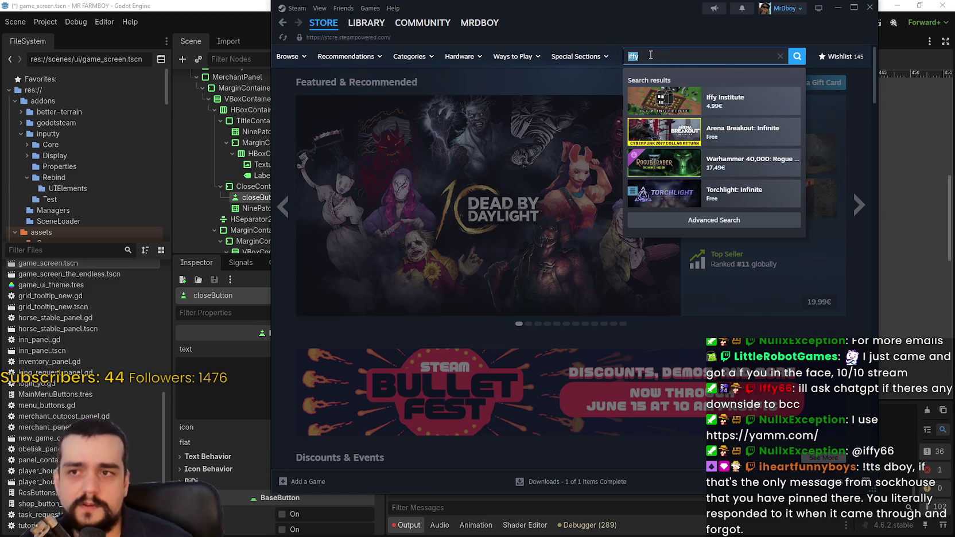
pyautogui.write('star')
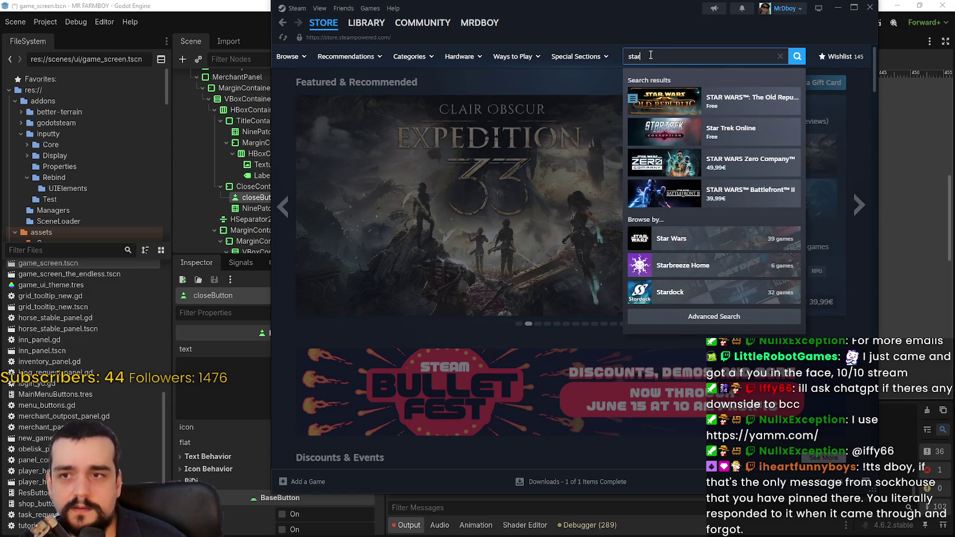
pyautogui.write('ta')
pyautogui.press('BackSpace')
pyautogui.press('BackSpace')
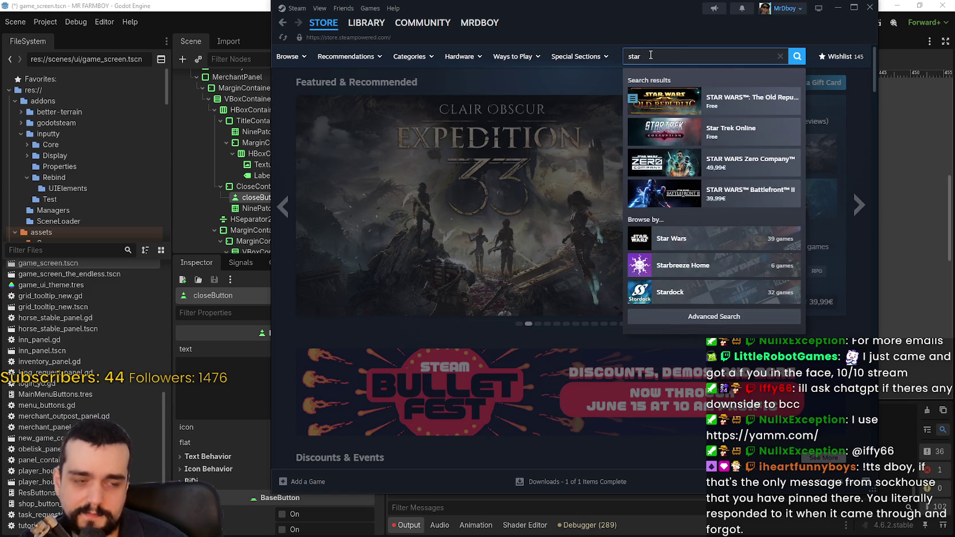
pyautogui.press('BackSpace')
pyautogui.press('BackSpace')
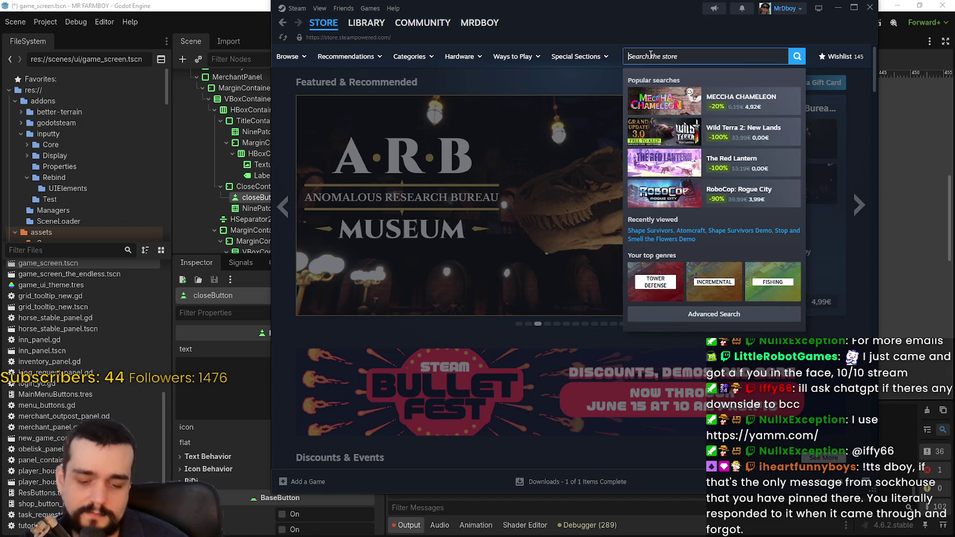
pyautogui.write('shape surv')
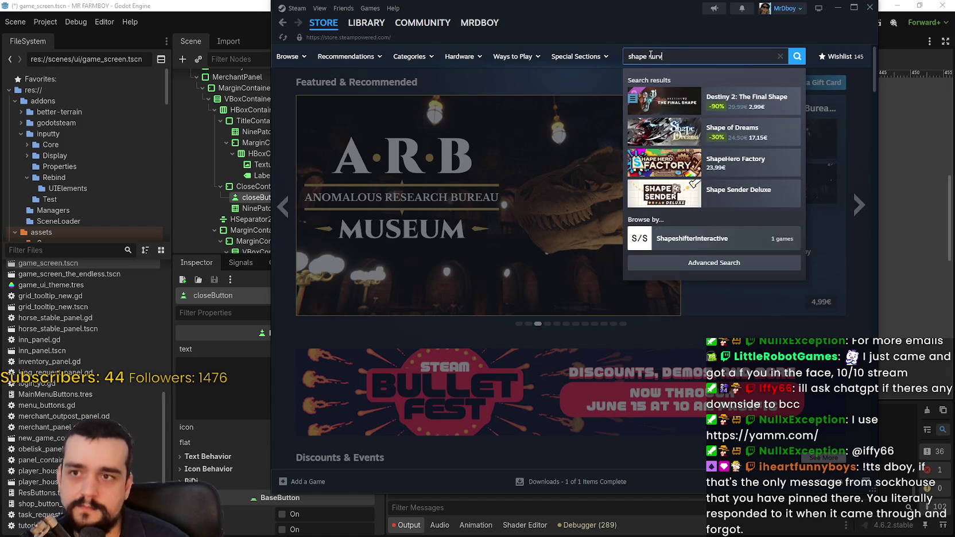
pyautogui.write('i')
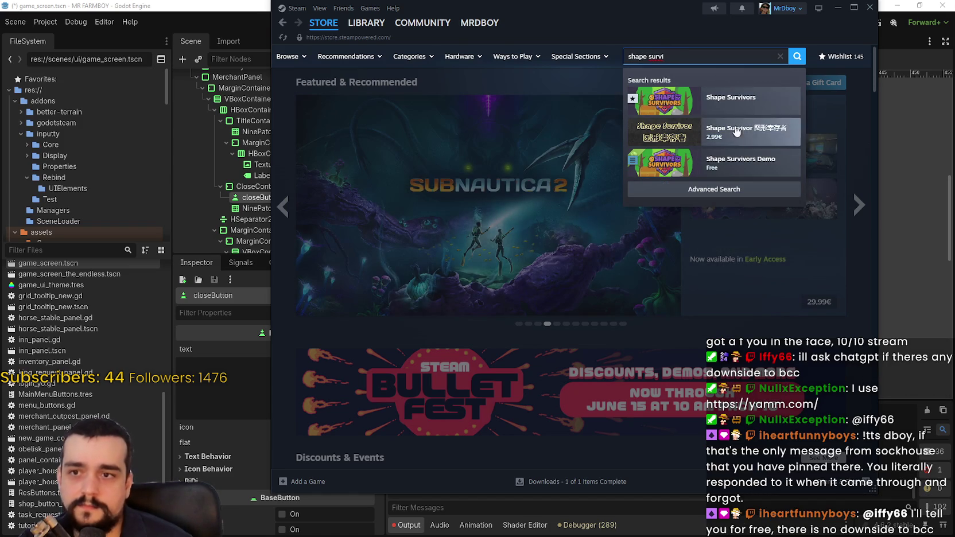
pyautogui.click(731, 108)
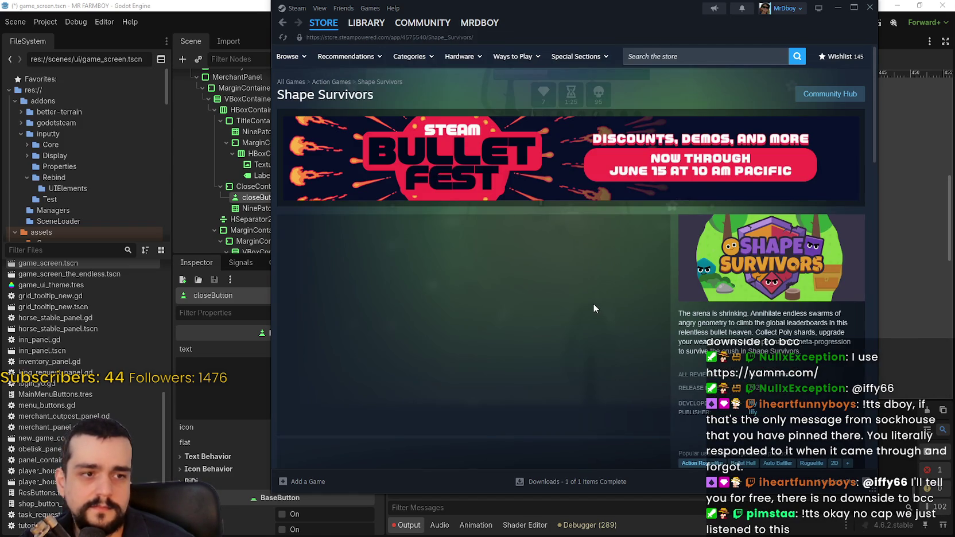
# - Scroll the Shape Survivors page and view the treasure chest, upgrade shop and sixth gameplay screenshots
pyautogui.scroll(-3, 563, 338)
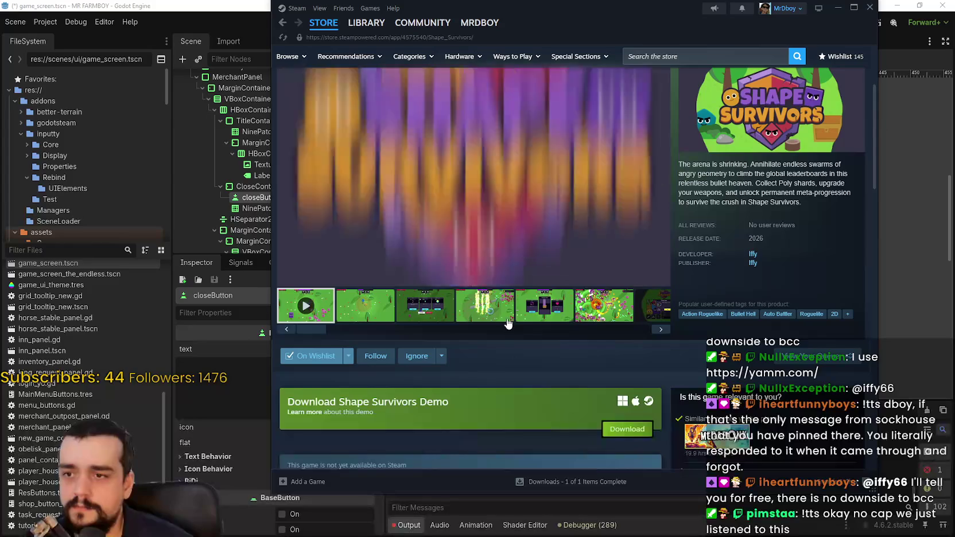
pyautogui.scroll(-3, 548, 348)
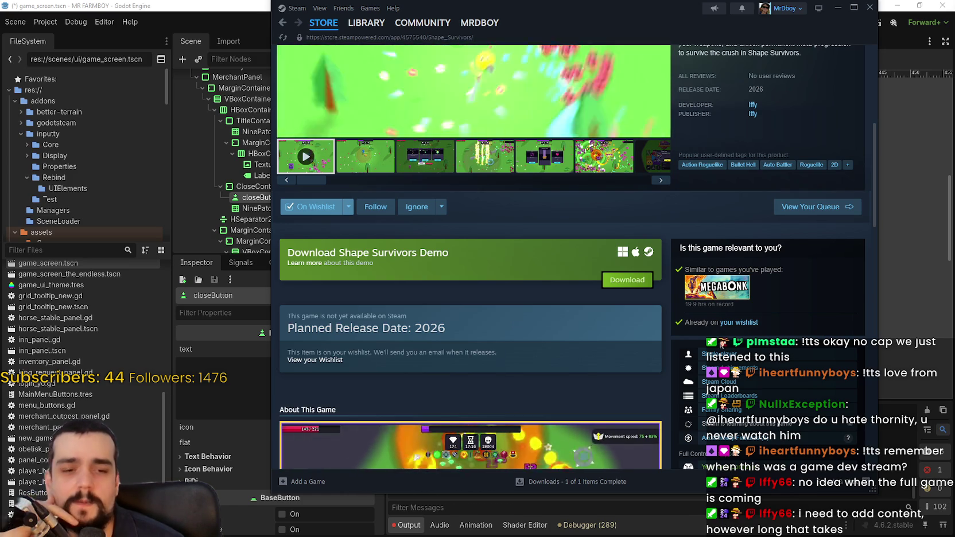
pyautogui.scroll(2, 544, 330)
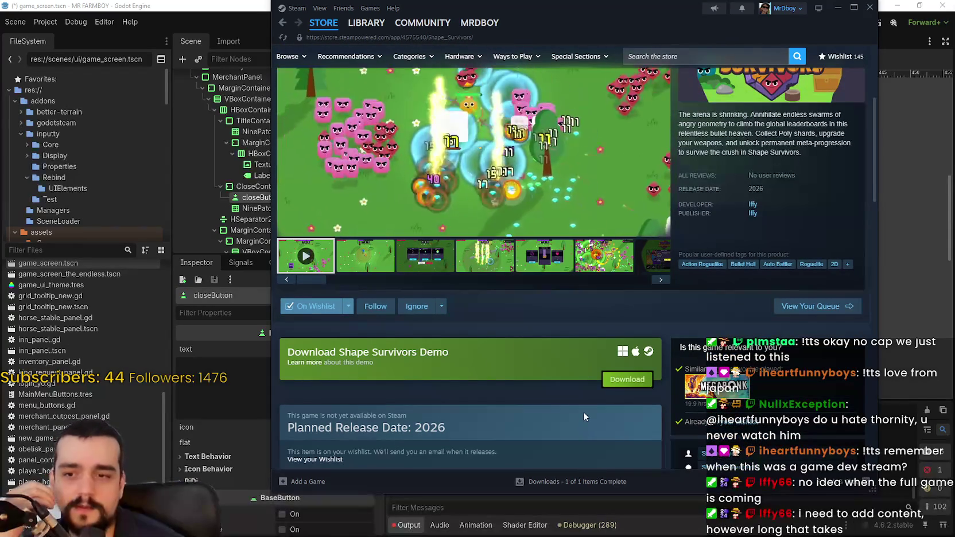
pyautogui.scroll(1, 585, 420)
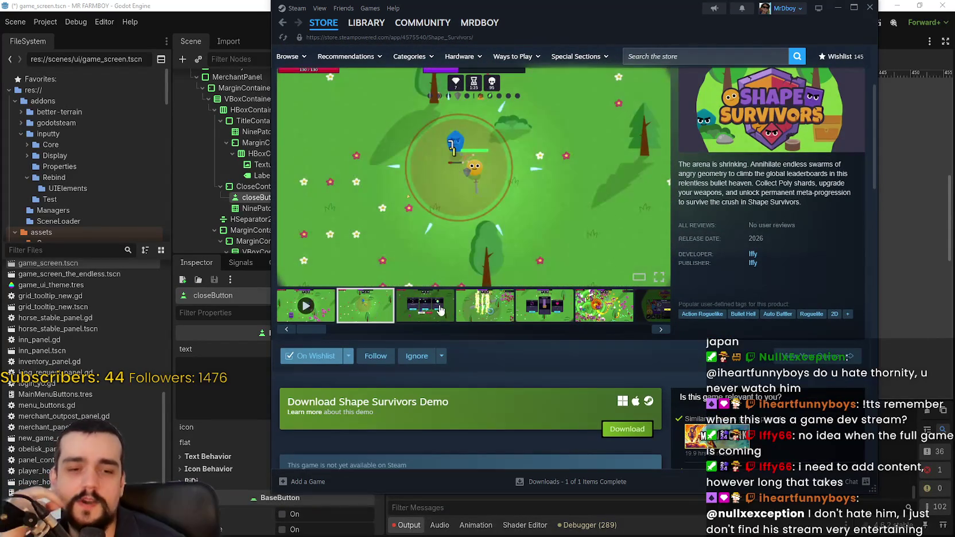
pyautogui.click(548, 319)
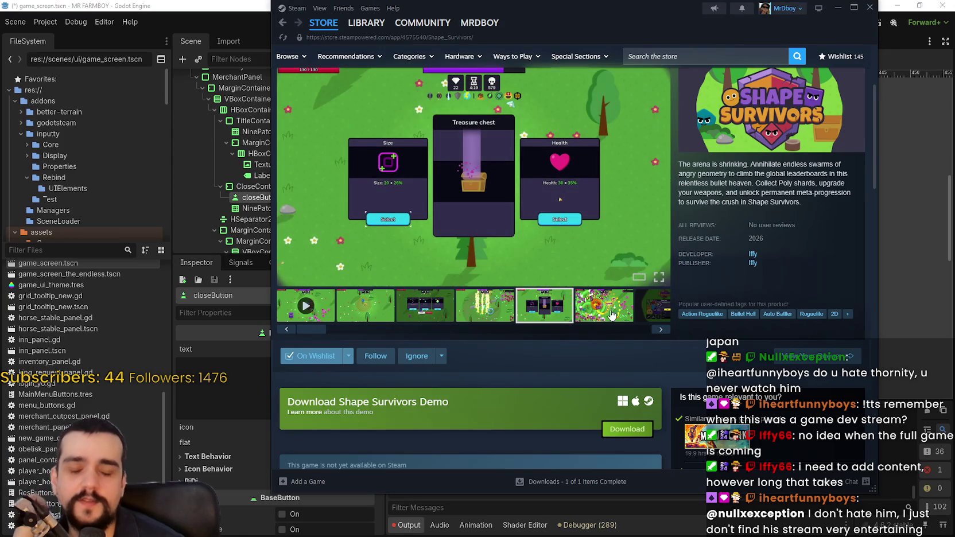
pyautogui.click(604, 320)
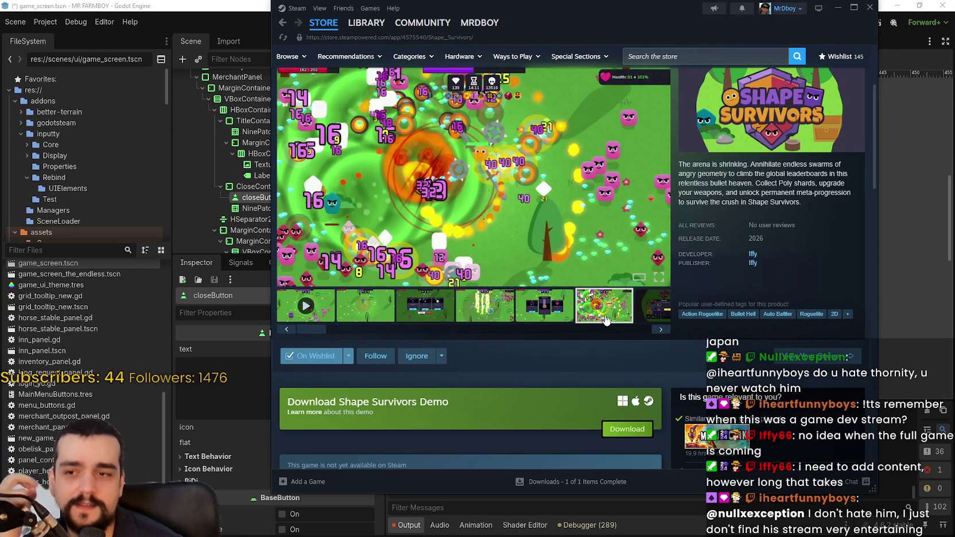
pyautogui.click(656, 312)
pyautogui.click(582, 301)
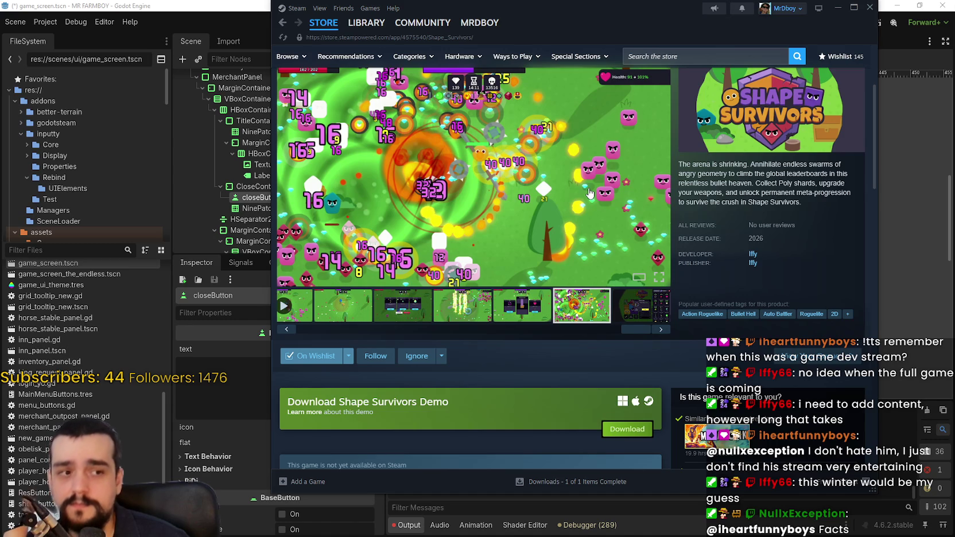
# - Return to the store front and page the featured carousel through to Subnautica 2
pyautogui.click(319, 28)
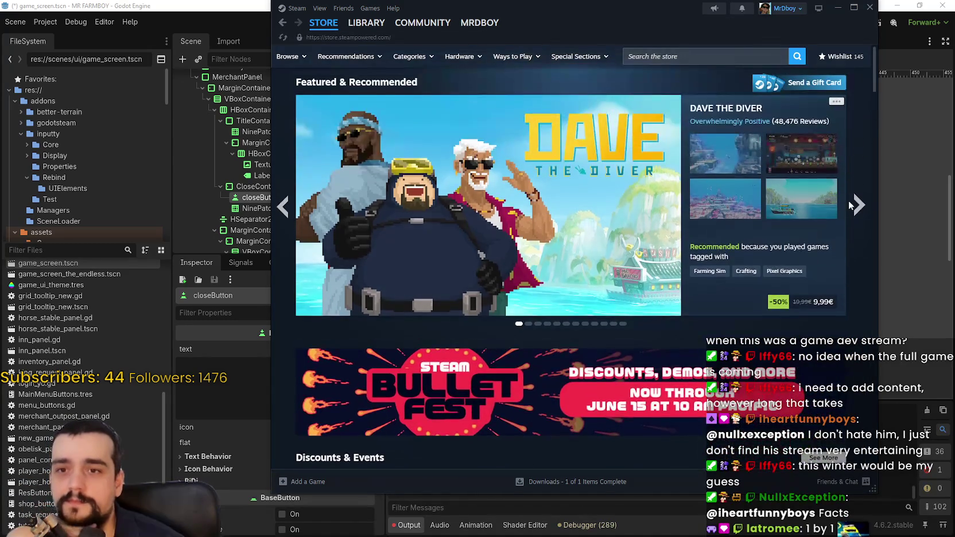
pyautogui.click(849, 205)
pyautogui.click(848, 208)
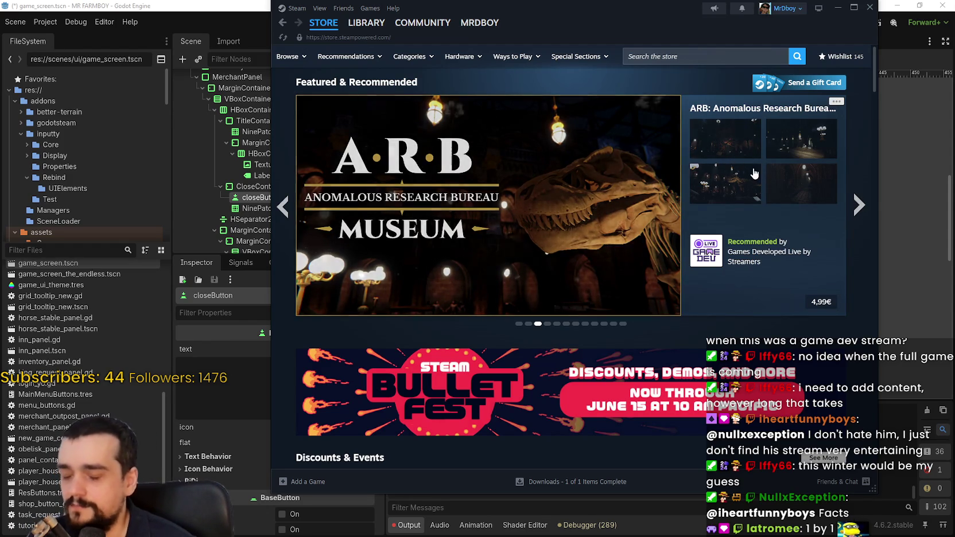
pyautogui.click(858, 204)
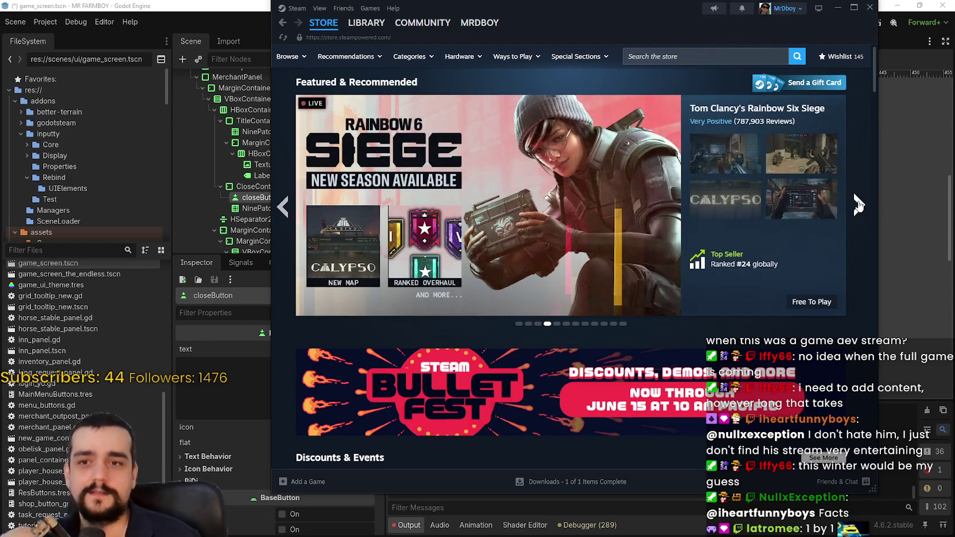
pyautogui.click(863, 203)
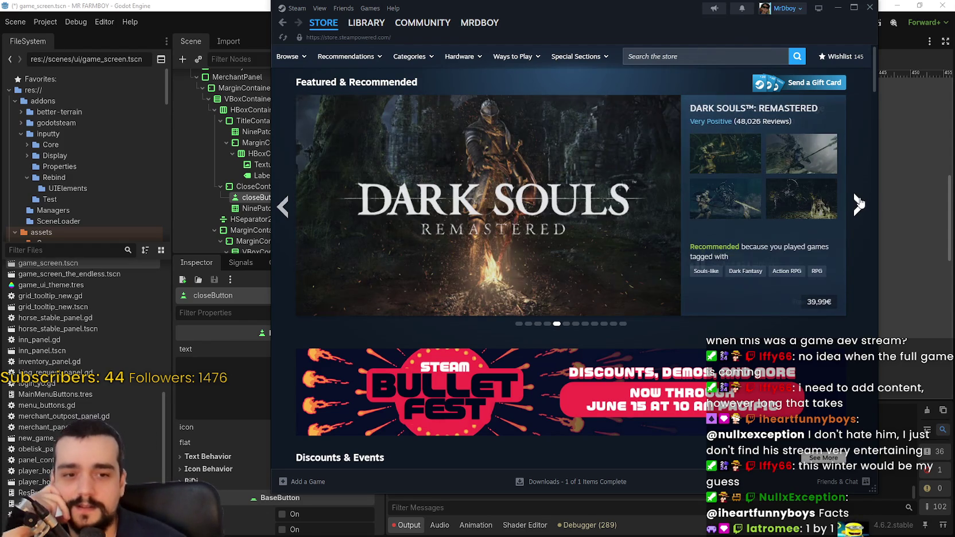
pyautogui.click(860, 204)
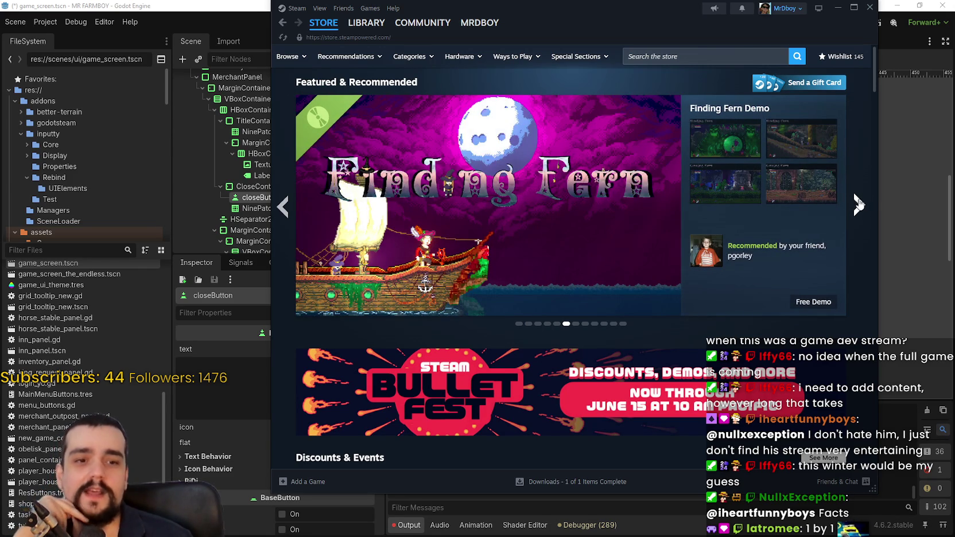
pyautogui.click(856, 205)
pyautogui.click(860, 205)
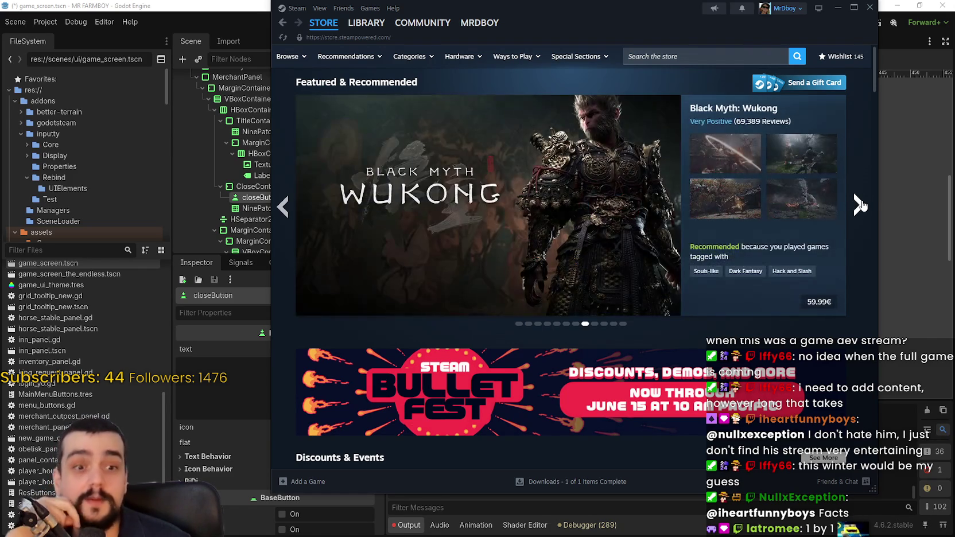
pyautogui.click(861, 205)
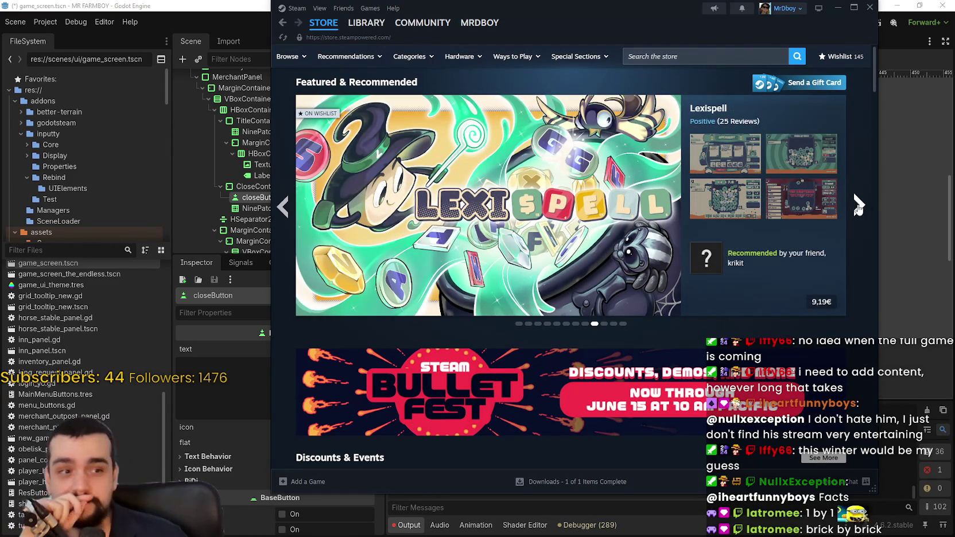
pyautogui.click(859, 206)
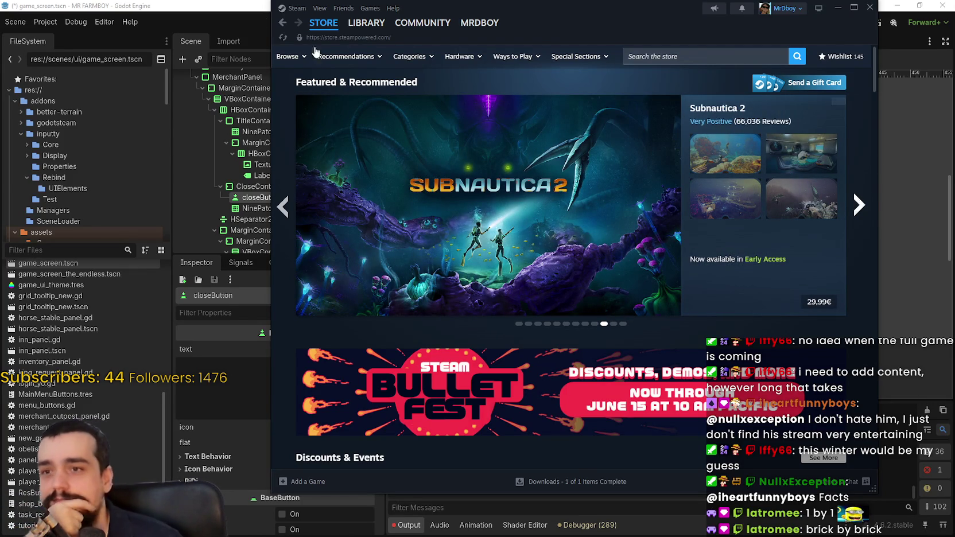
# - Move the Steam window down and close it to return to Godot
pyautogui.moveTo(735, 3); pyautogui.dragTo(735, 42)
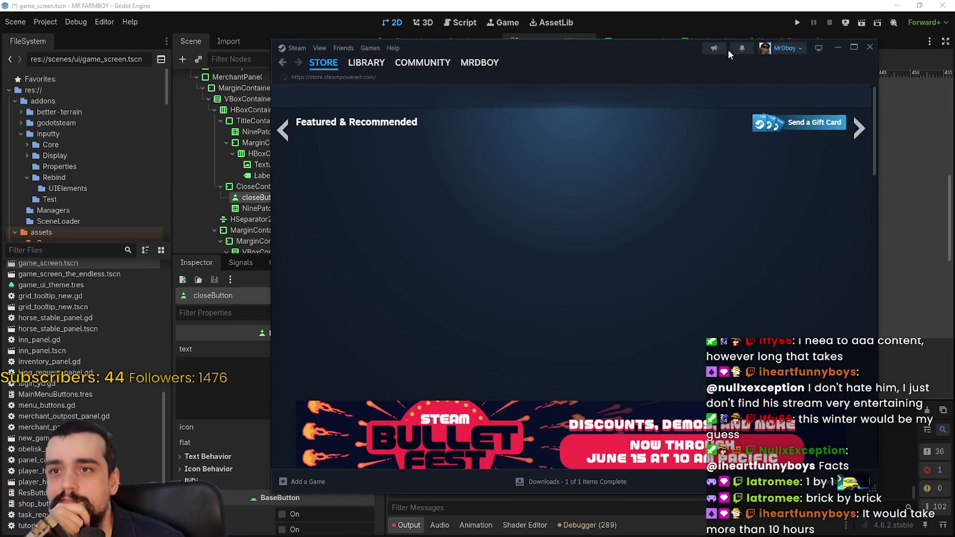
pyautogui.click(872, 49)
pyautogui.scroll(-3, 690, 239)
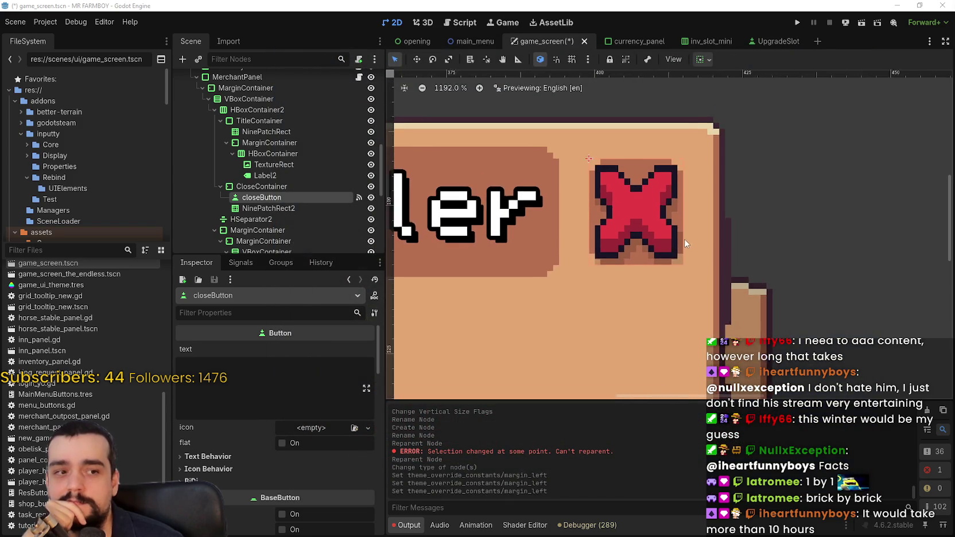
pyautogui.scroll(-3, 649, 200)
pyautogui.scroll(3, 593, 199)
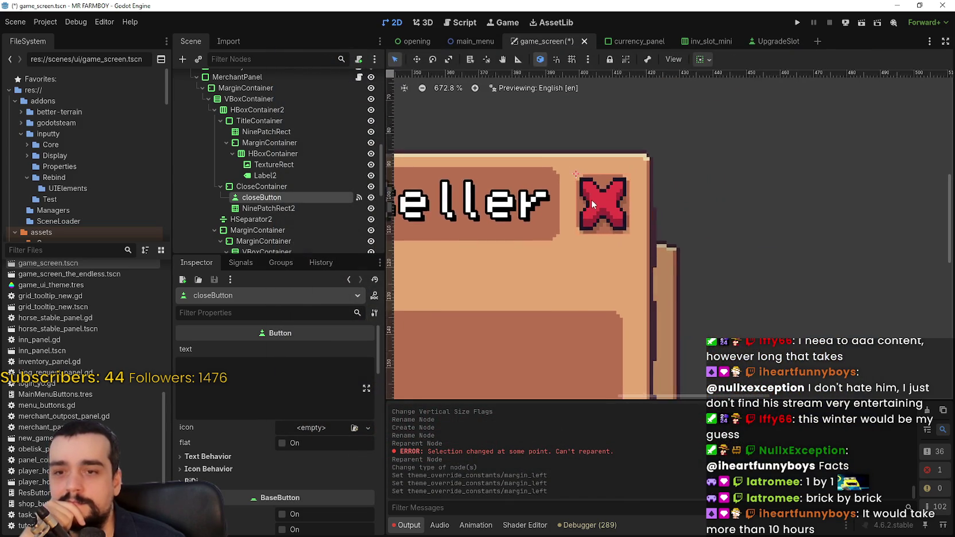
# - Select the NinePatchRect2 background node under CloseContainer in the Scene tree
pyautogui.click(272, 204)
pyautogui.click(261, 196)
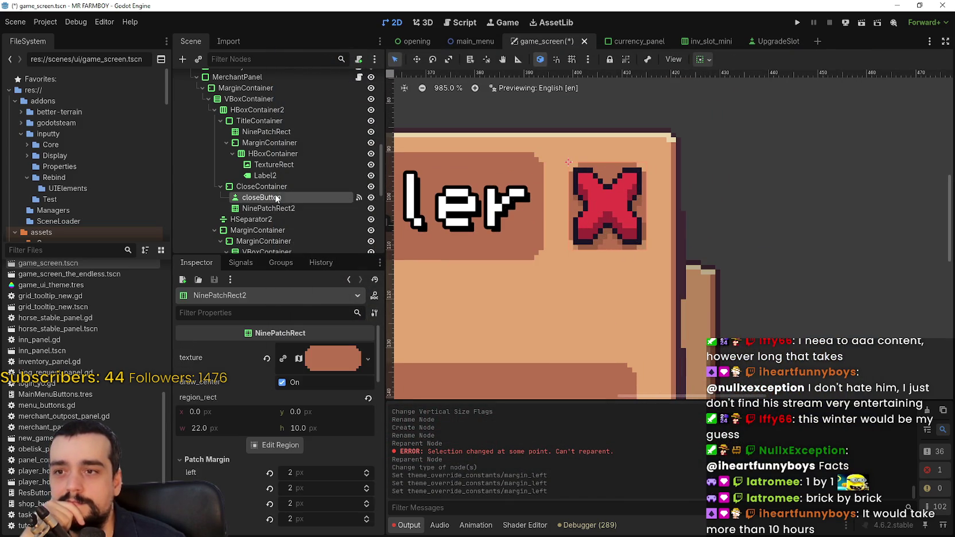
pyautogui.click(261, 186)
pyautogui.scroll(-3, 707, 217)
pyautogui.scroll(4, 670, 216)
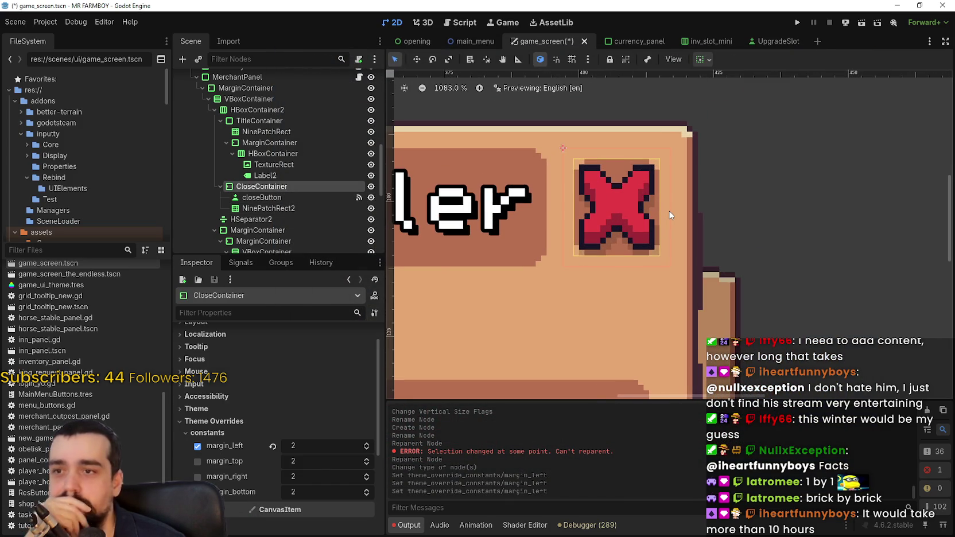
pyautogui.click(284, 206)
pyautogui.scroll(-2, 347, 482)
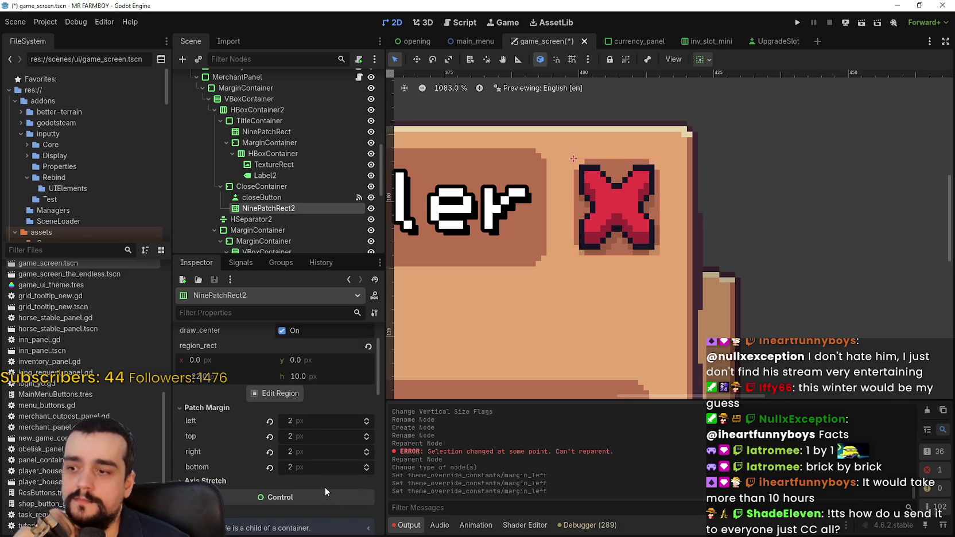
# - Raise NinePatchRect2's left patch margin, then set it back to 2 px
pyautogui.click(367, 420)
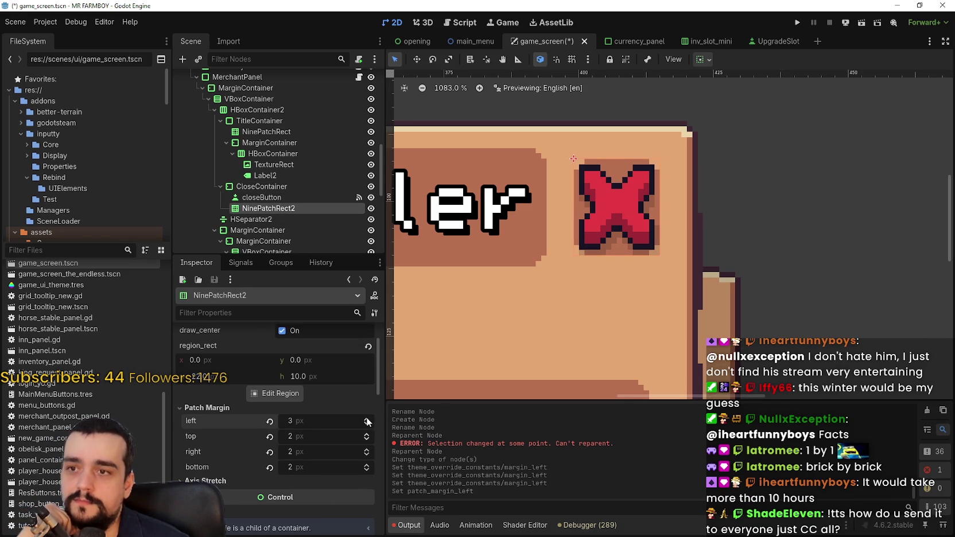
pyautogui.click(367, 420)
pyautogui.click(366, 424)
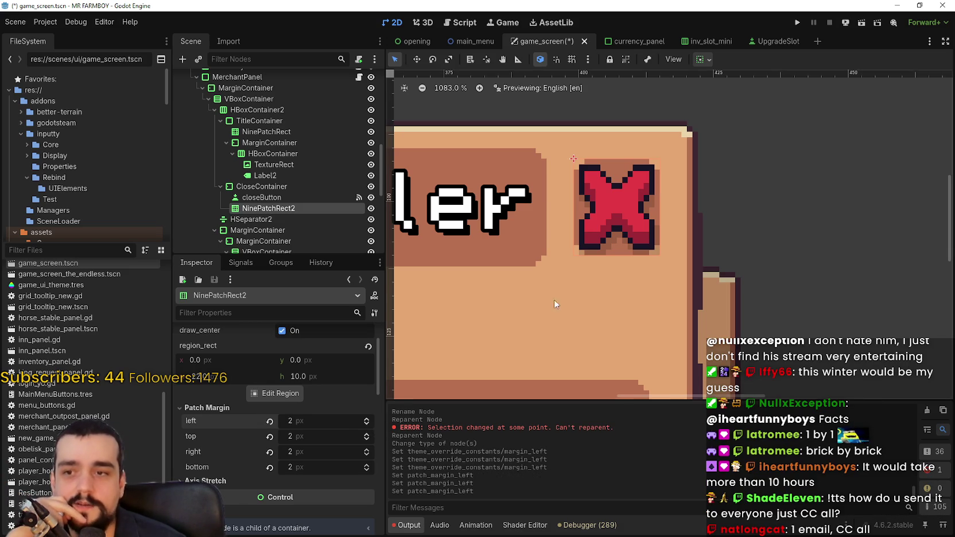
pyautogui.scroll(-2, 666, 242)
pyautogui.scroll(-1, 665, 241)
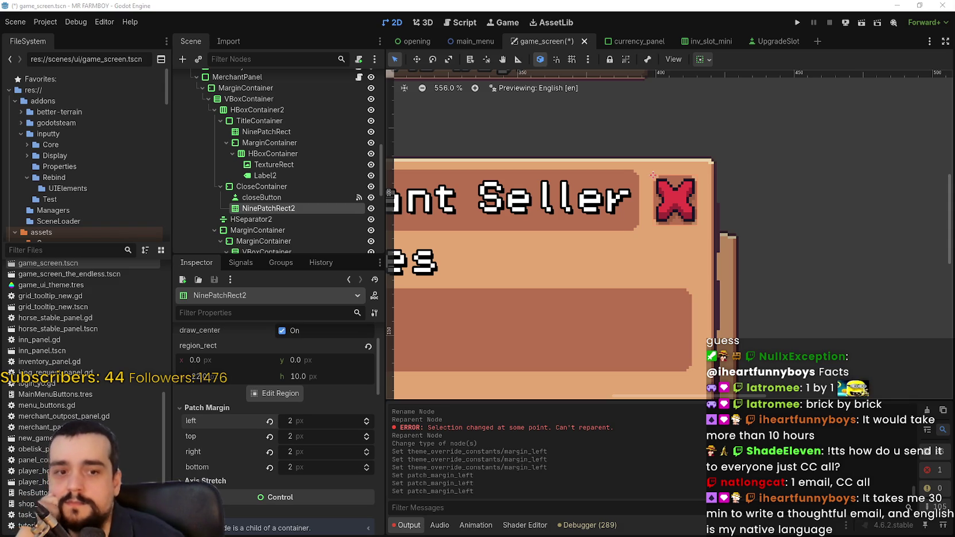
pyautogui.click(282, 197)
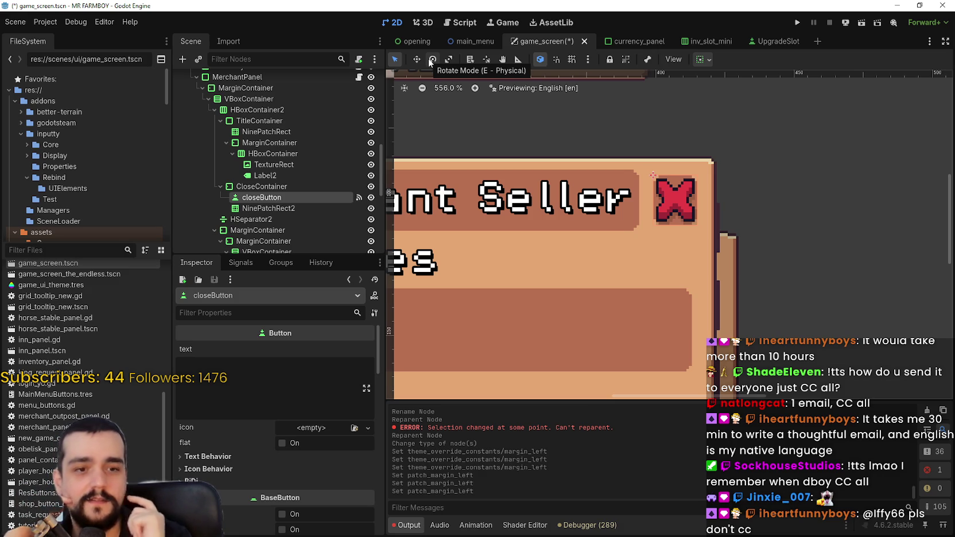
pyautogui.scroll(-5, 653, 219)
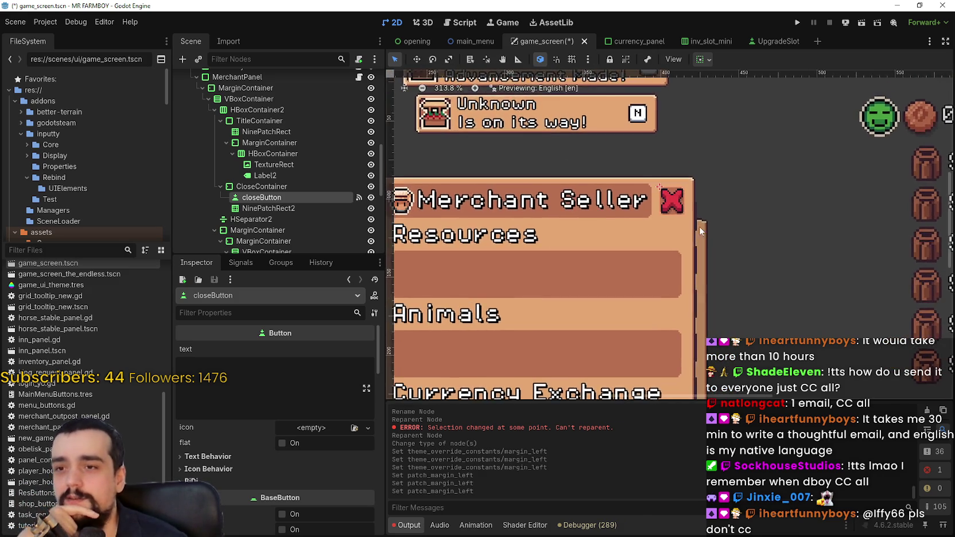
pyautogui.scroll(2, 695, 225)
pyautogui.scroll(-1, 690, 223)
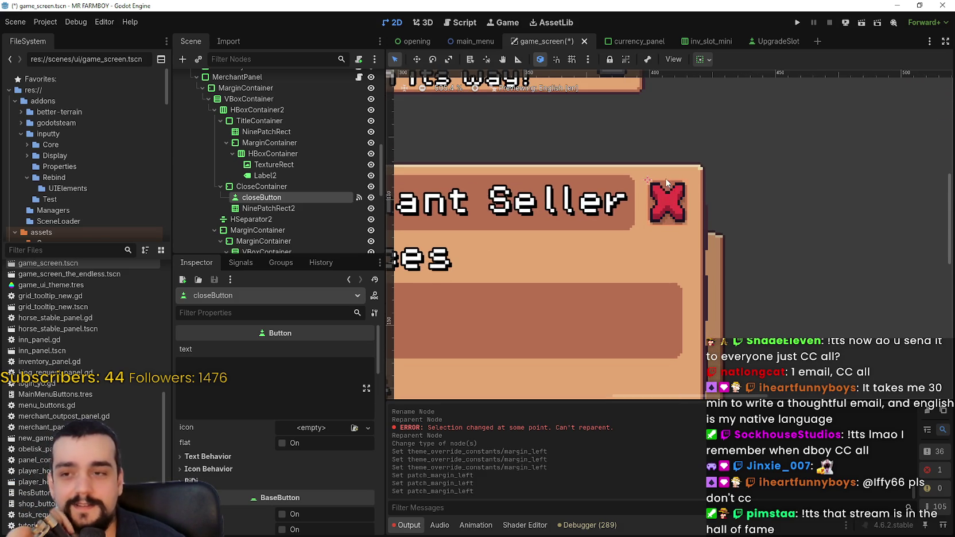
pyautogui.scroll(1, 666, 202)
pyautogui.scroll(1, 668, 202)
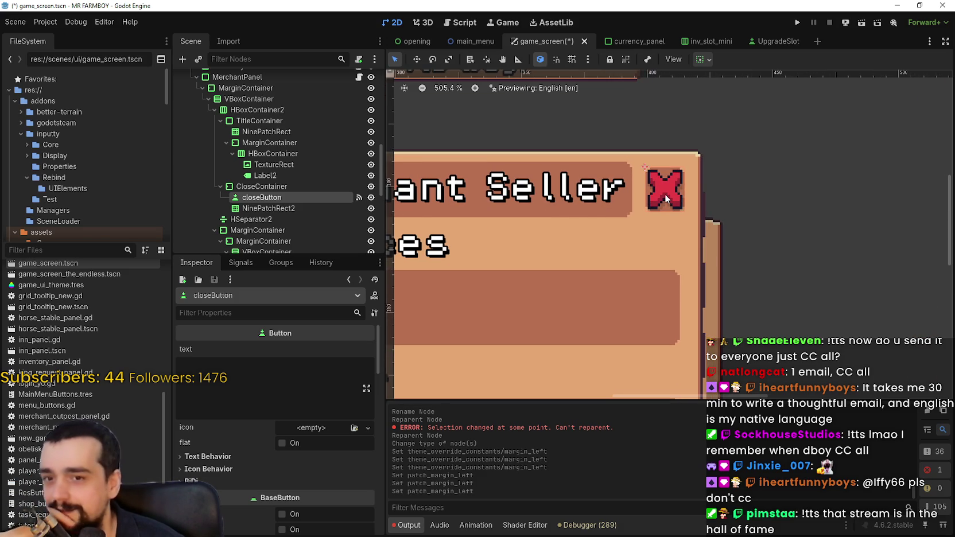
pyautogui.scroll(-4, 665, 199)
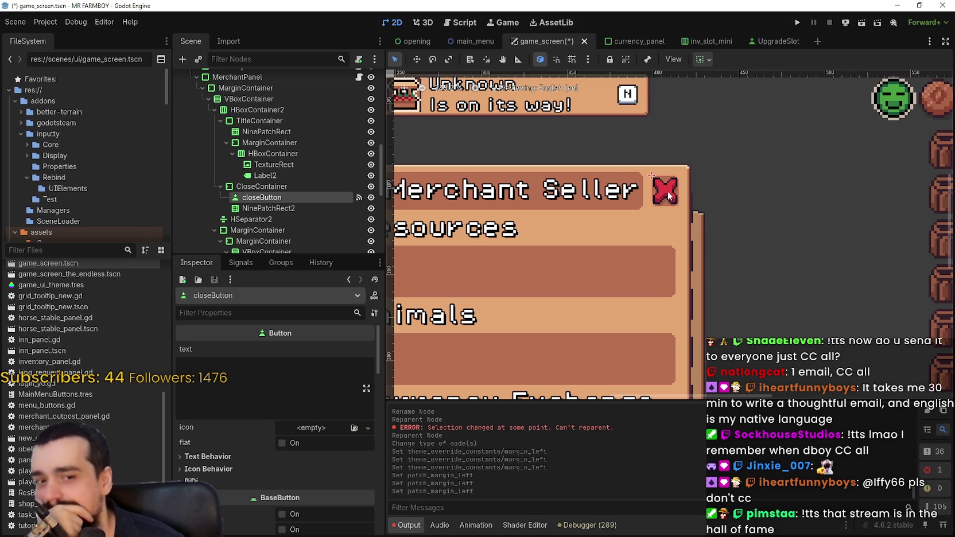
pyautogui.scroll(3, 667, 195)
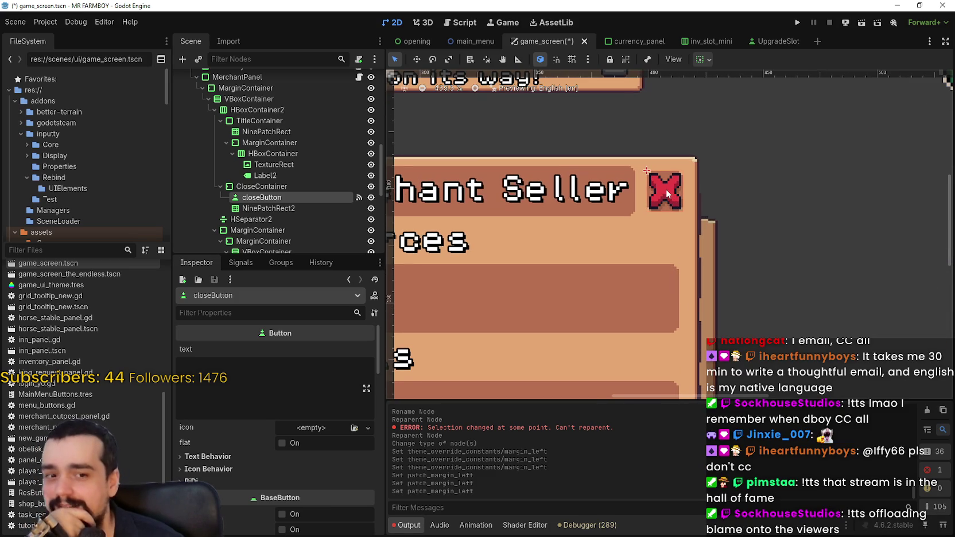
pyautogui.scroll(-2, 660, 189)
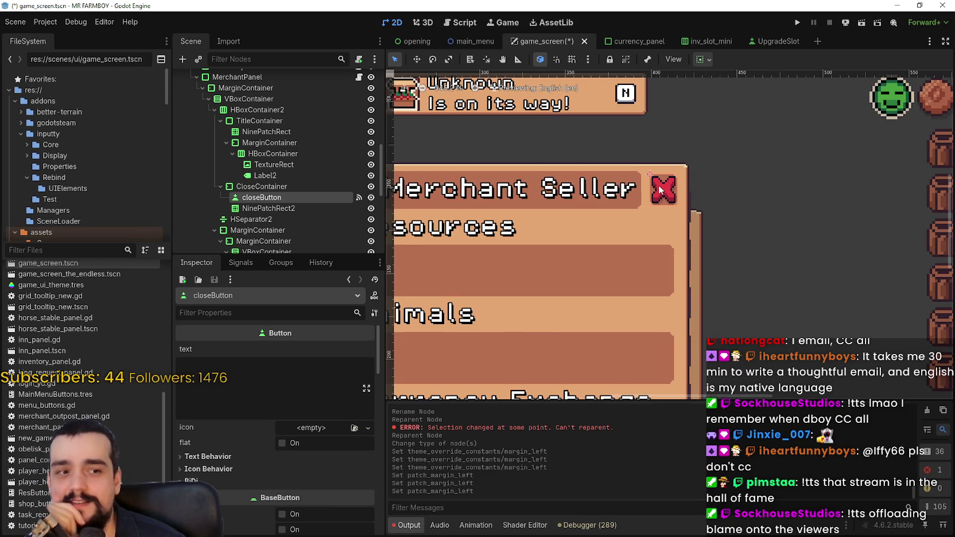
pyautogui.scroll(1, 722, 221)
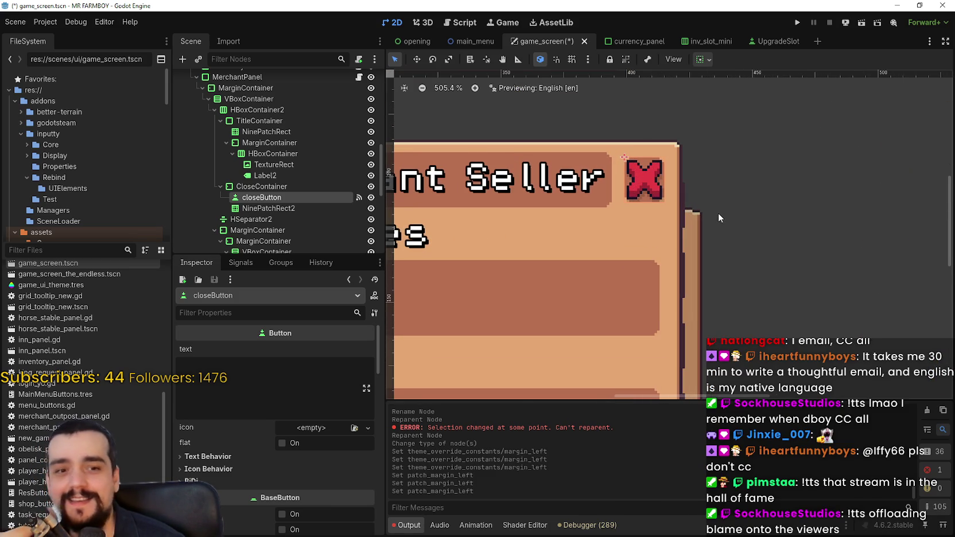
pyautogui.scroll(-2, 707, 164)
pyautogui.scroll(-2, 696, 167)
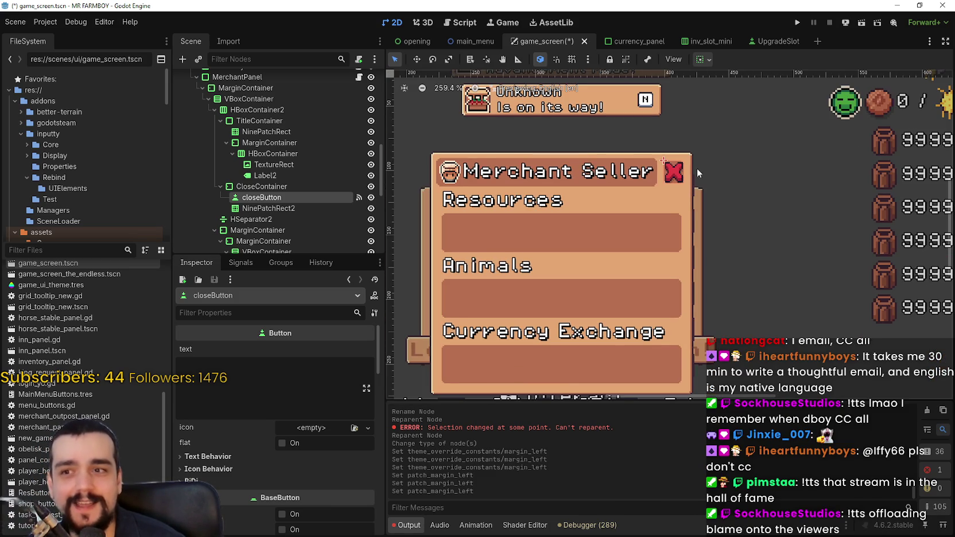
pyautogui.scroll(3, 671, 175)
pyautogui.scroll(-1, 672, 182)
pyautogui.scroll(-5, 672, 182)
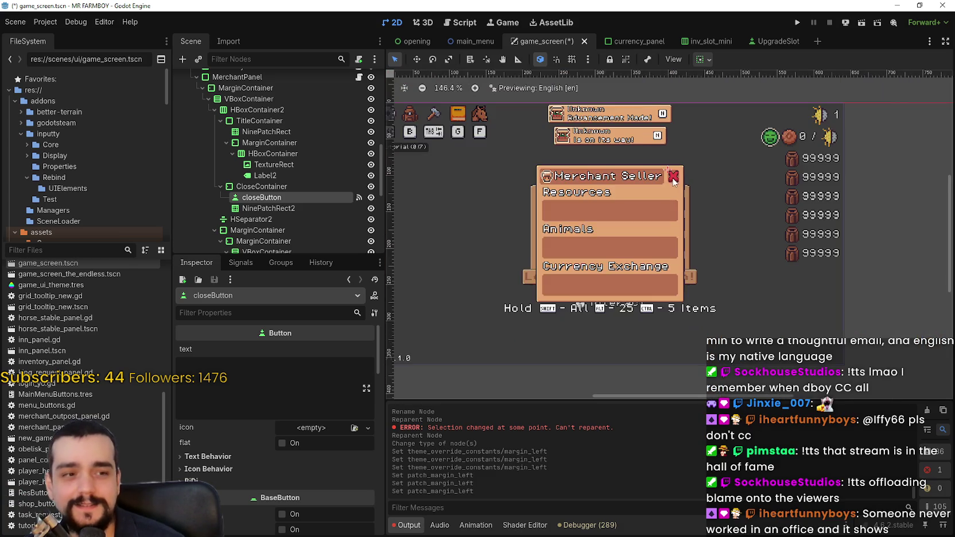
pyautogui.scroll(-2, 674, 183)
pyautogui.scroll(-1, 675, 184)
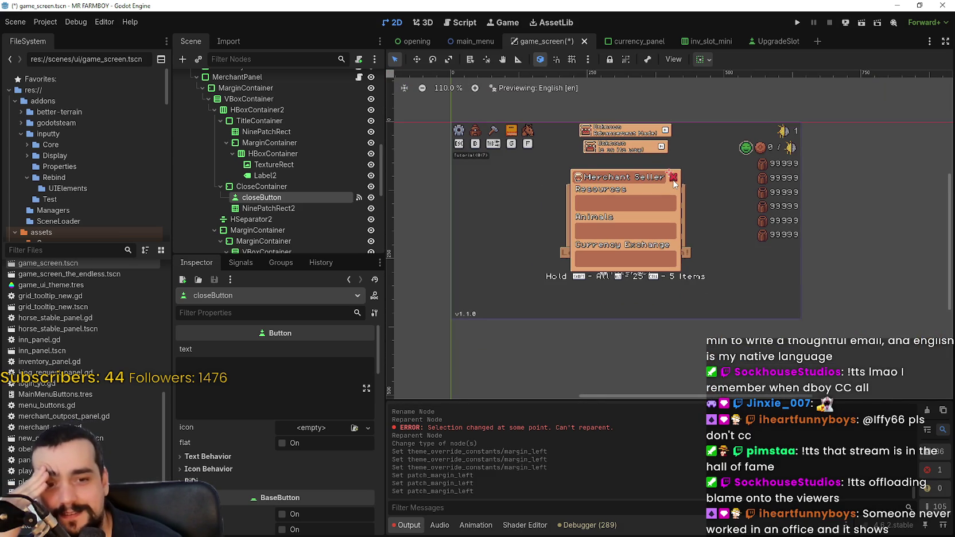
pyautogui.scroll(6, 702, 167)
pyautogui.scroll(-2, 630, 188)
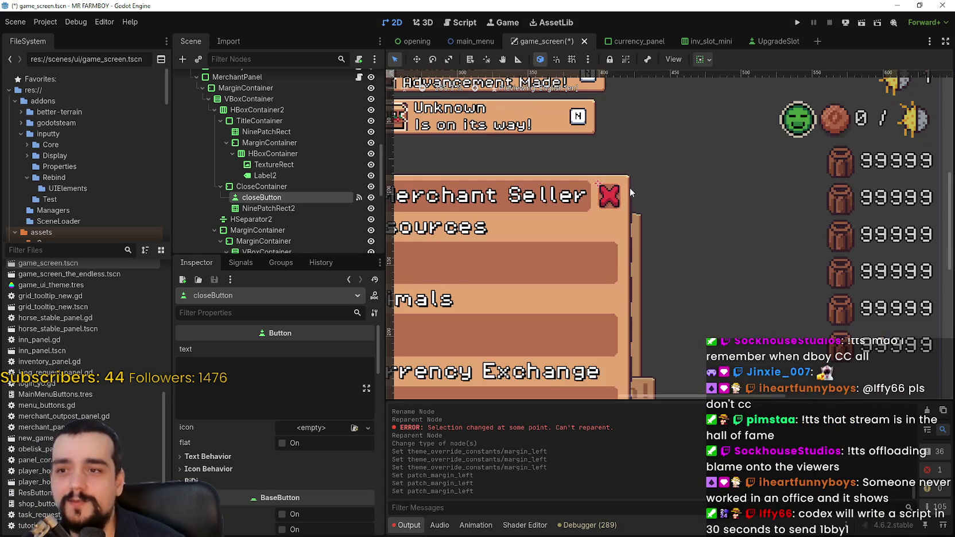
pyautogui.scroll(-1, 630, 185)
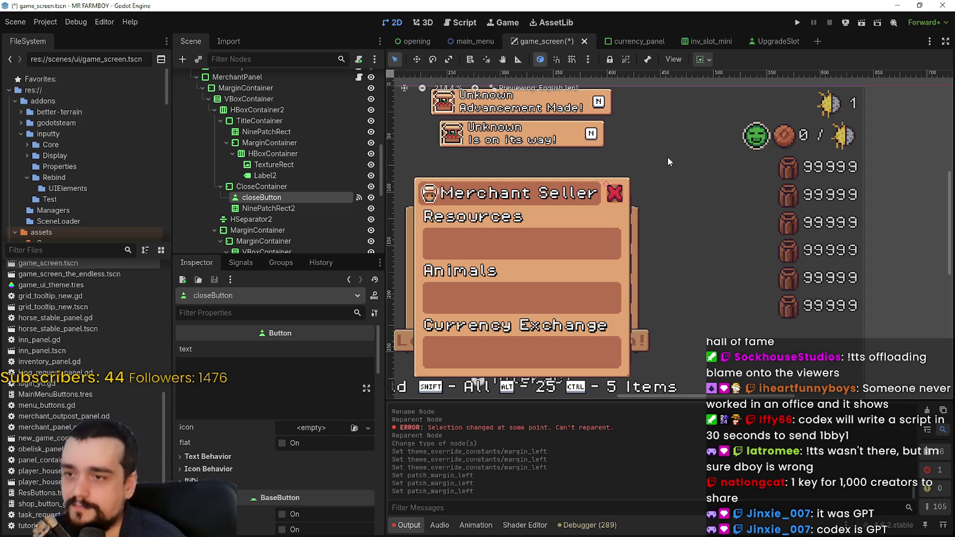
pyautogui.scroll(-2, 629, 228)
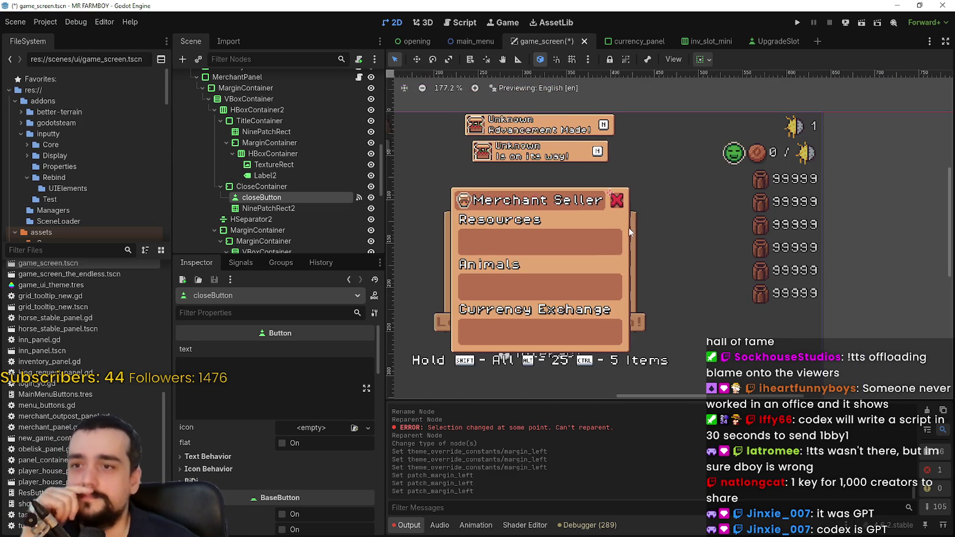
pyautogui.scroll(10, 629, 226)
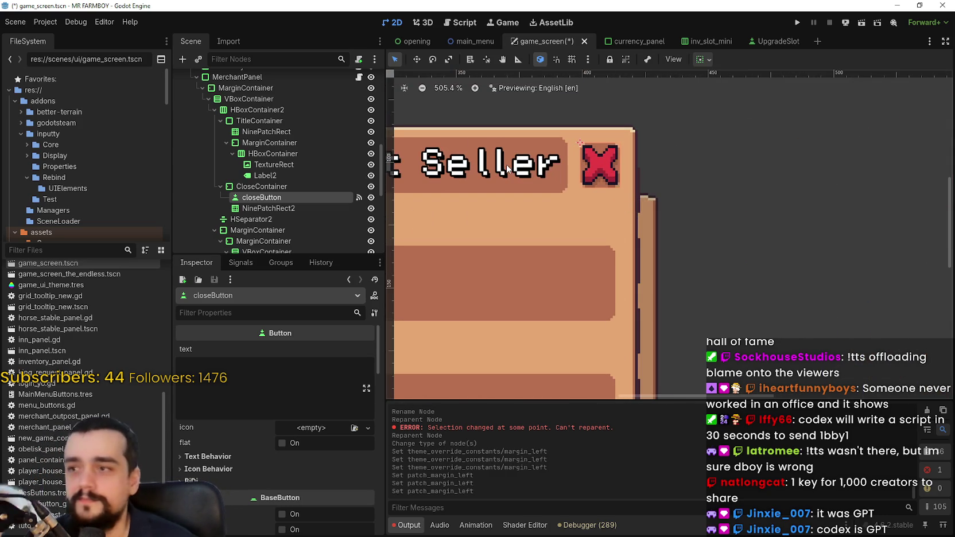
# - Add a MarginContainer child to CloseContainer and nest closeButton inside it
pyautogui.rightClick(281, 187)
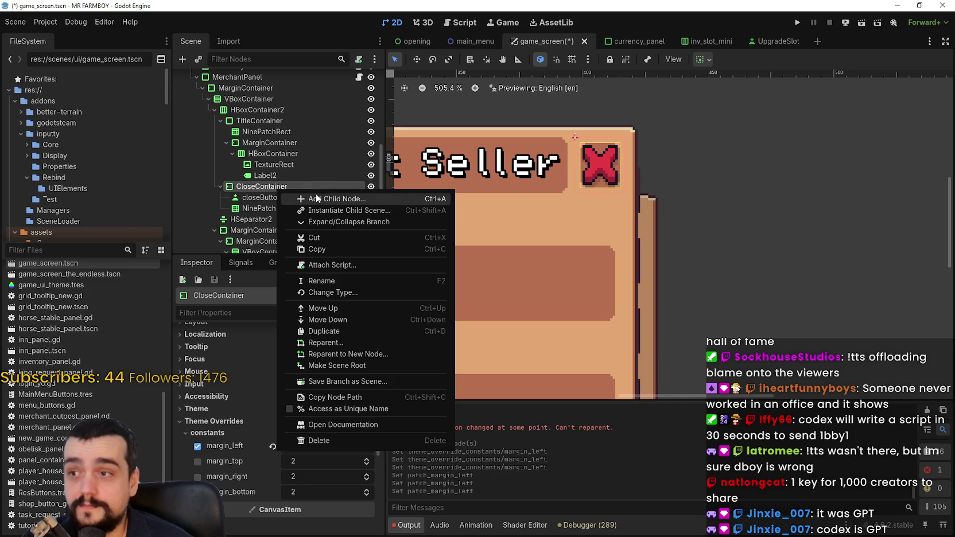
pyautogui.click(318, 199)
pyautogui.write('margi')
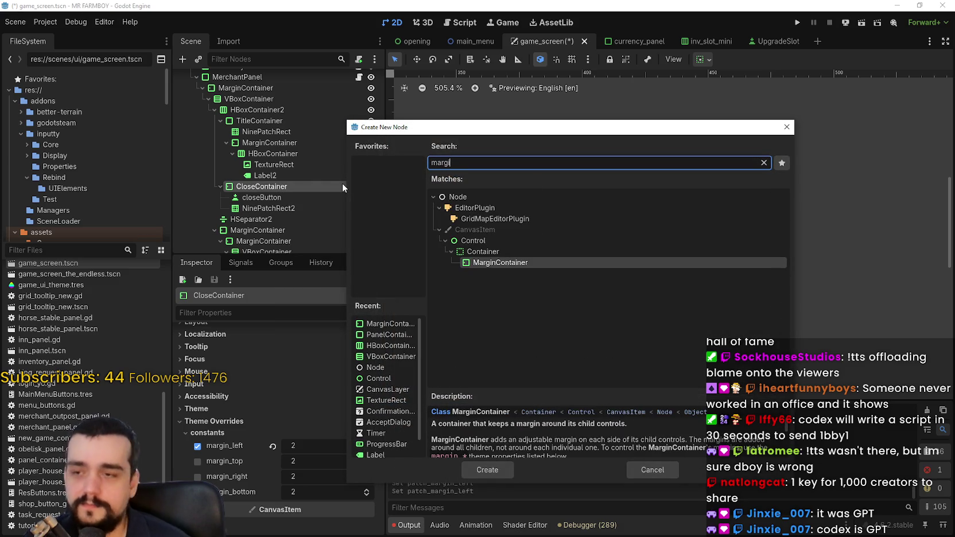
pyautogui.write('n')
pyautogui.press('Return')
pyautogui.moveTo(258, 219)
pyautogui.mouseDown()
pyautogui.moveTo(269, 194)
pyautogui.moveTo(274, 212)
pyautogui.moveTo(290, 193)
pyautogui.mouseUp()
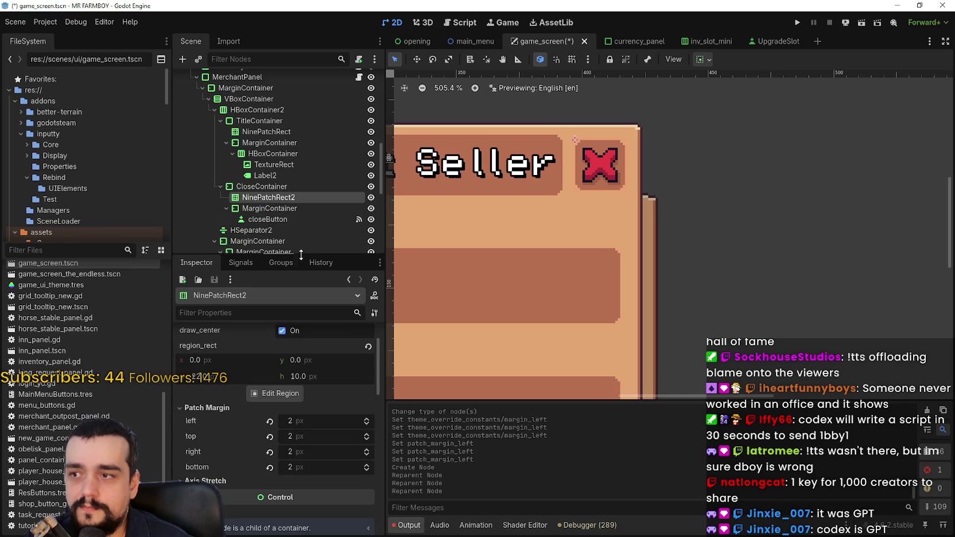
pyautogui.click(261, 186)
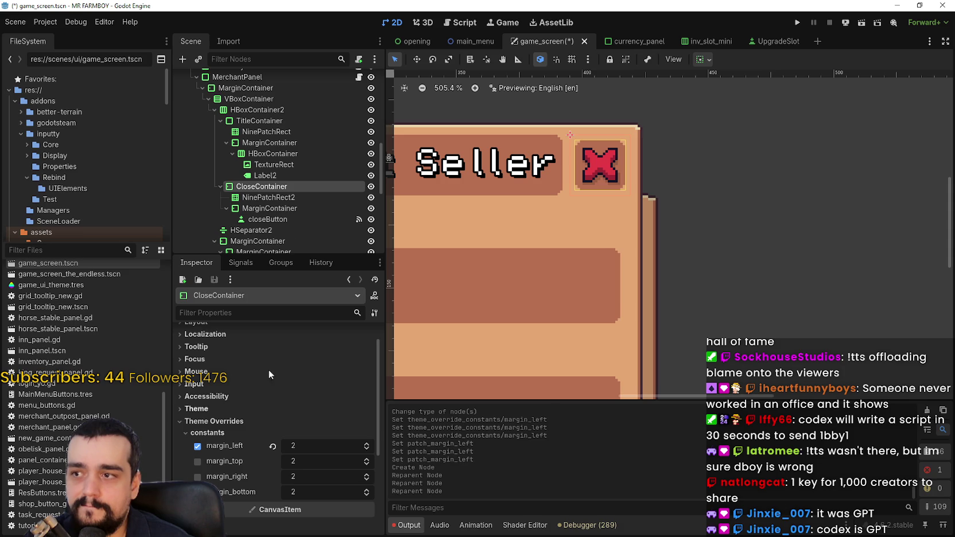
# - Try lowering the container's left margin to 0, then restore it to 2
pyautogui.scroll(2, 638, 159)
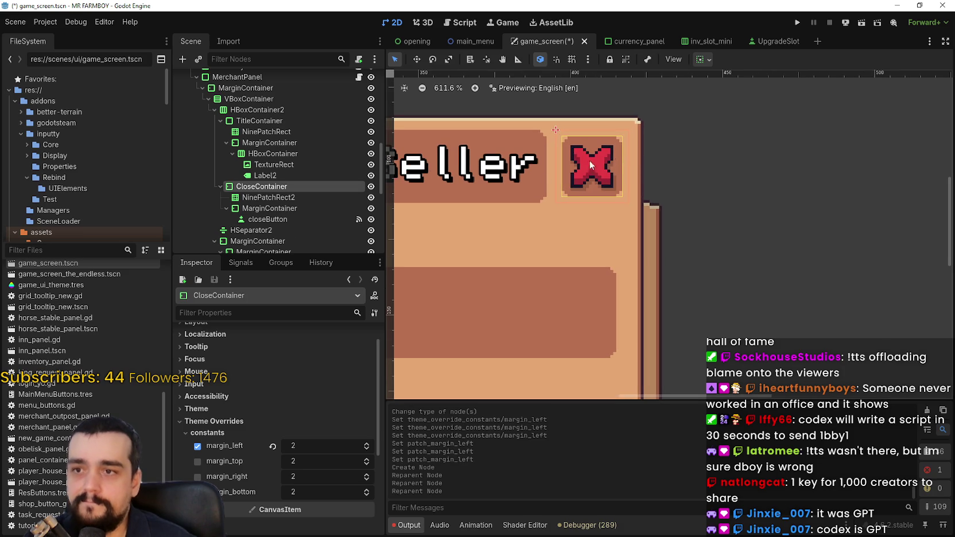
pyautogui.click(367, 450)
pyautogui.click(367, 450)
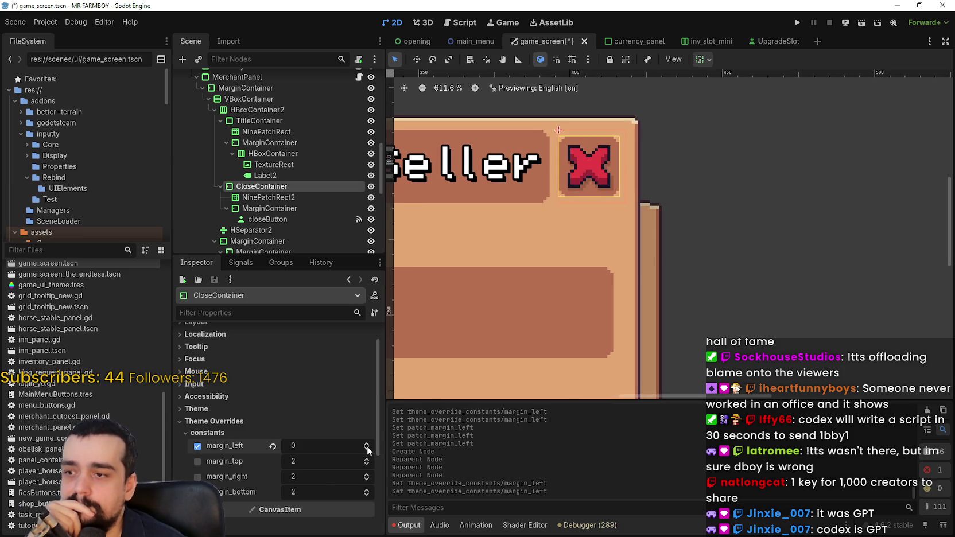
pyautogui.click(367, 443)
pyautogui.click(368, 443)
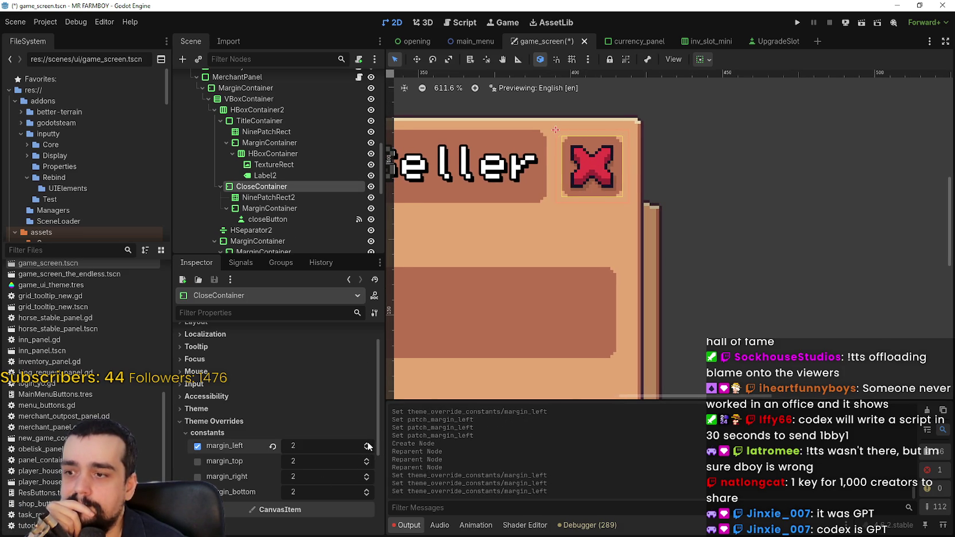
# - Move MarginContainer out of CloseContainer into the title row and put NinePatchRect2 inside it
pyautogui.click(263, 197)
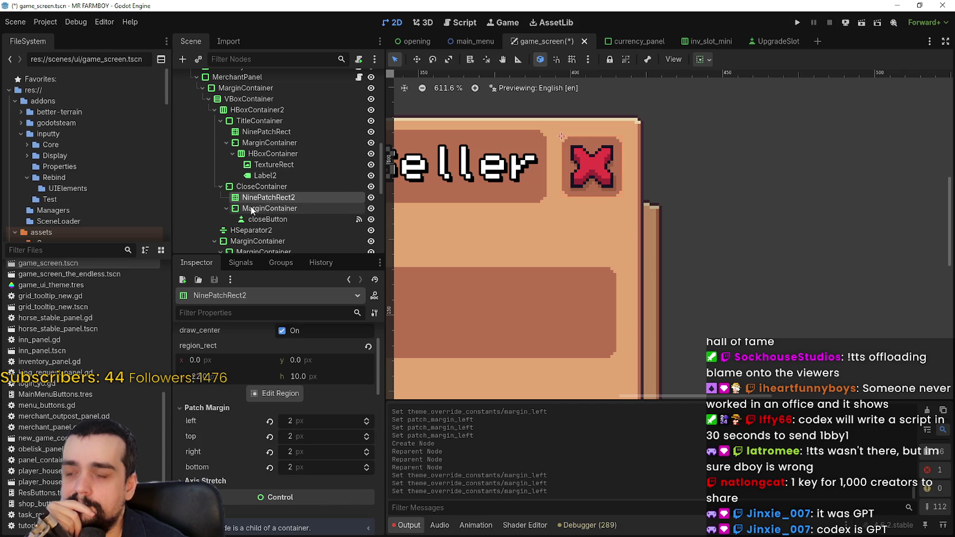
pyautogui.moveTo(249, 212)
pyautogui.mouseDown()
pyautogui.moveTo(261, 207)
pyautogui.moveTo(259, 193)
pyautogui.moveTo(259, 210)
pyautogui.moveTo(259, 201)
pyautogui.mouseUp()
pyautogui.press('Up')
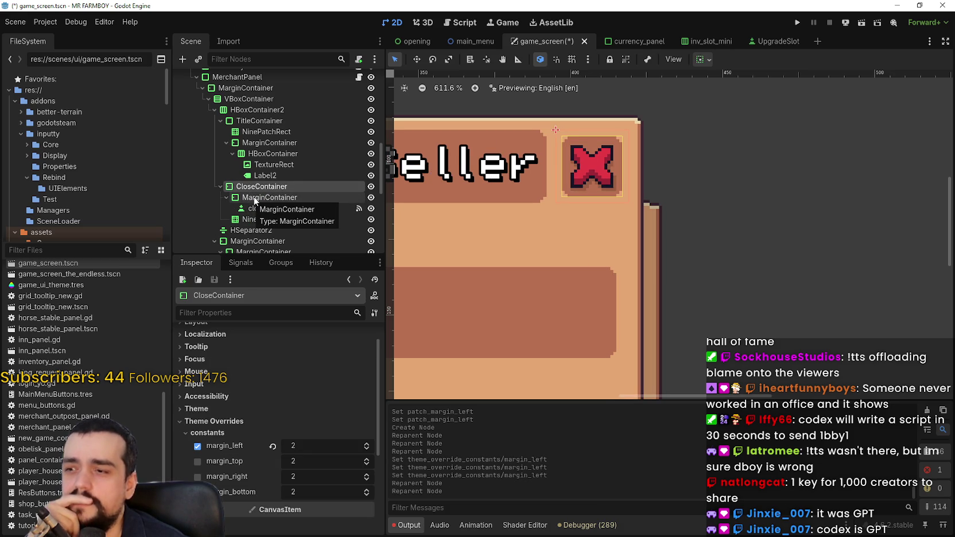
pyautogui.click(255, 198)
pyautogui.click(257, 191)
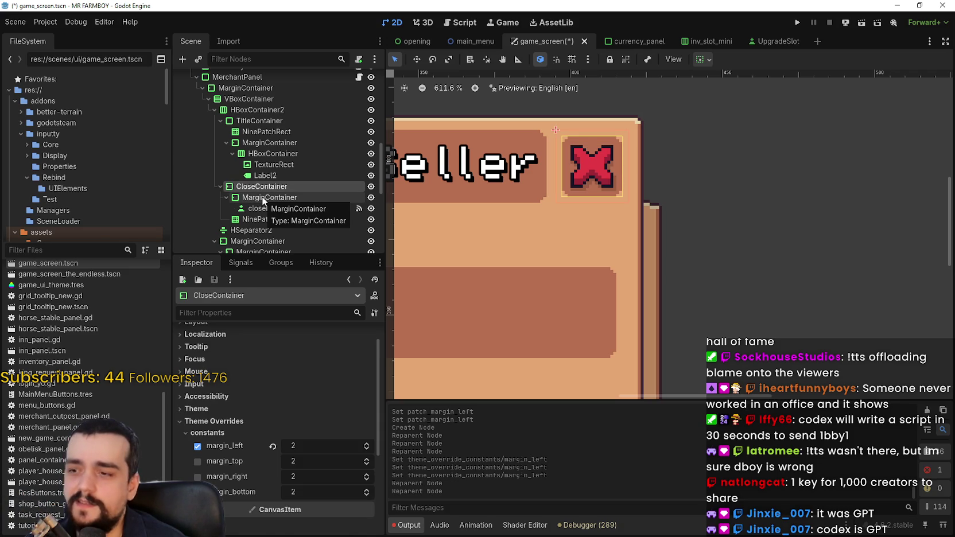
pyautogui.click(262, 197)
pyautogui.click(259, 187)
pyautogui.click(255, 198)
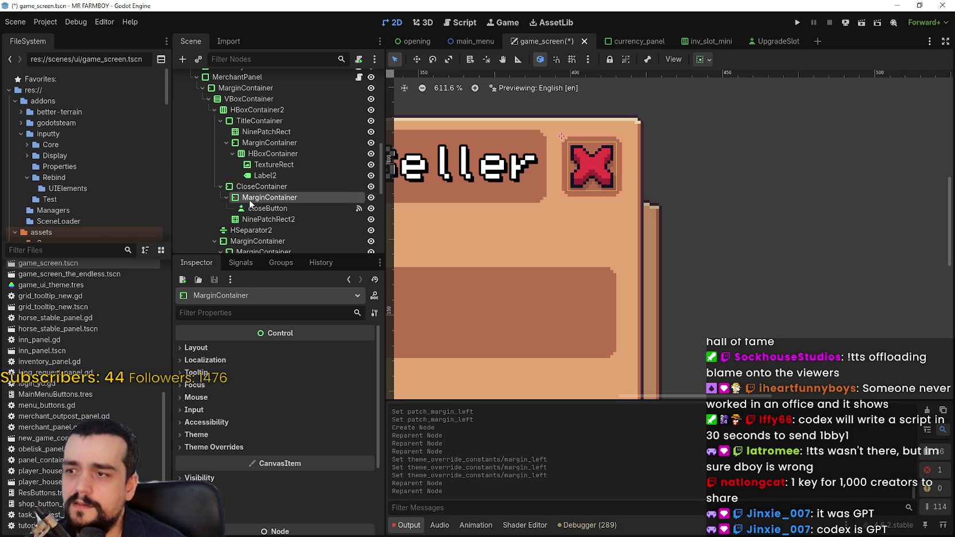
pyautogui.moveTo(252, 200)
pyautogui.mouseDown()
pyautogui.moveTo(238, 189)
pyautogui.moveTo(236, 198)
pyautogui.moveTo(246, 202)
pyautogui.moveTo(246, 186)
pyautogui.mouseUp()
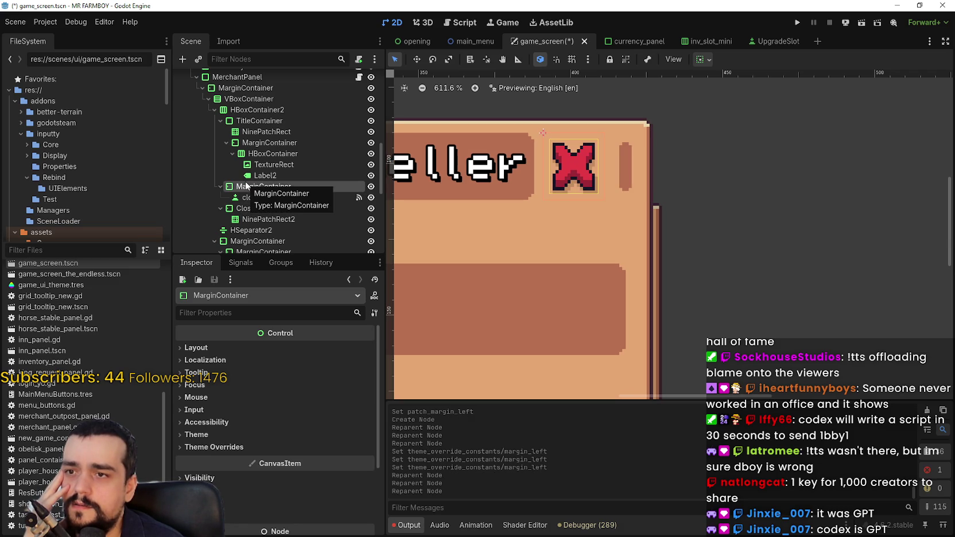
pyautogui.moveTo(263, 219); pyautogui.dragTo(259, 197)
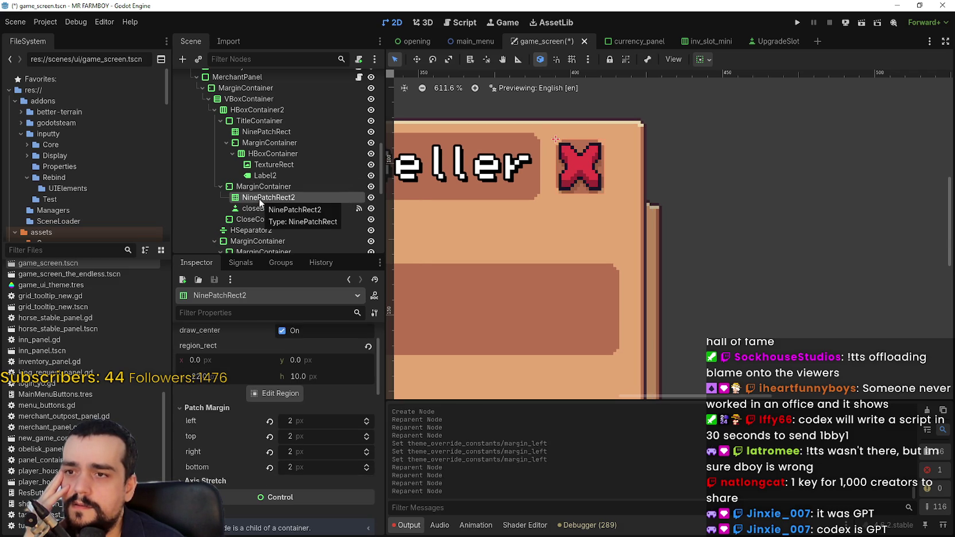
# - Hide the now-empty CloseContainer
pyautogui.click(262, 189)
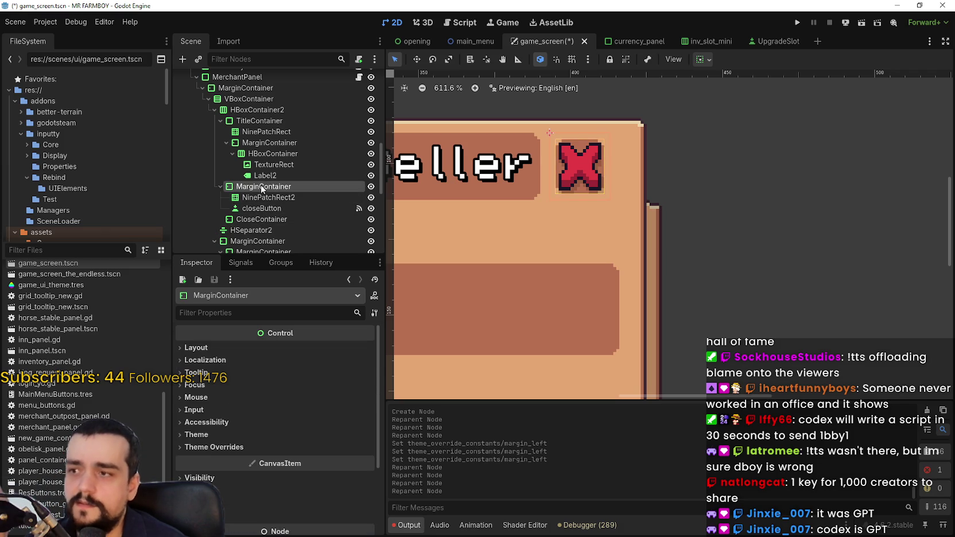
pyautogui.scroll(4, 588, 167)
pyautogui.click(306, 217)
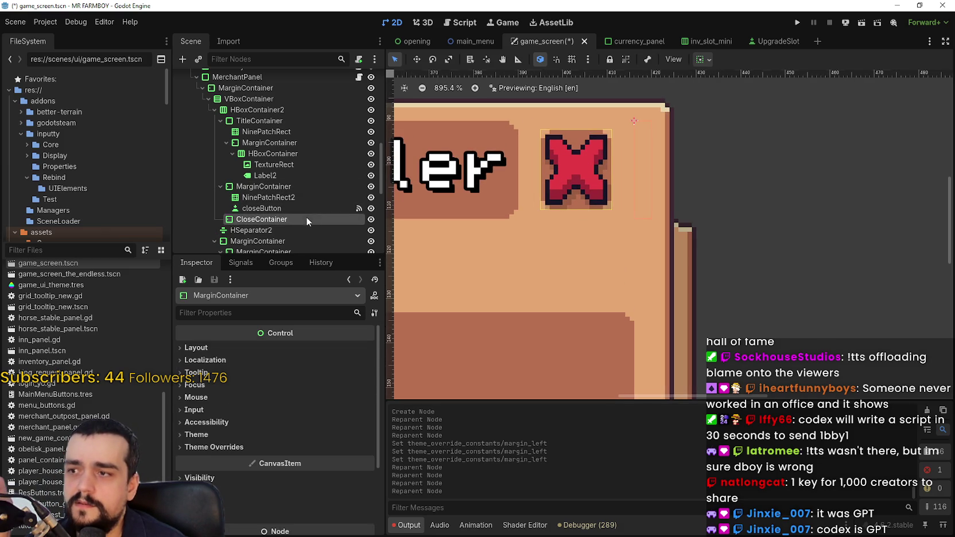
pyautogui.click(370, 220)
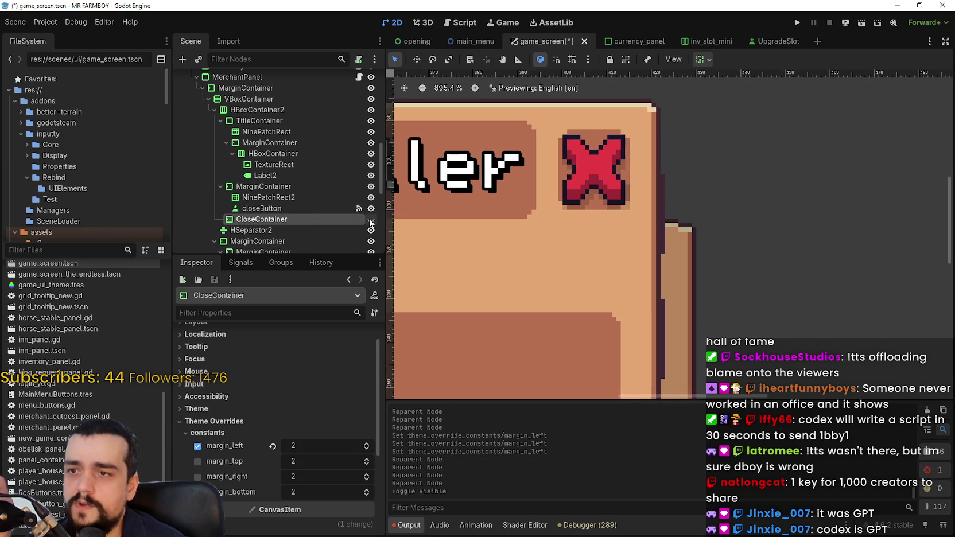
# - Inspect the NinePatchRect2 background and MarginContainer properties
pyautogui.click(290, 196)
pyautogui.click(289, 187)
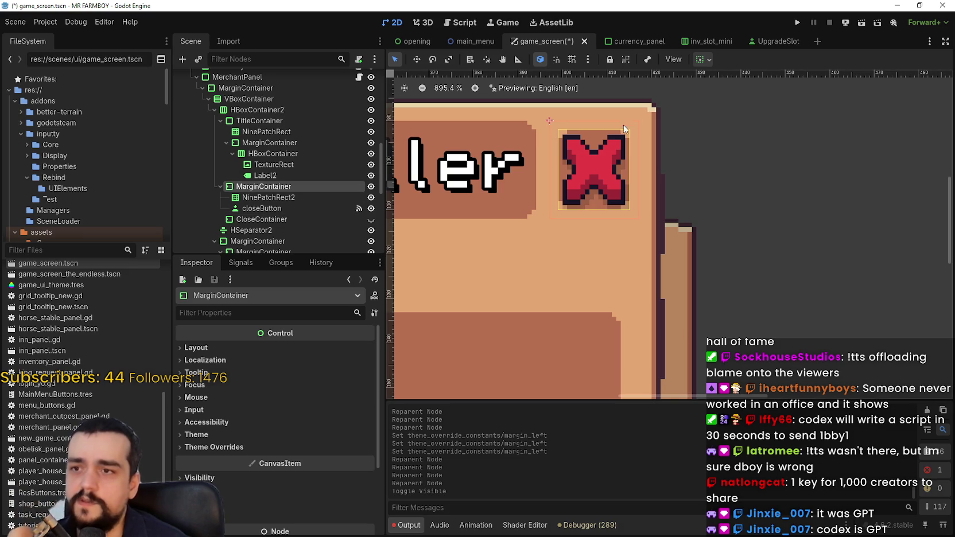
pyautogui.click(298, 198)
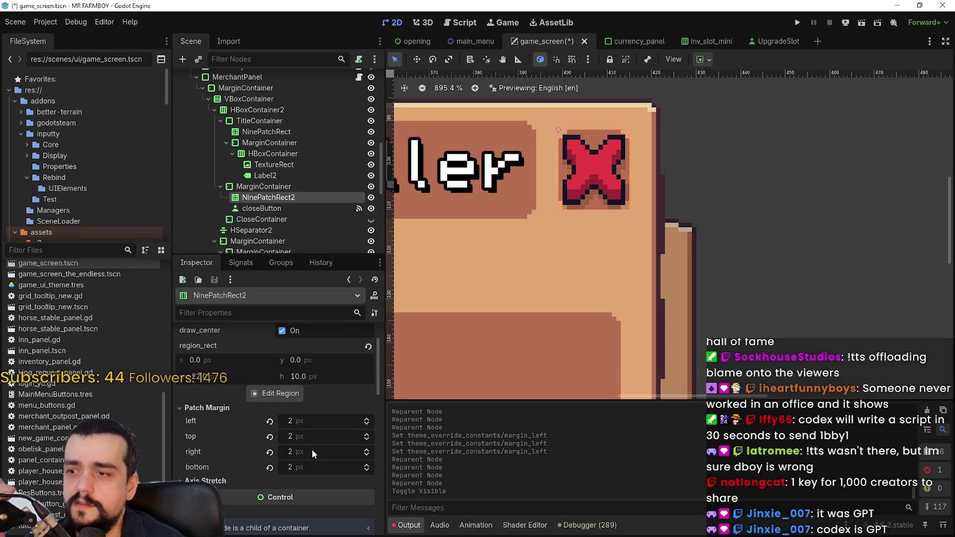
pyautogui.scroll(-1, 312, 449)
pyautogui.scroll(5, 314, 433)
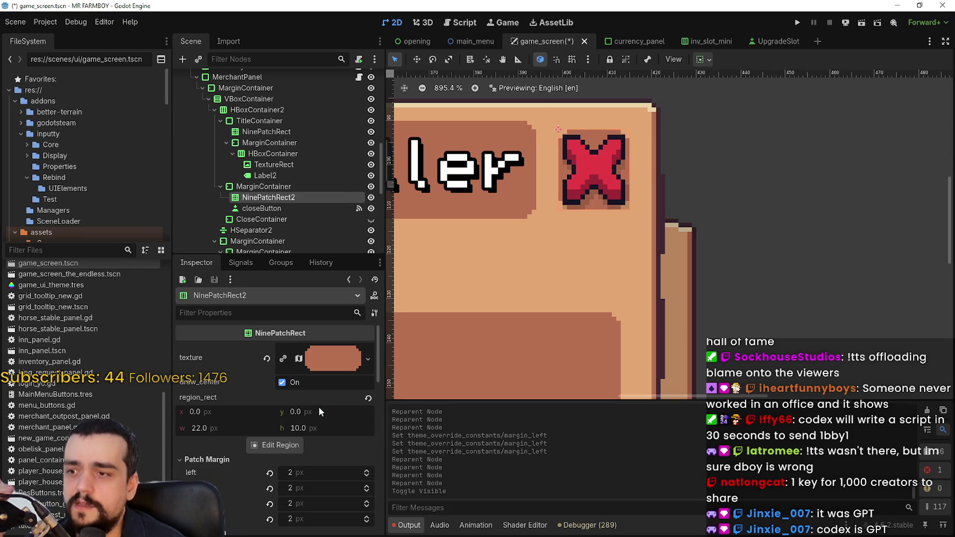
pyautogui.click(259, 187)
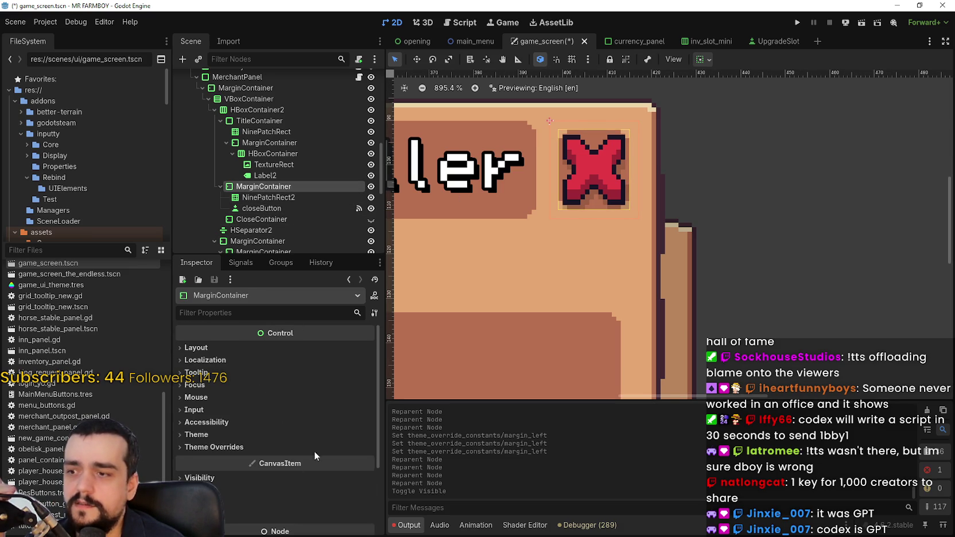
# - Enable MarginContainer's margin_left override, test 1 and 0, then reset it to 2
pyautogui.click(253, 446)
pyautogui.click(294, 457)
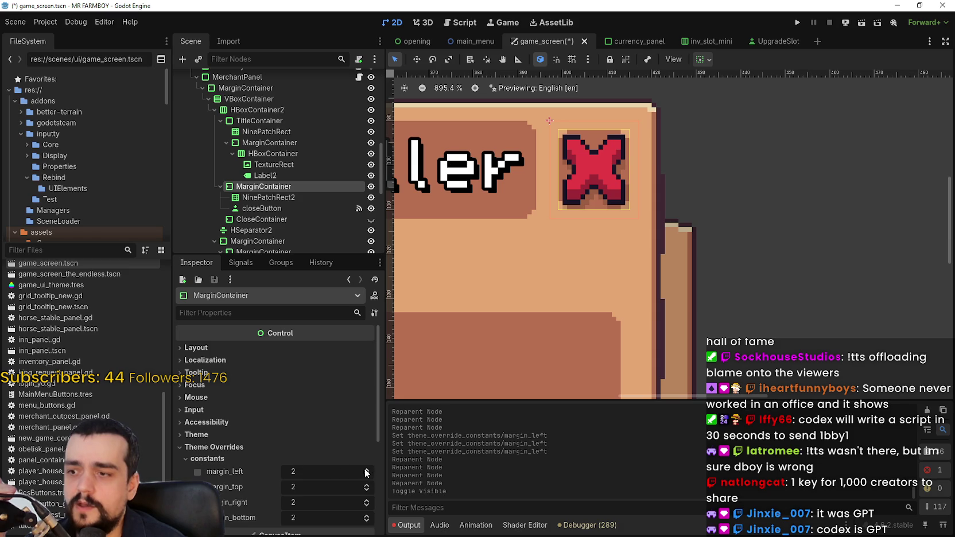
pyautogui.click(366, 471)
pyautogui.click(367, 475)
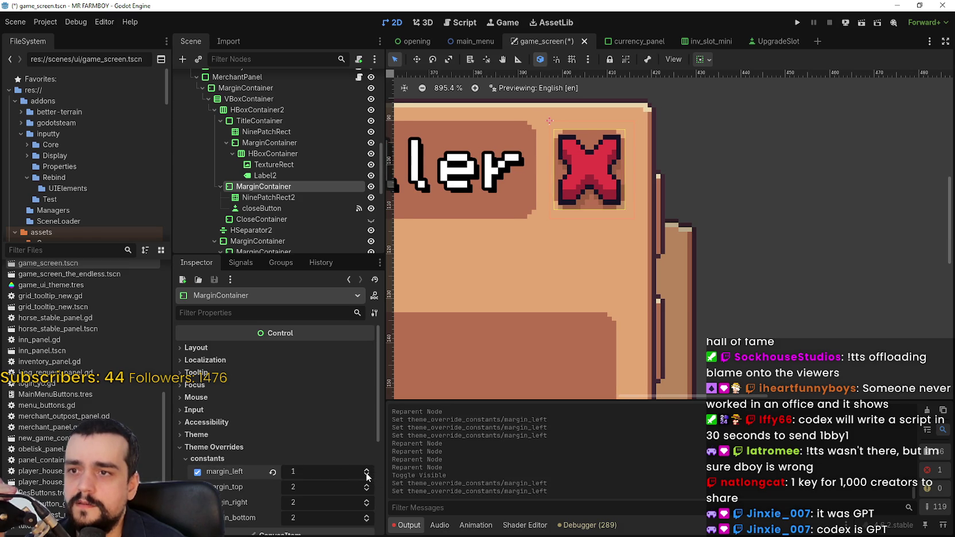
pyautogui.click(366, 476)
pyautogui.scroll(3, 530, 170)
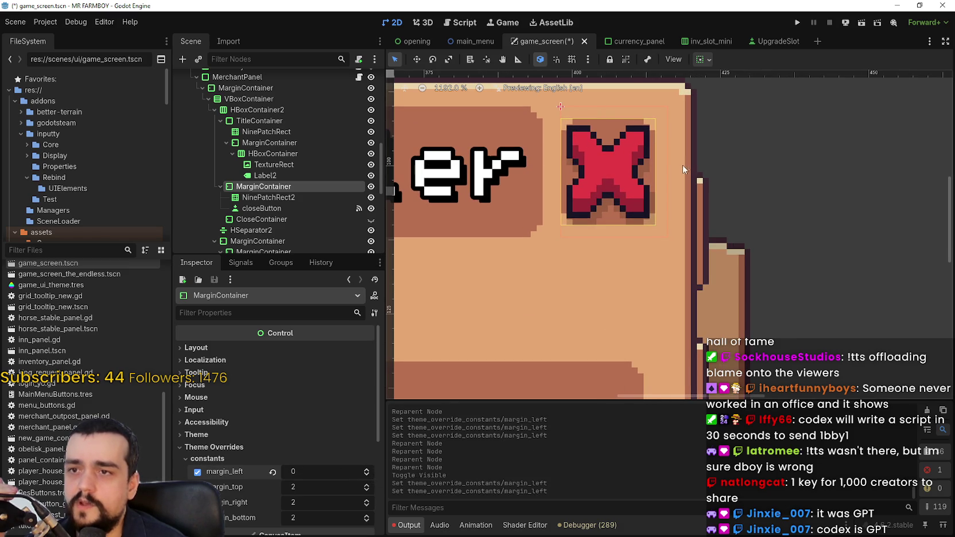
pyautogui.click(272, 472)
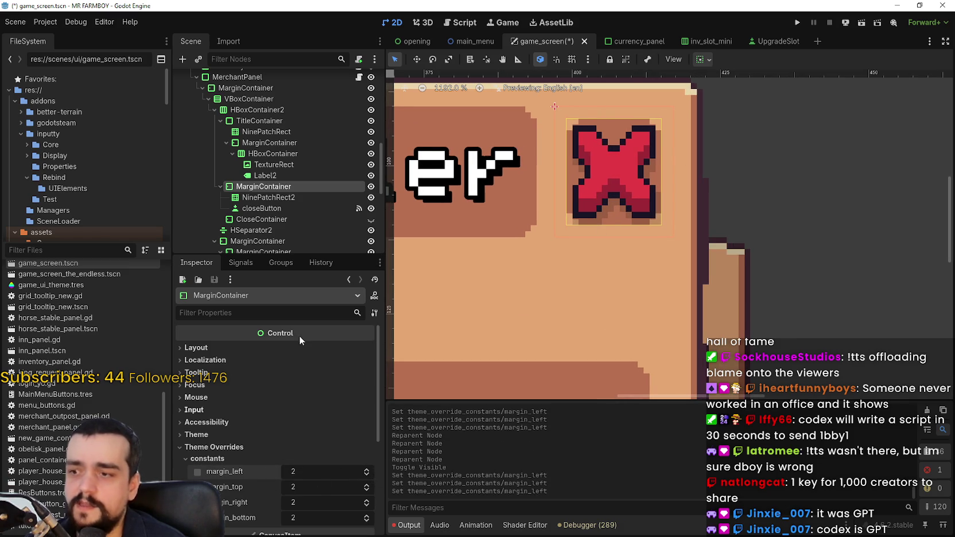
pyautogui.hotkey('ctrl', '-')
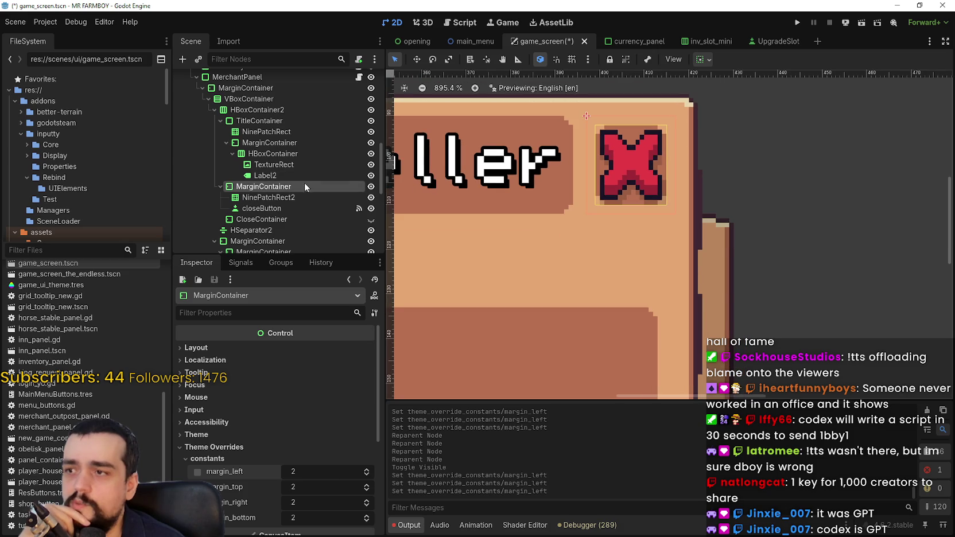
pyautogui.rightClick(274, 186)
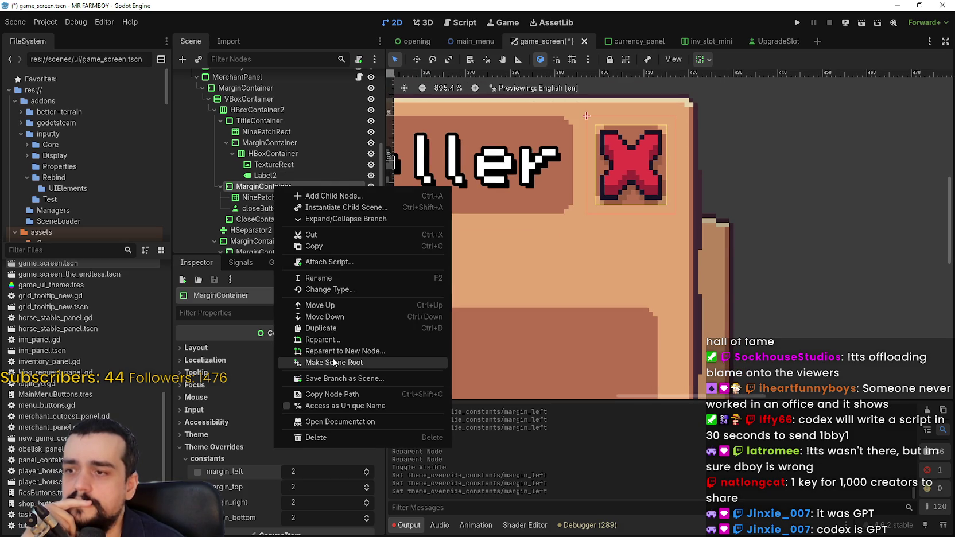
pyautogui.click(345, 290)
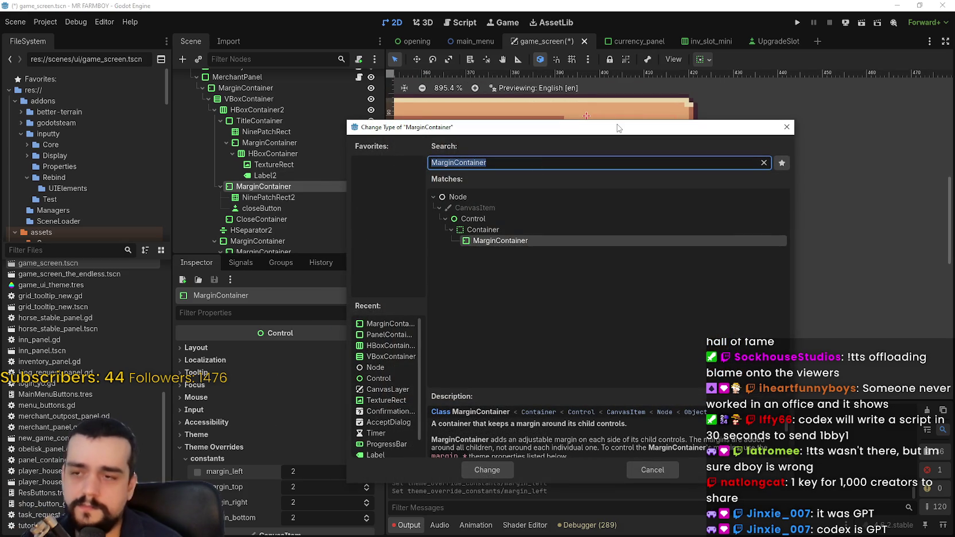
pyautogui.press('BackSpace')
pyautogui.write('p')
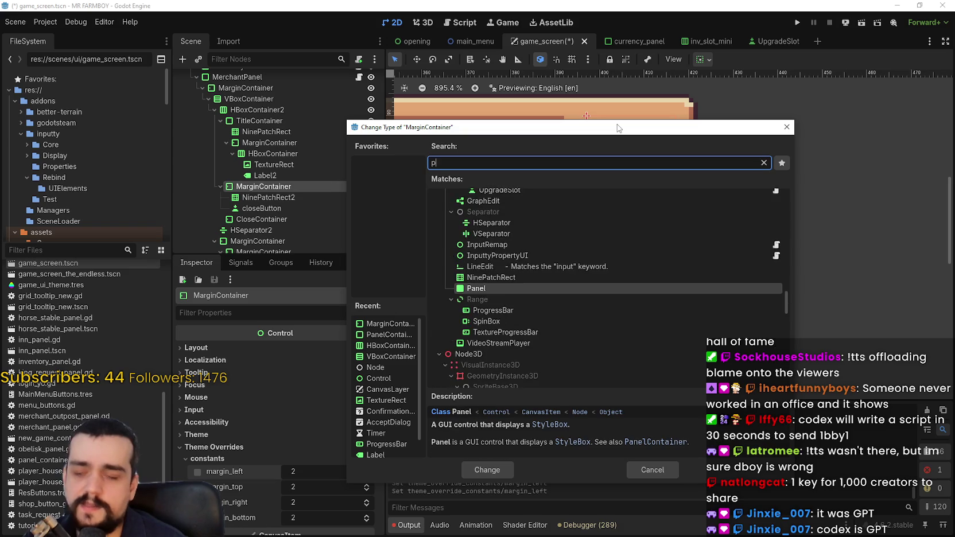
pyautogui.write('anel')
pyautogui.press('BackSpace')
pyautogui.press('BackSpace')
pyautogui.press('BackSpace')
pyautogui.press('BackSpace')
pyautogui.press('BackSpace')
pyautogui.write('container')
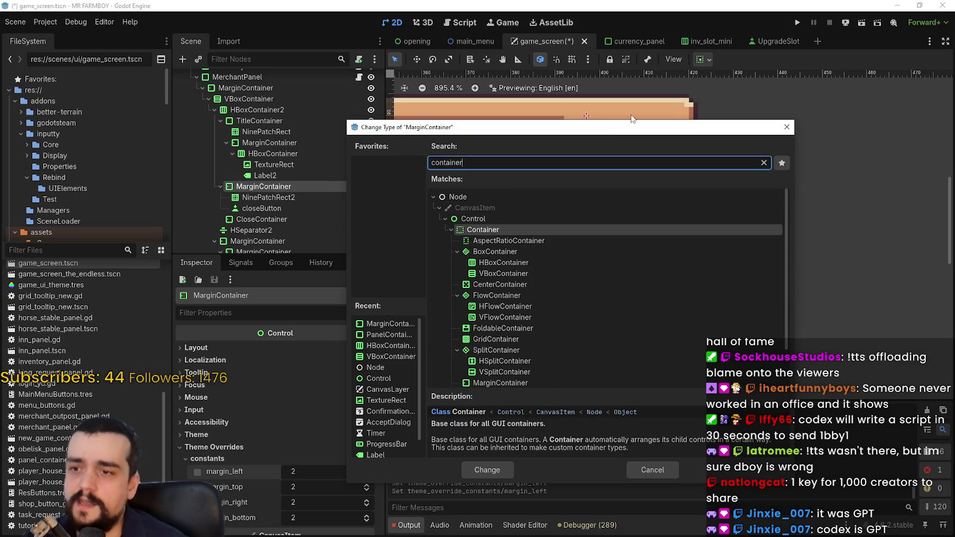
pyautogui.scroll(-2, 534, 306)
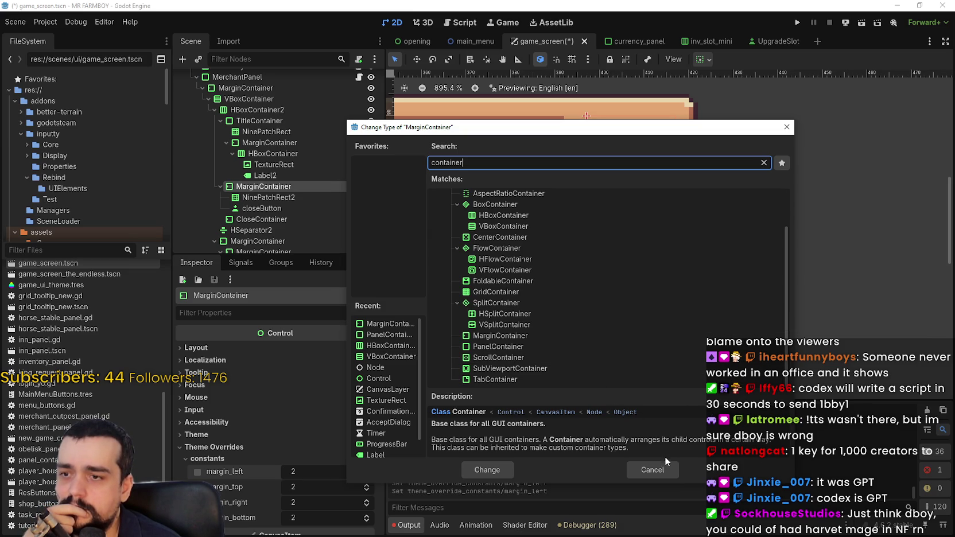
pyautogui.click(631, 470)
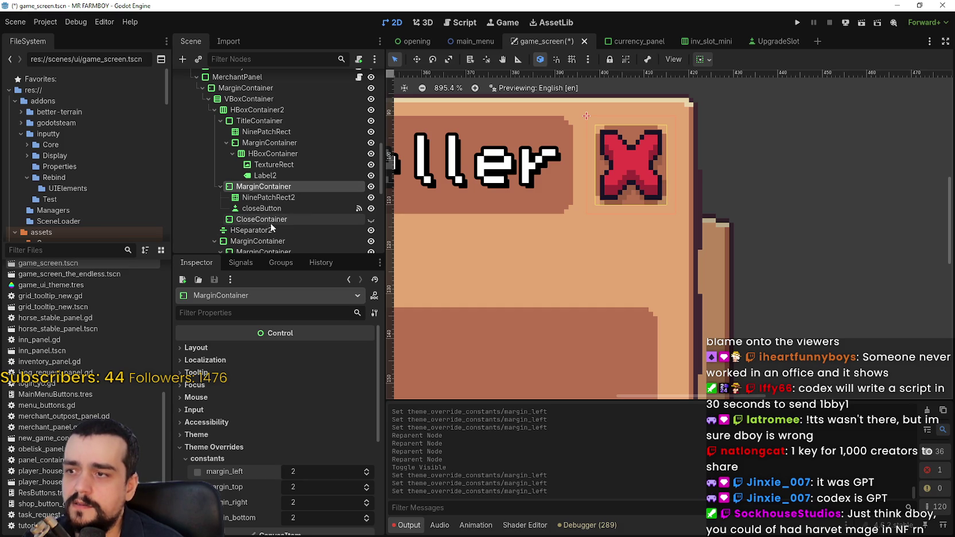
# - Drag CloseContainer above MarginContainer in the Scene tree's title row
pyautogui.click(270, 219)
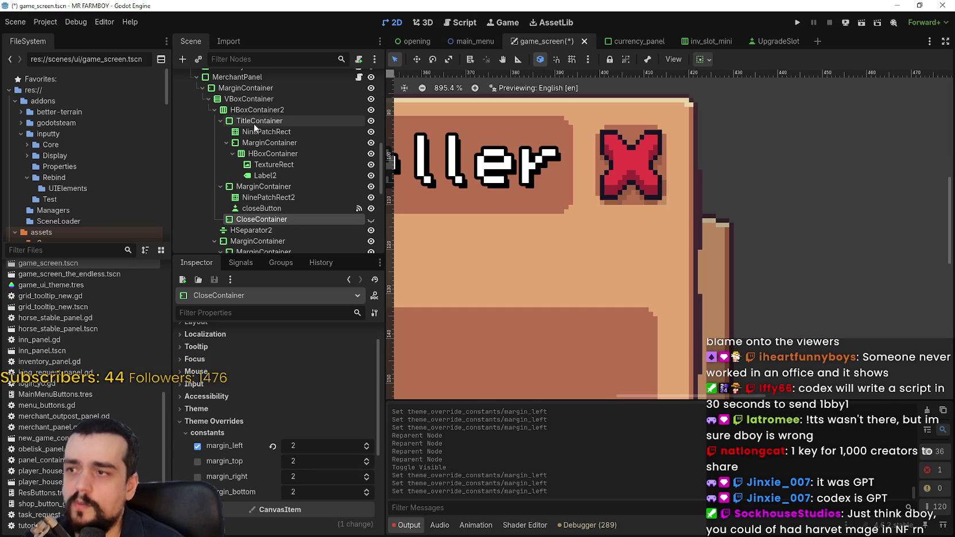
pyautogui.click(257, 188)
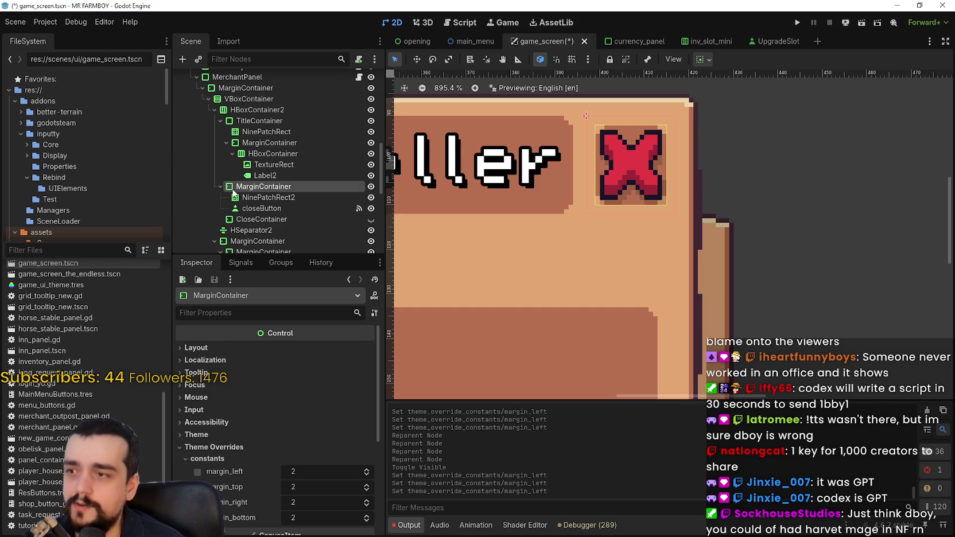
pyautogui.rightClick(242, 189)
pyautogui.press('Escape')
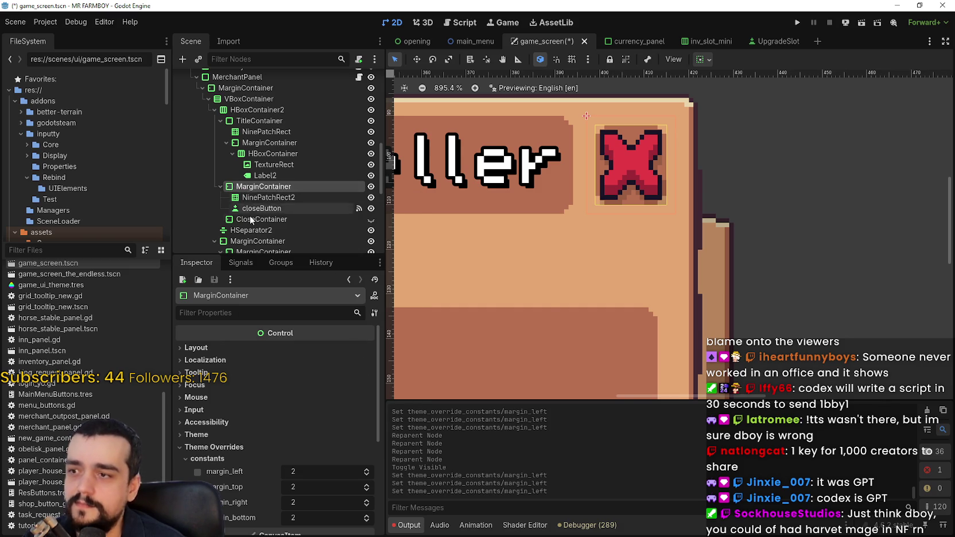
pyautogui.click(251, 218)
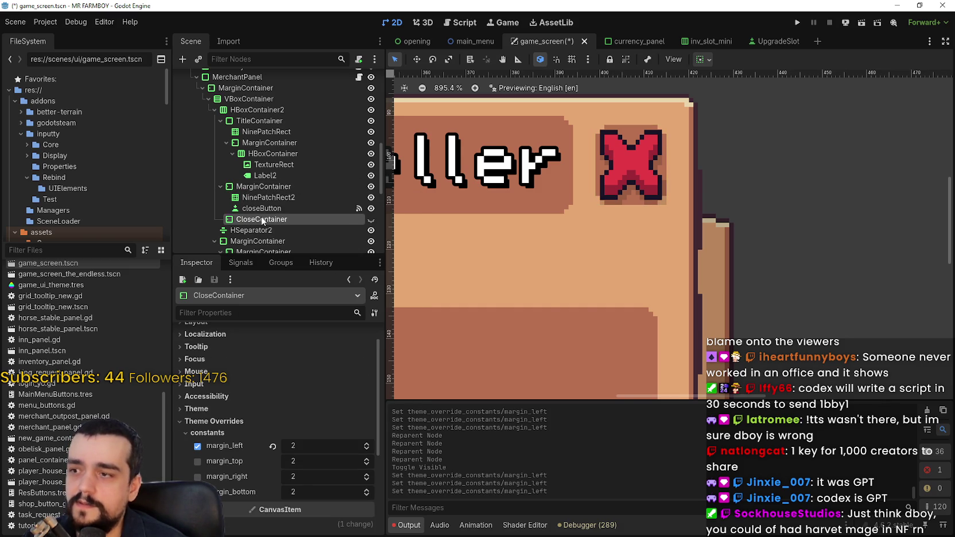
pyautogui.moveTo(262, 220); pyautogui.dragTo(261, 184)
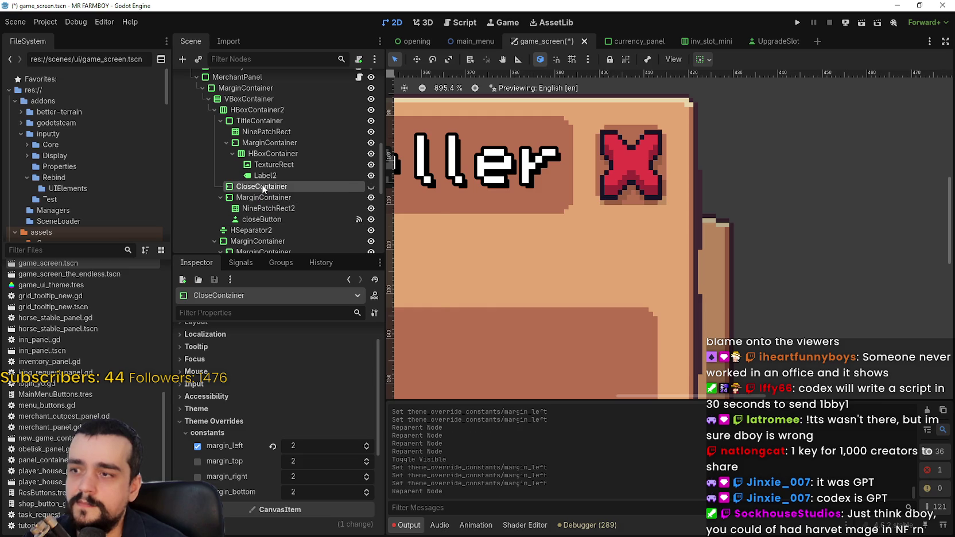
pyautogui.rightClick(262, 184)
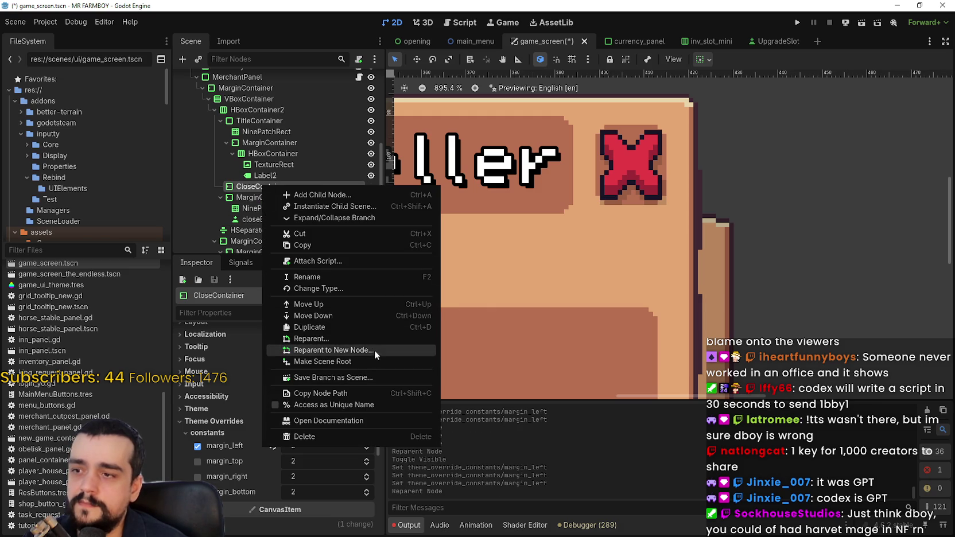
# - Change CloseContainer's node type to PanelContainer
pyautogui.click(345, 288)
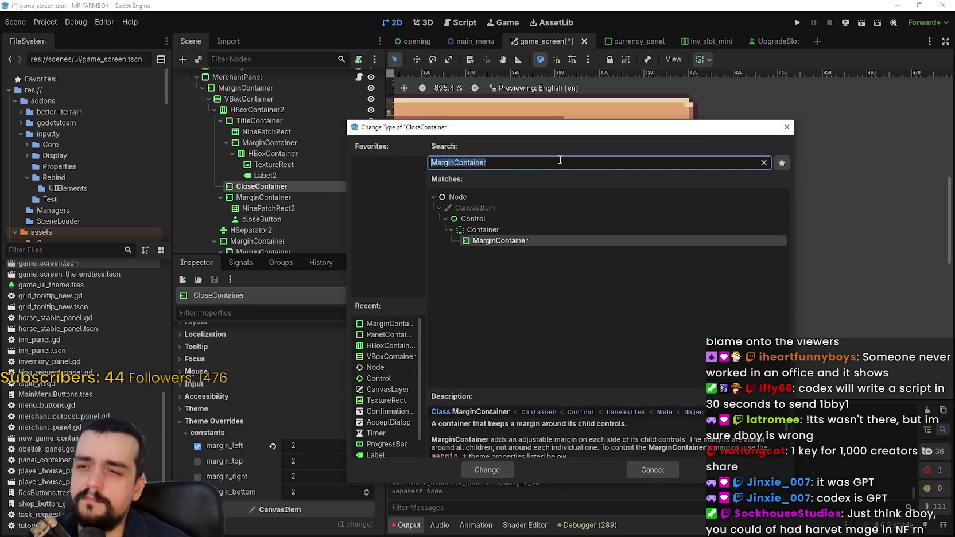
pyautogui.press('BackSpace')
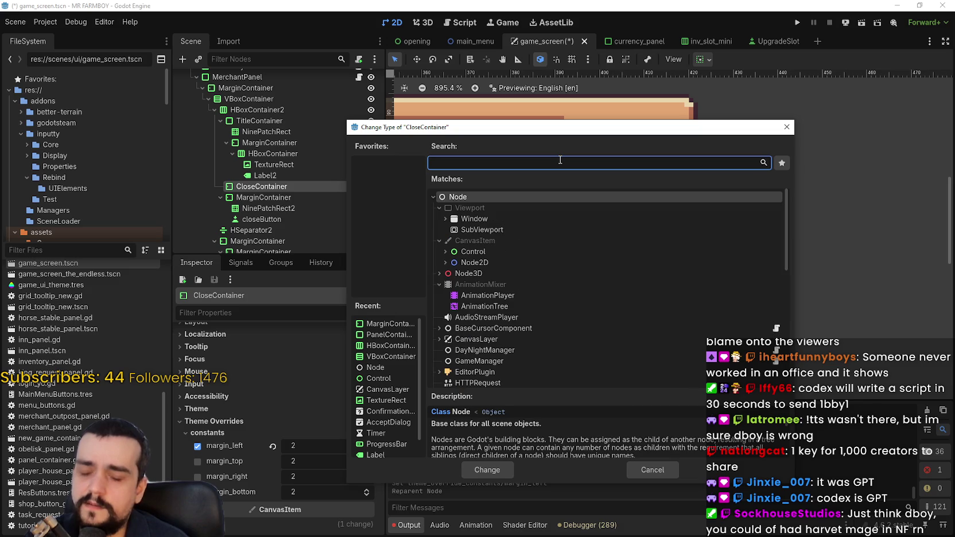
pyautogui.write('panel')
pyautogui.press('Down')
pyautogui.press('Down')
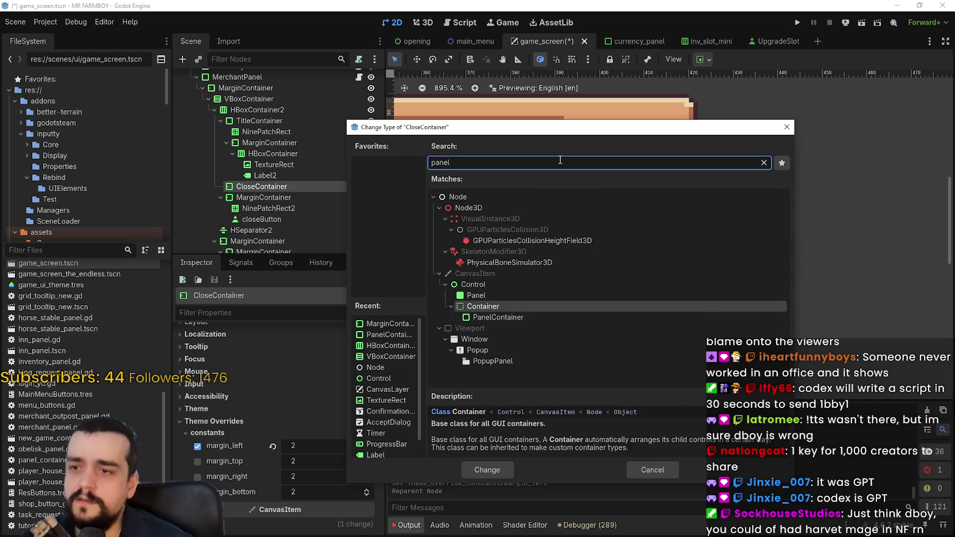
pyautogui.press('Return')
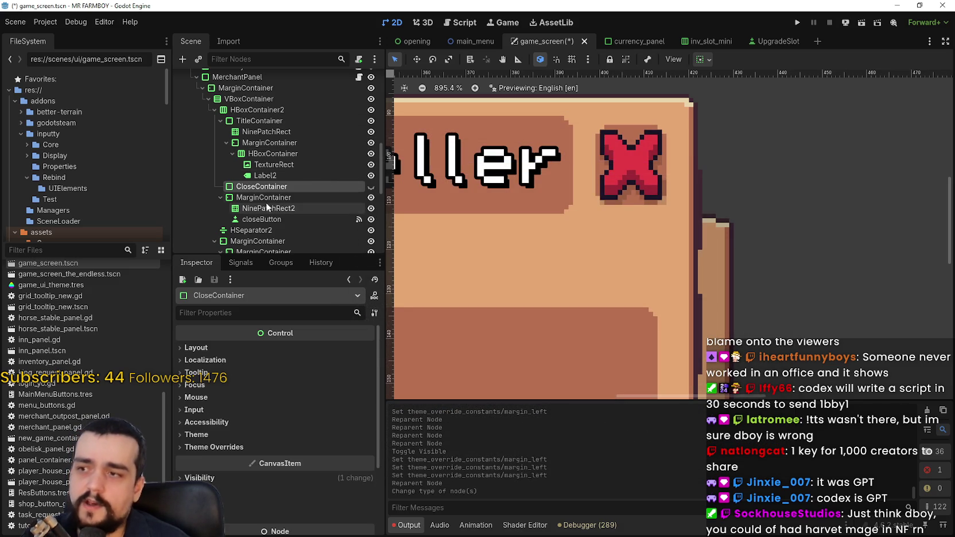
# - Nest MarginContainer inside CloseContainer and make CloseContainer visible again
pyautogui.moveTo(264, 198); pyautogui.dragTo(267, 189)
pyautogui.scroll(-4, 607, 193)
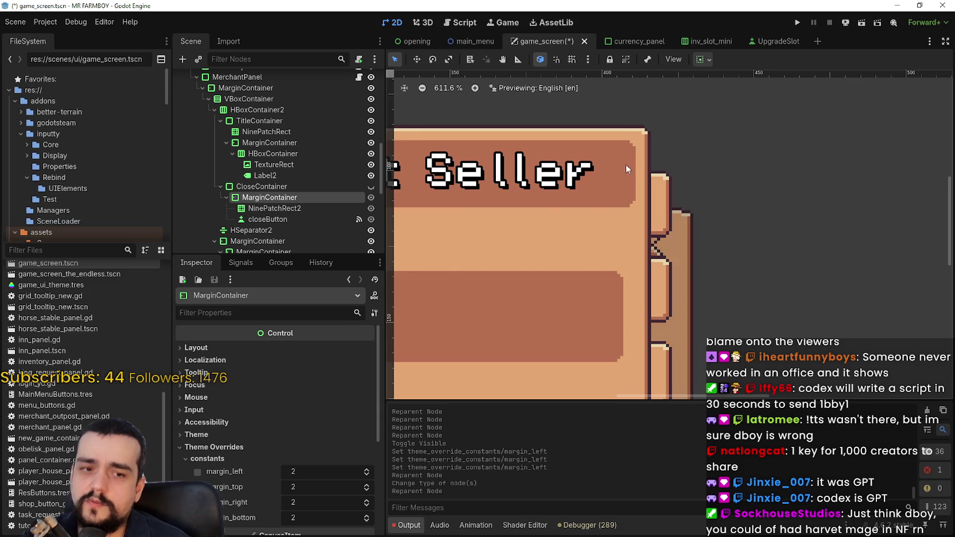
pyautogui.click(370, 186)
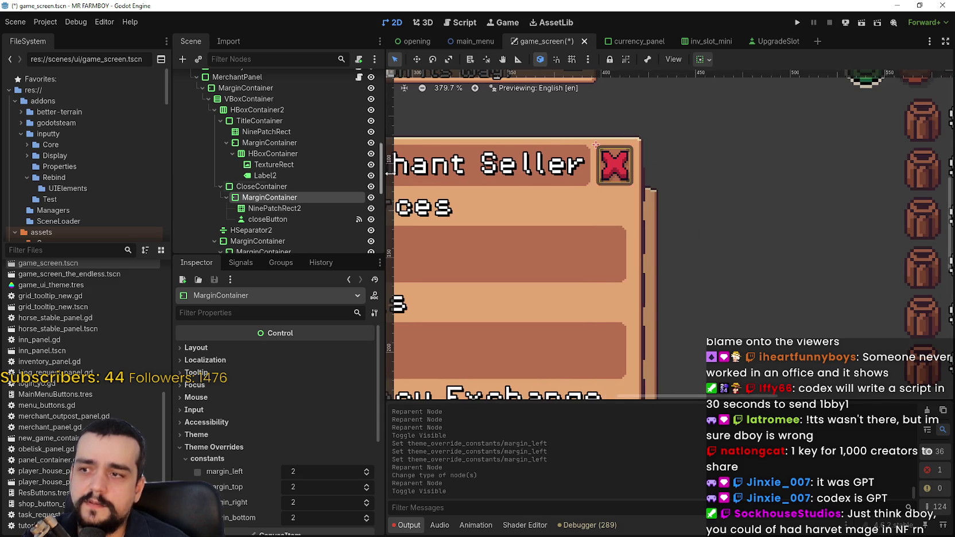
pyautogui.scroll(1, 637, 151)
pyautogui.scroll(7, 637, 151)
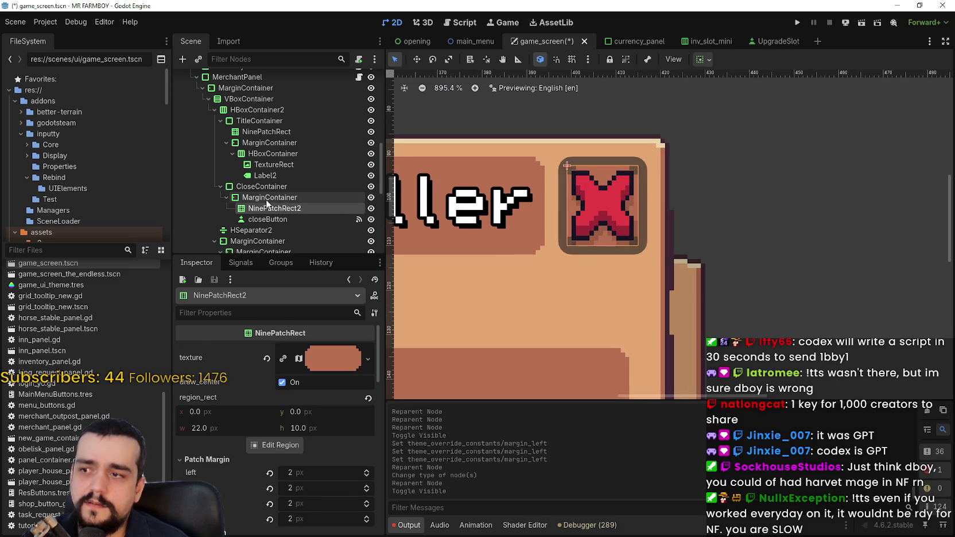
pyautogui.scroll(2, 606, 184)
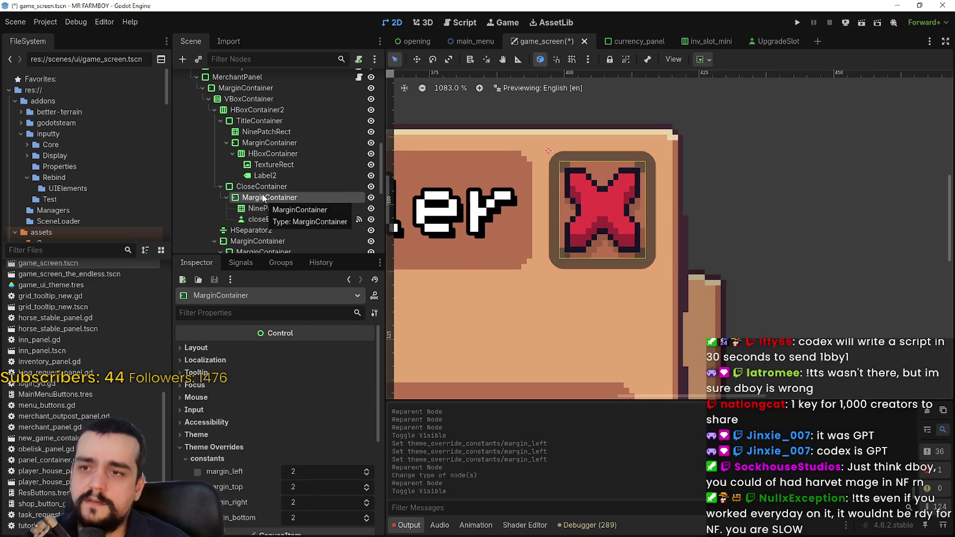
# - Move NinePatchRect2 into CloseContainer and reveal CloseContainer's panel style override
pyautogui.moveTo(259, 208)
pyautogui.mouseDown()
pyautogui.moveTo(287, 183)
pyautogui.moveTo(287, 194)
pyautogui.mouseUp()
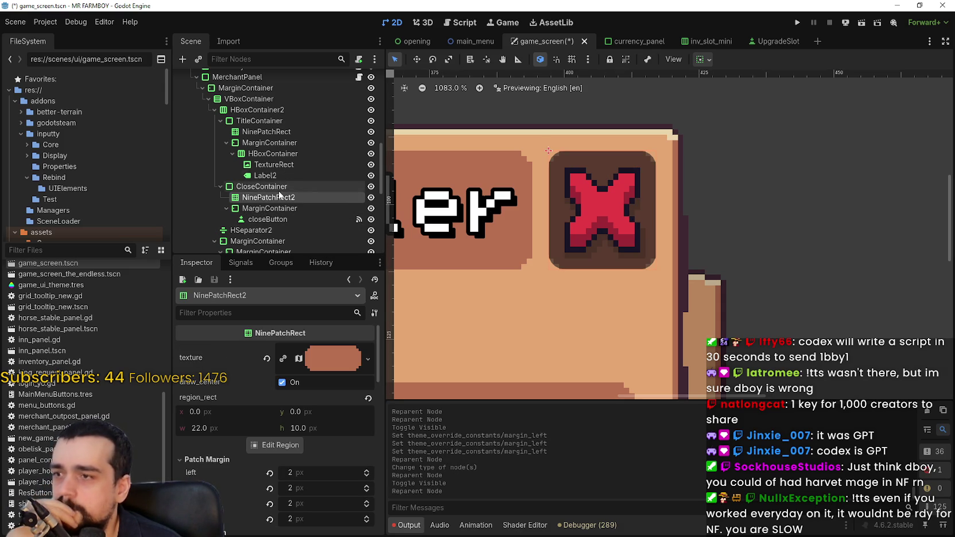
pyautogui.click(273, 210)
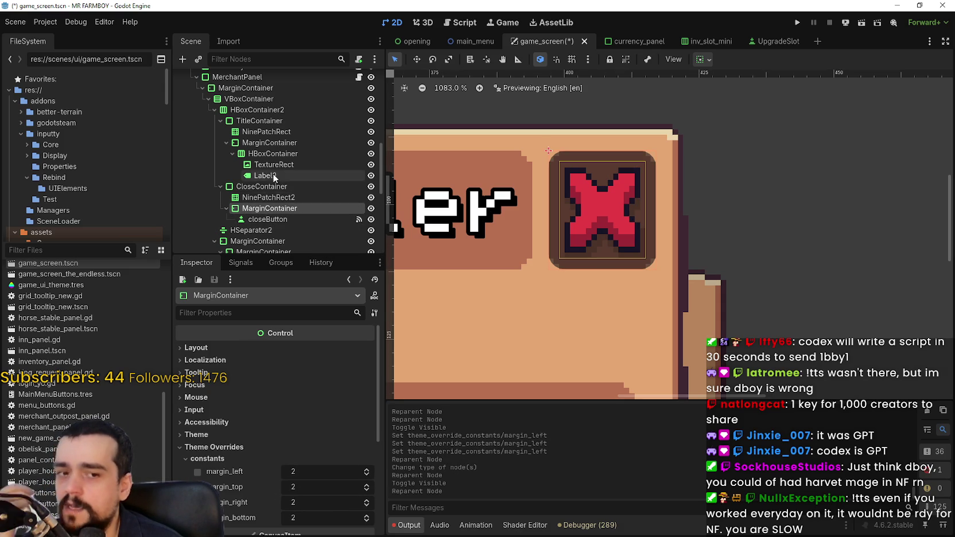
pyautogui.scroll(-5, 273, 478)
pyautogui.click(201, 418)
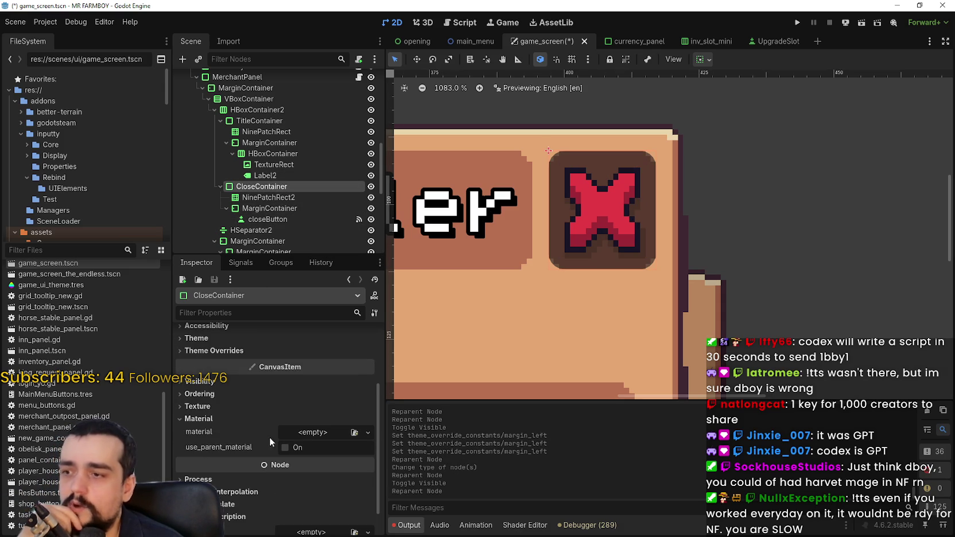
pyautogui.scroll(-1, 292, 497)
pyautogui.scroll(4, 278, 467)
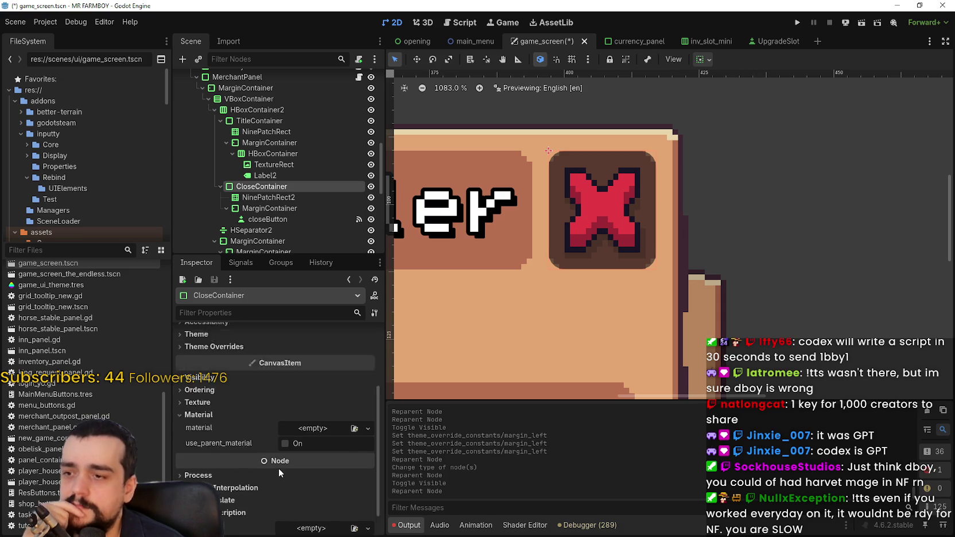
pyautogui.click(230, 424)
pyautogui.click(291, 438)
# - Give CloseContainer's panel style override a new StyleBoxEmpty
pyautogui.click(361, 450)
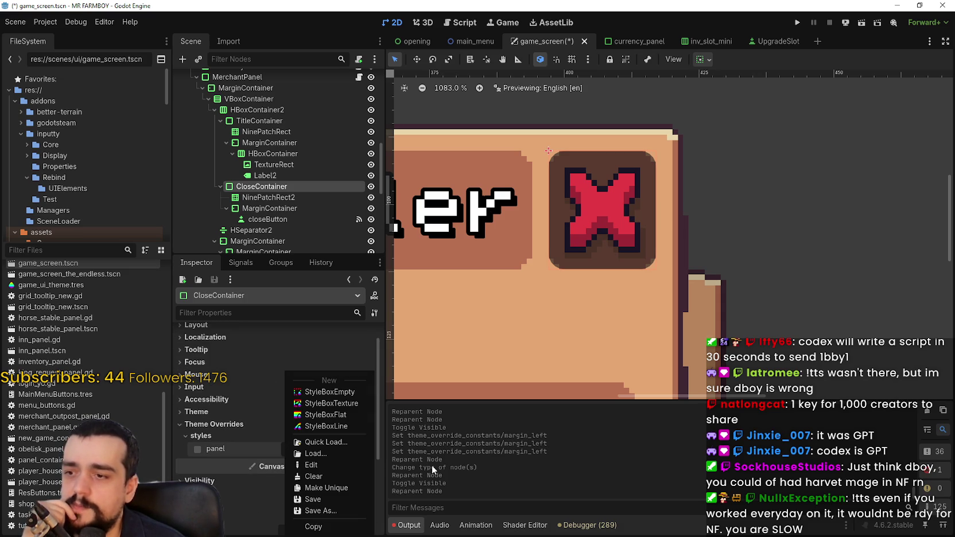
pyautogui.click(338, 392)
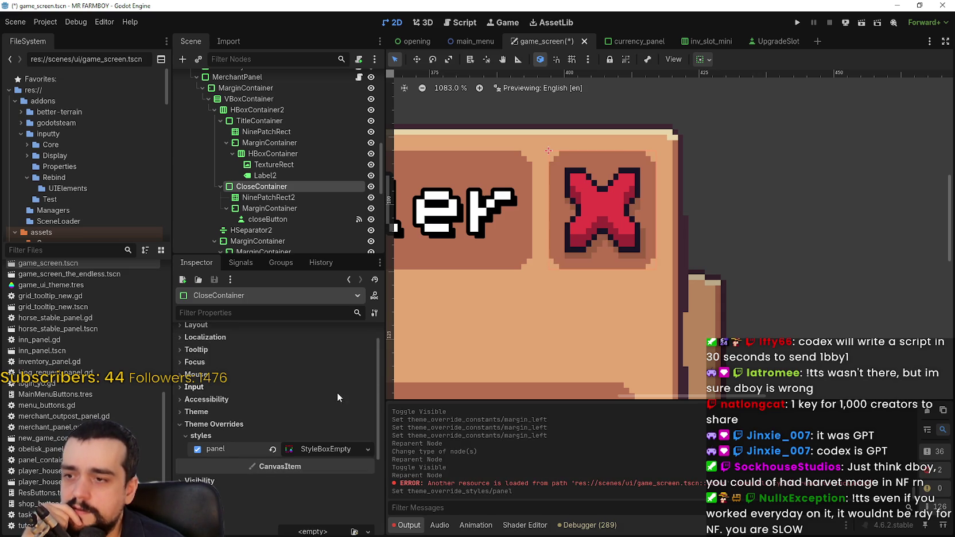
pyautogui.scroll(-2, 613, 144)
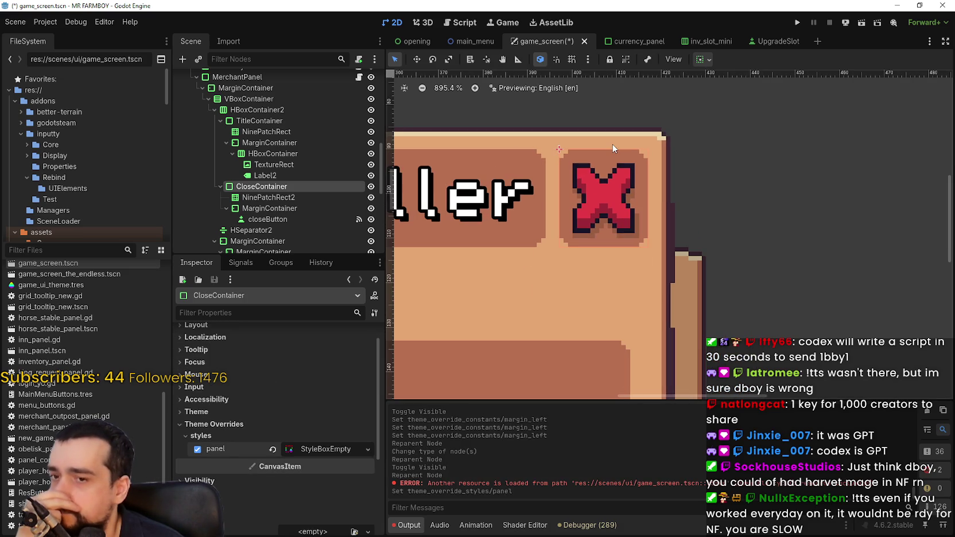
pyautogui.scroll(2, 613, 144)
# - Check NinePatchRect2, the MarginContainer and closeButton beneath CloseContainer
pyautogui.click(282, 197)
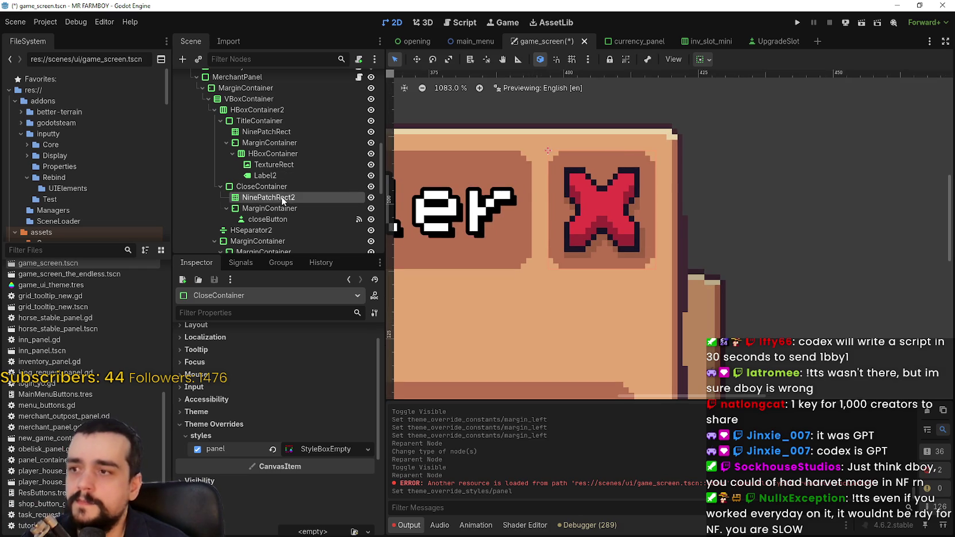
pyautogui.scroll(-1, 654, 214)
pyautogui.scroll(3, 638, 188)
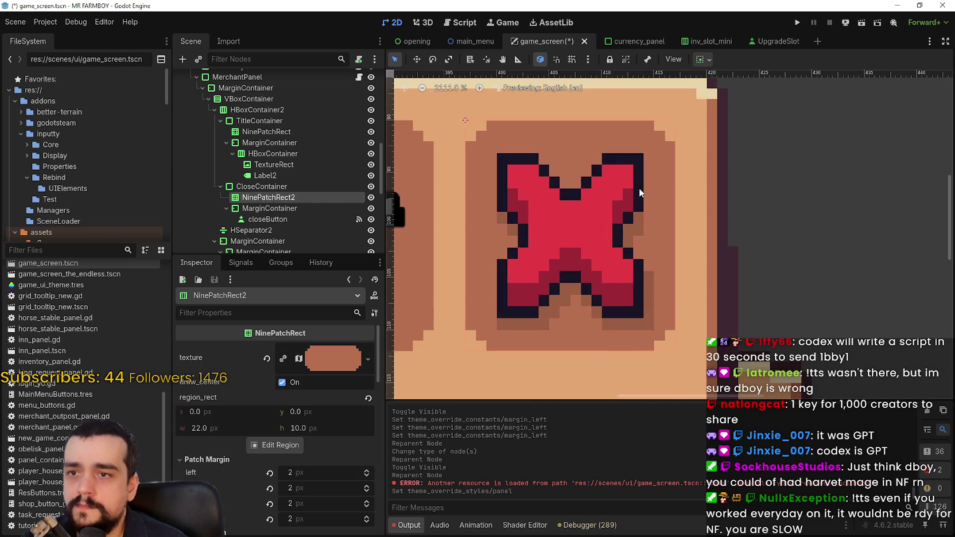
pyautogui.scroll(-1, 639, 189)
pyautogui.click(310, 208)
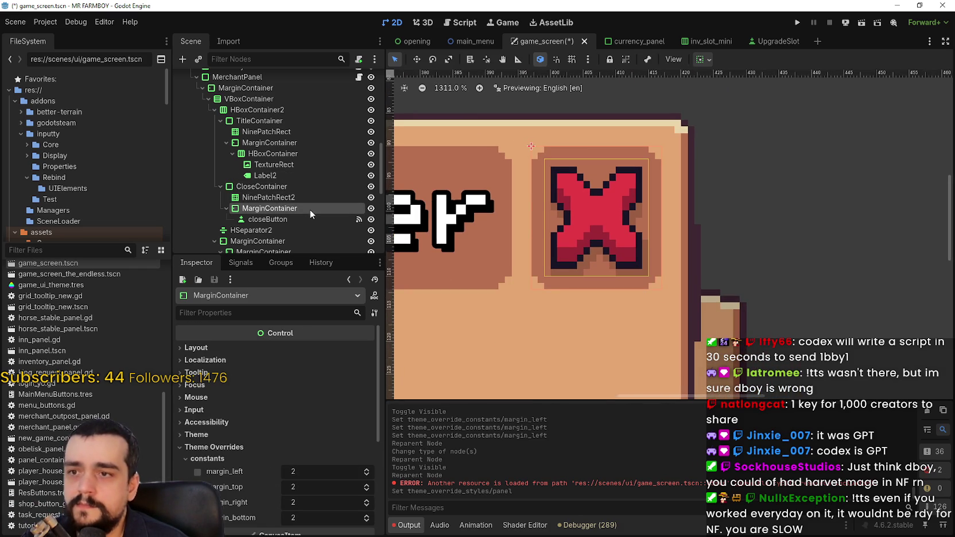
pyautogui.click(271, 219)
pyautogui.scroll(-3, 630, 221)
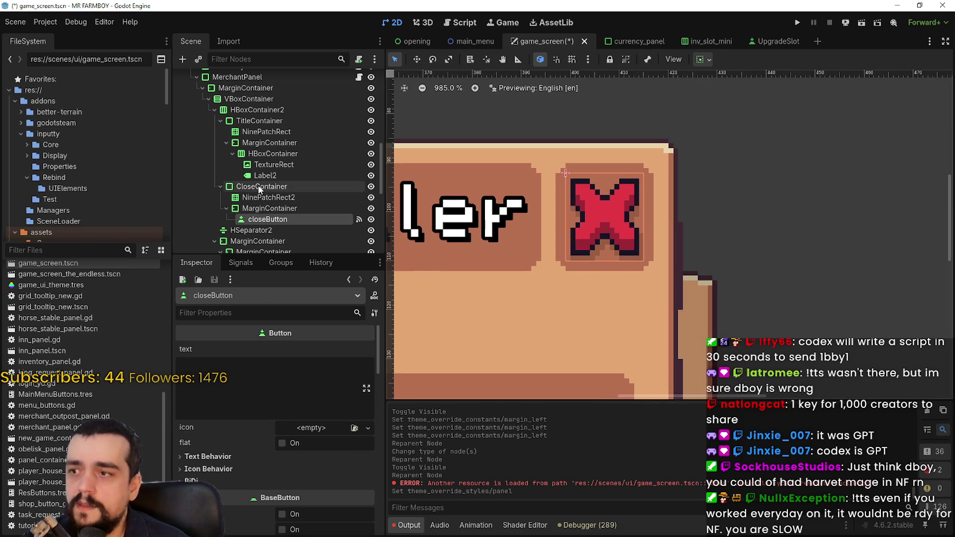
pyautogui.scroll(-1, 258, 190)
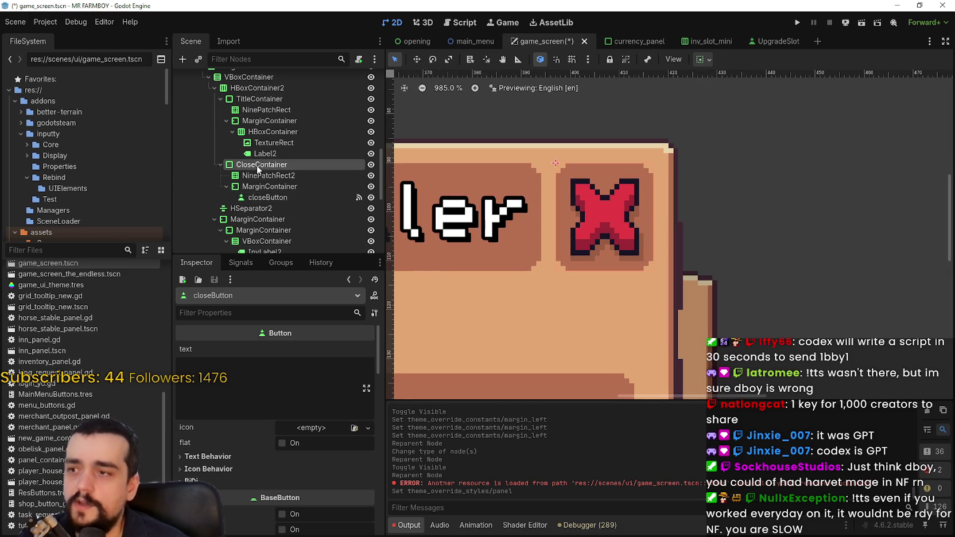
# - Review CloseContainer's panel style, then step through its child nodes again
pyautogui.click(257, 166)
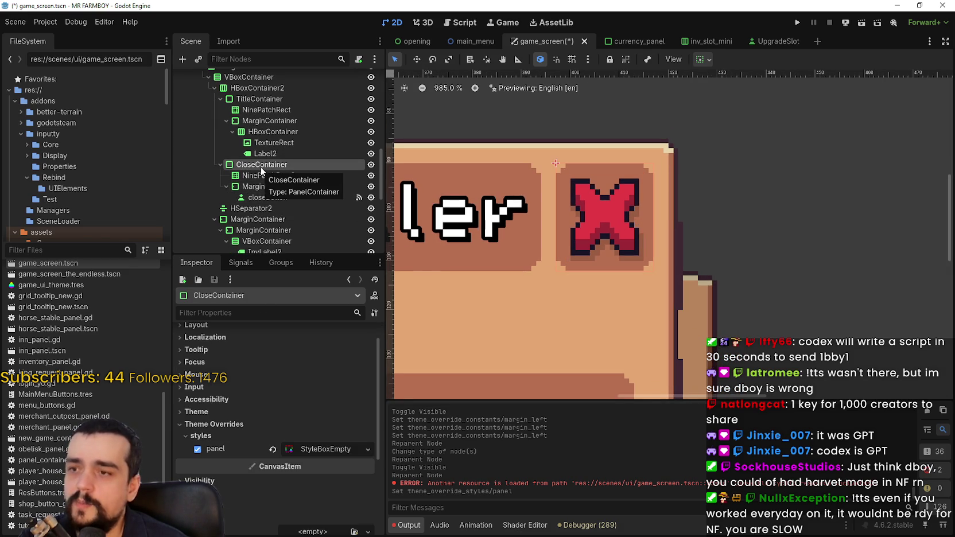
pyautogui.click(251, 175)
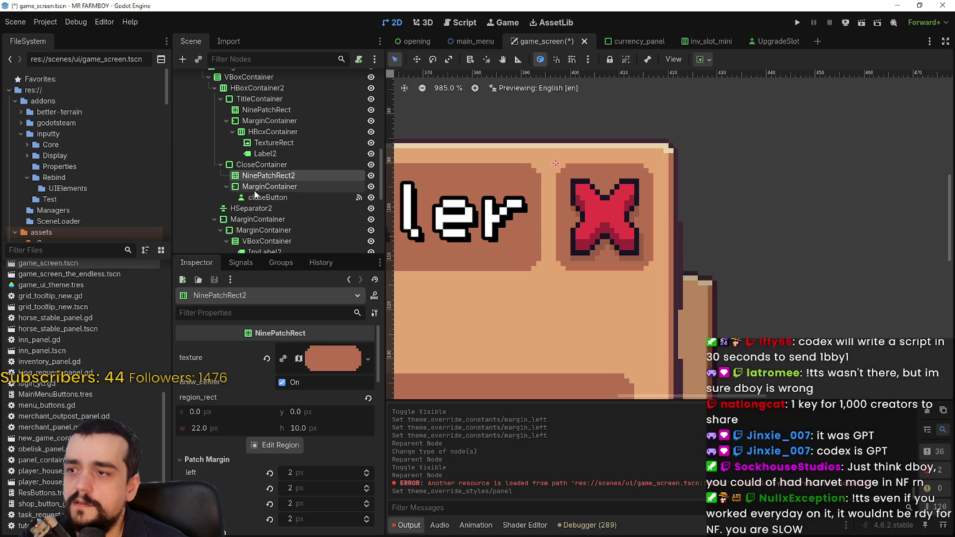
pyautogui.click(256, 188)
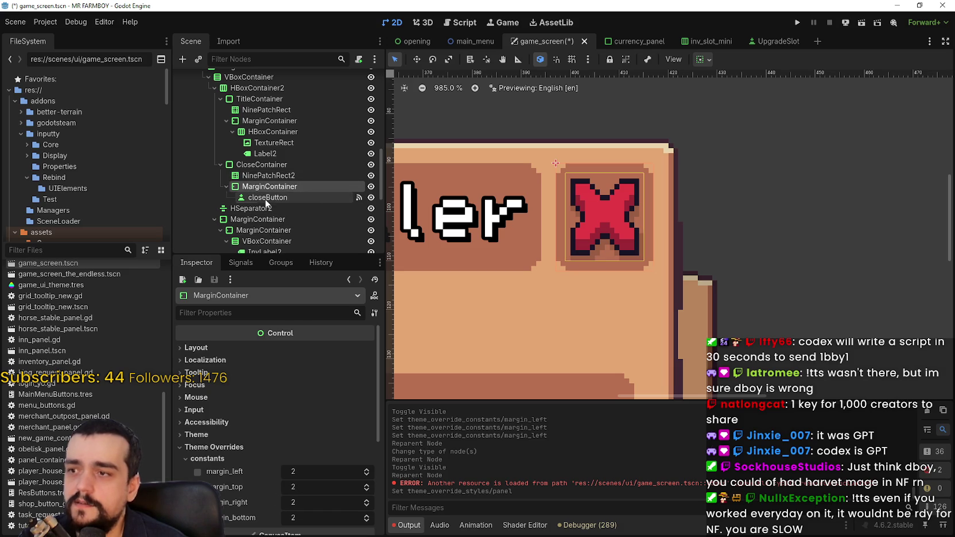
pyautogui.click(265, 201)
pyautogui.scroll(-2, 656, 204)
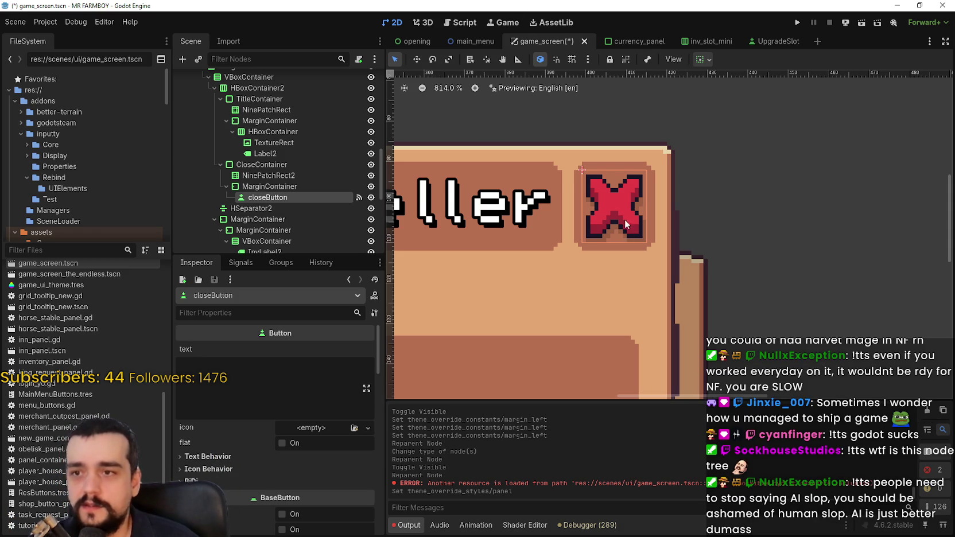
pyautogui.scroll(2, 625, 213)
pyautogui.scroll(-6, 625, 214)
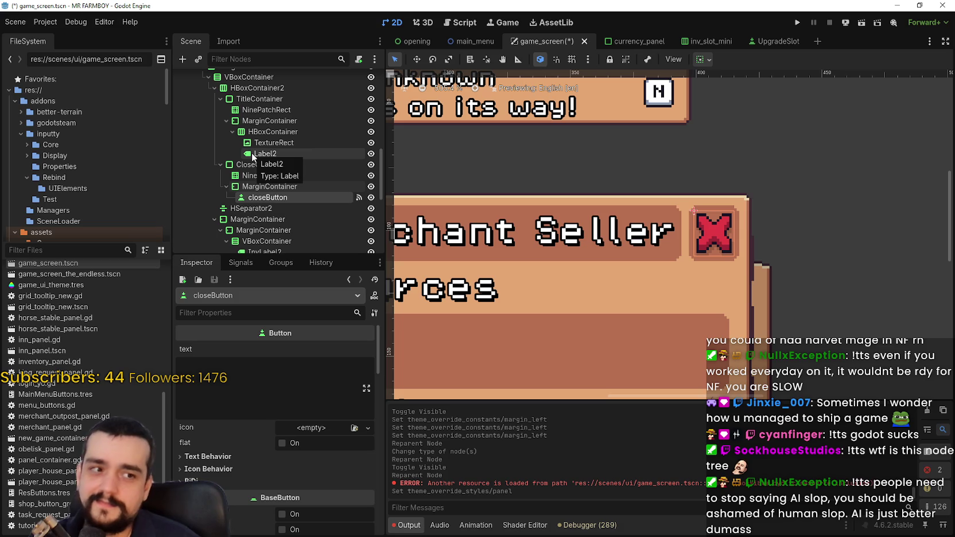
pyautogui.scroll(3, 736, 232)
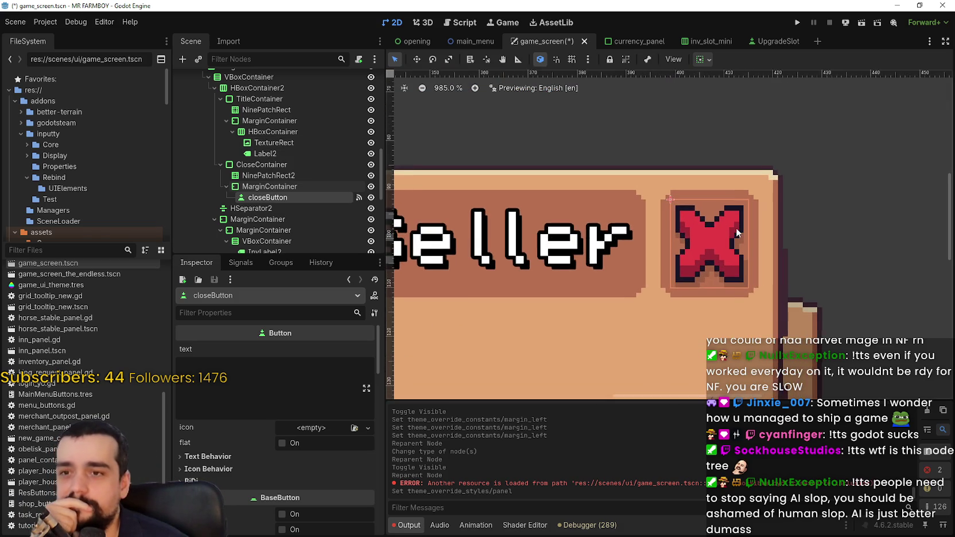
pyautogui.scroll(3, 737, 232)
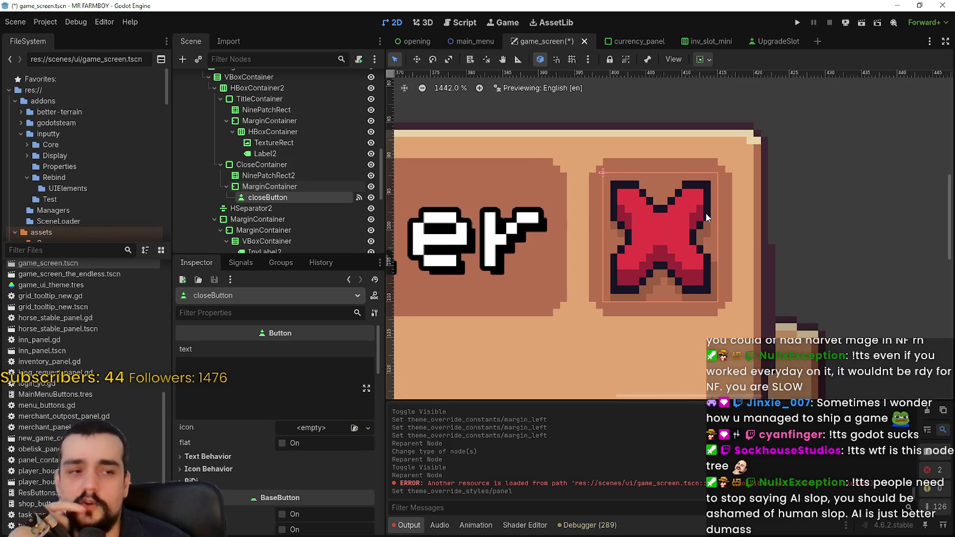
pyautogui.scroll(1, 725, 190)
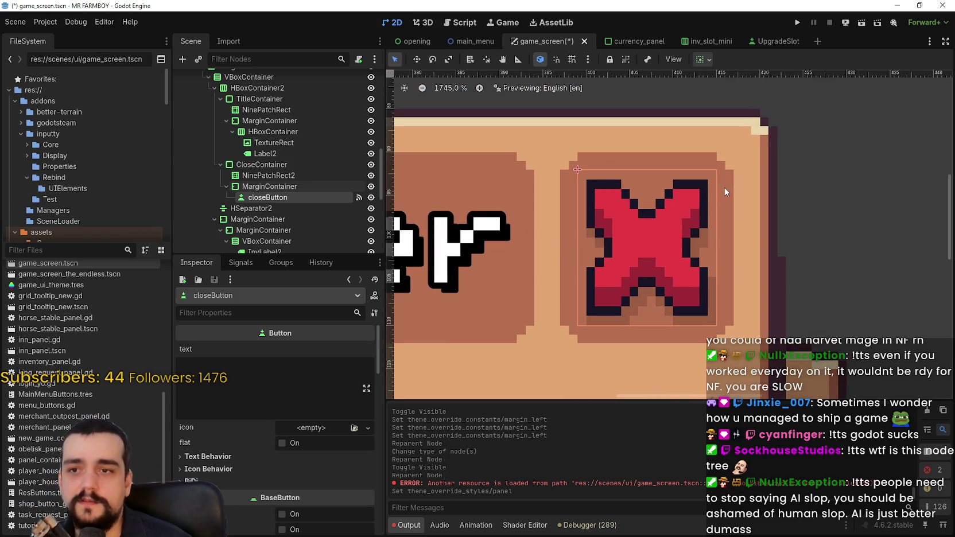
pyautogui.click(257, 165)
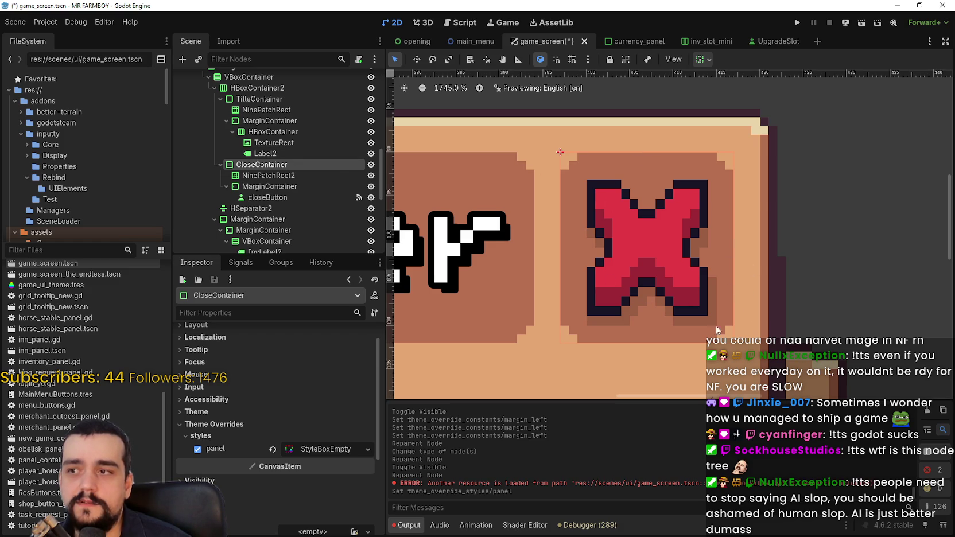
pyautogui.click(310, 198)
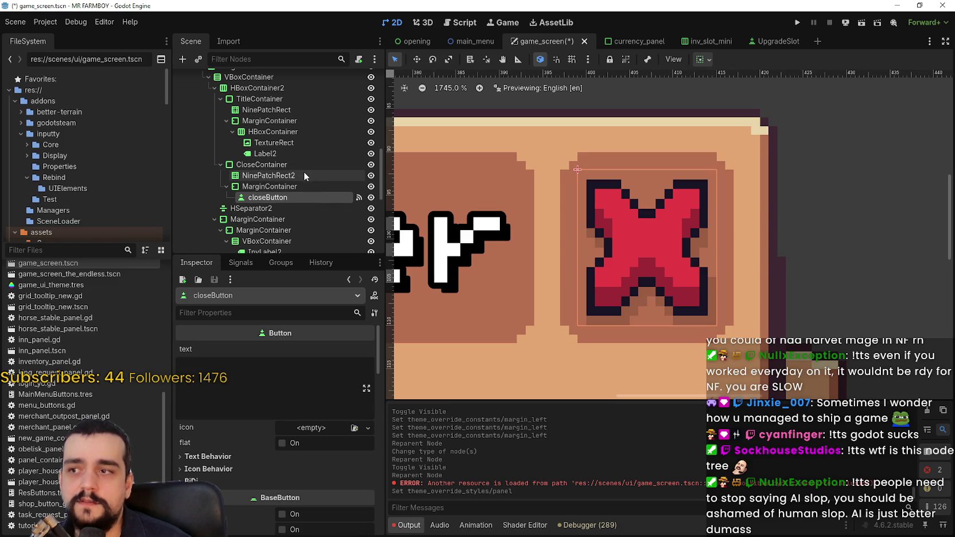
pyautogui.click(304, 173)
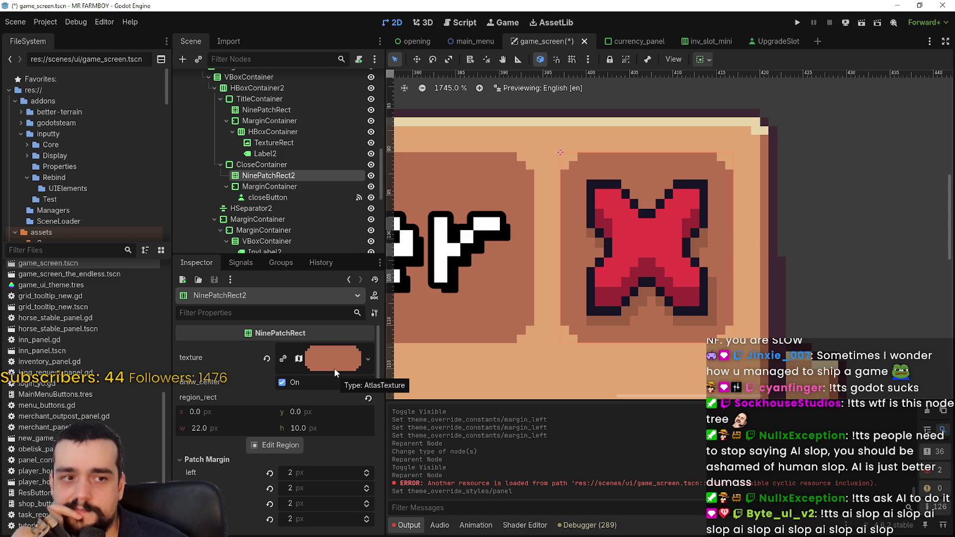
pyautogui.scroll(-2, 717, 210)
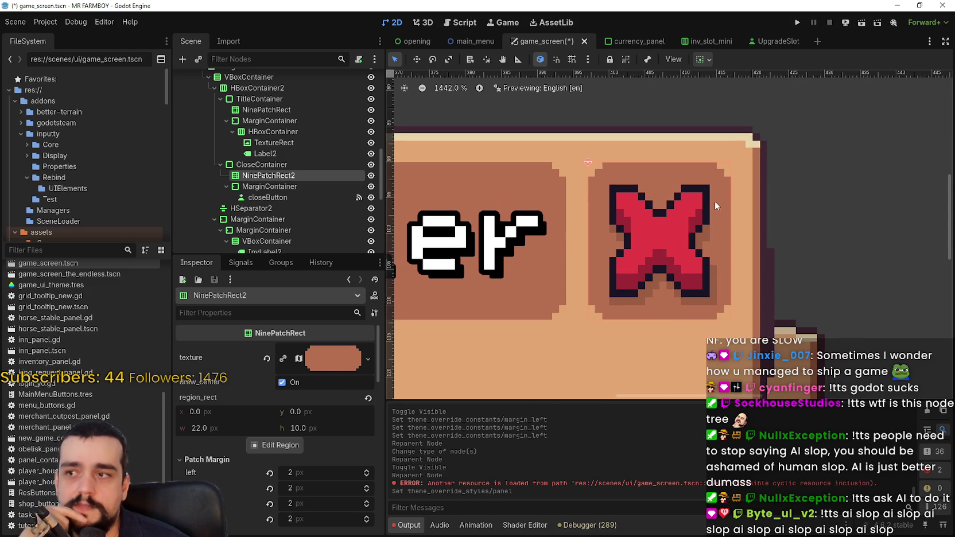
pyautogui.click(298, 186)
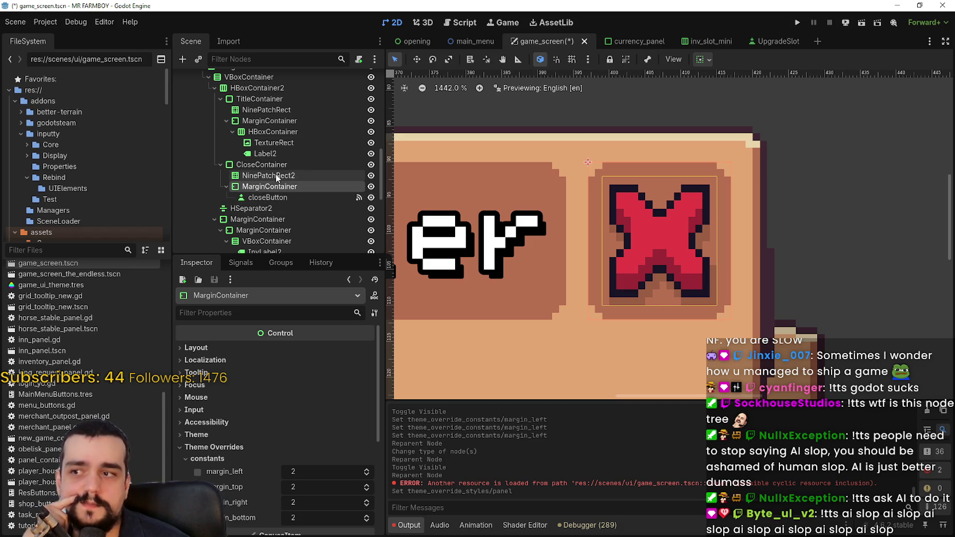
pyautogui.scroll(1, 683, 212)
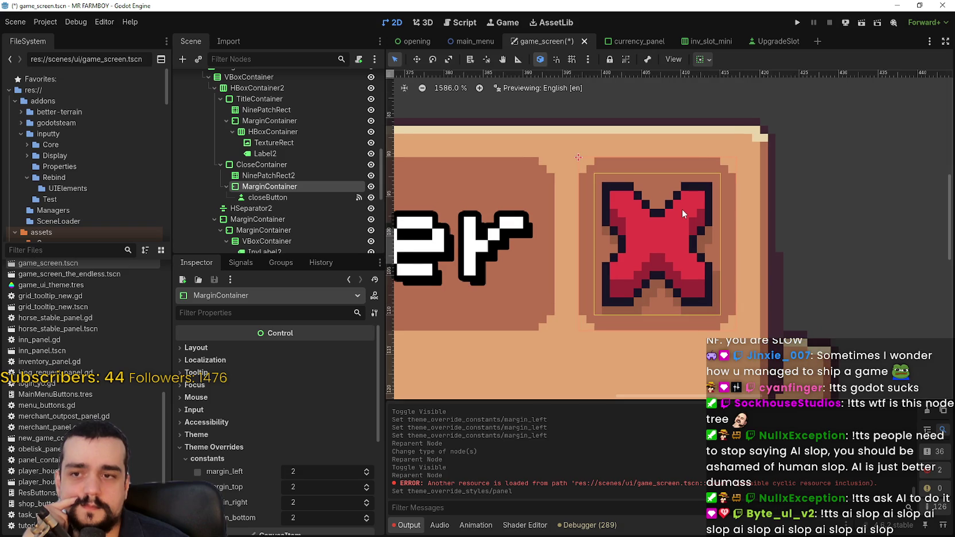
pyautogui.scroll(-2, 681, 212)
pyautogui.click(299, 164)
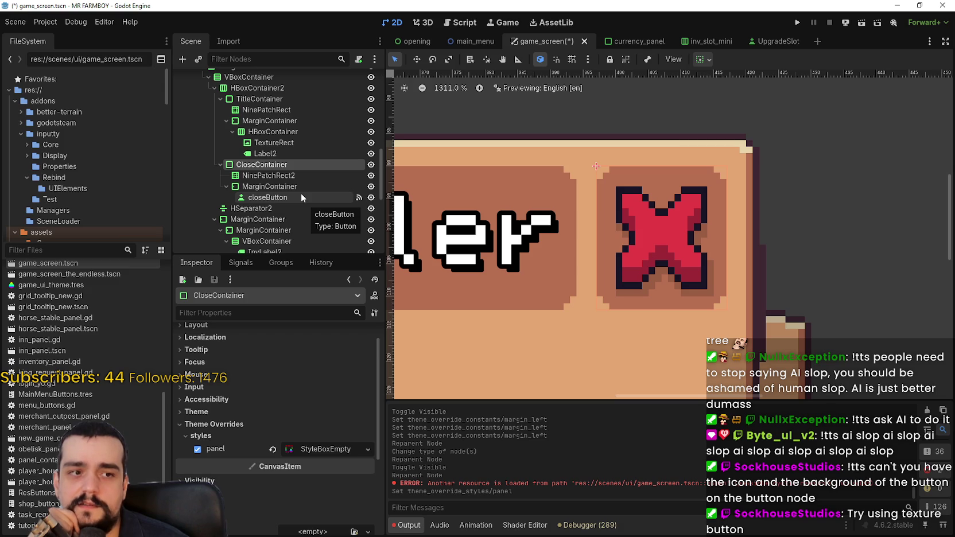
pyautogui.click(293, 198)
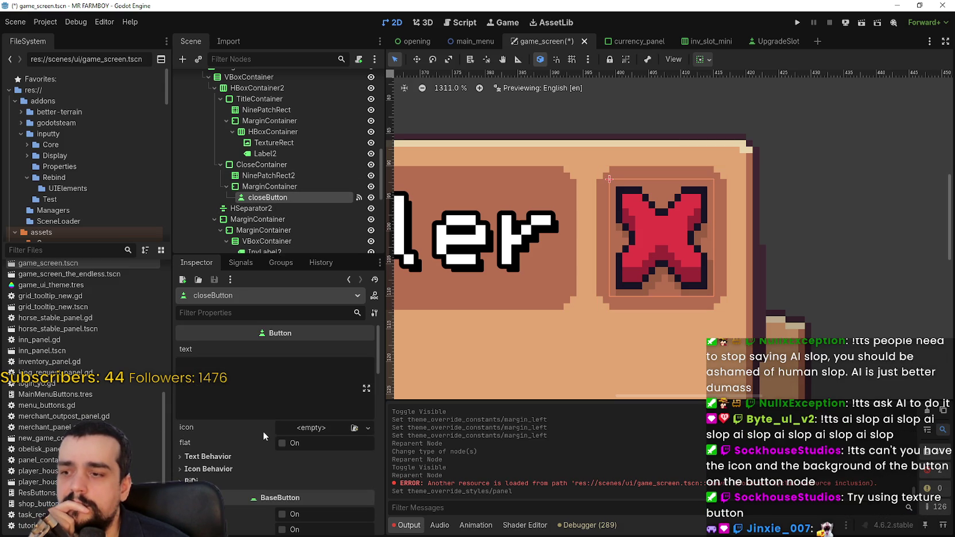
pyautogui.scroll(-5, 263, 431)
pyautogui.scroll(2, 265, 410)
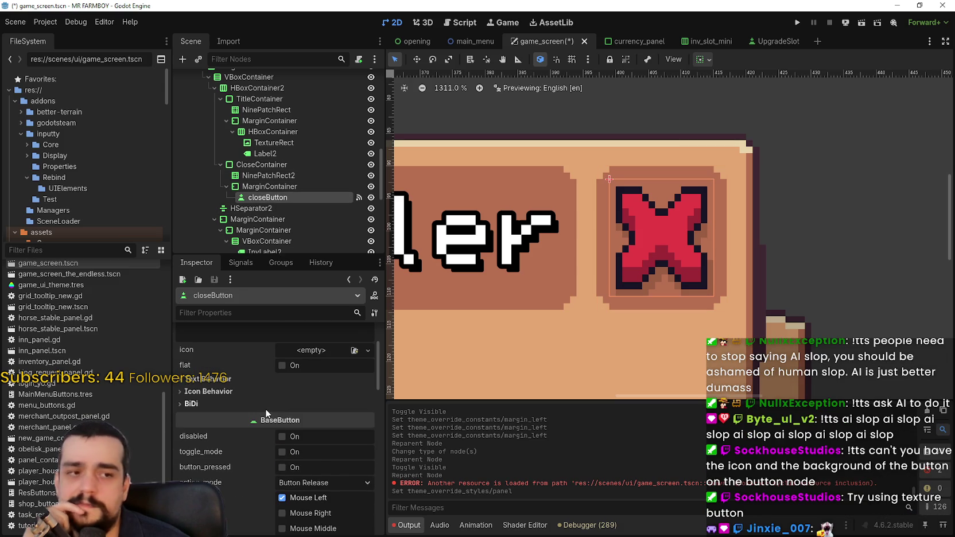
pyautogui.scroll(3, 265, 407)
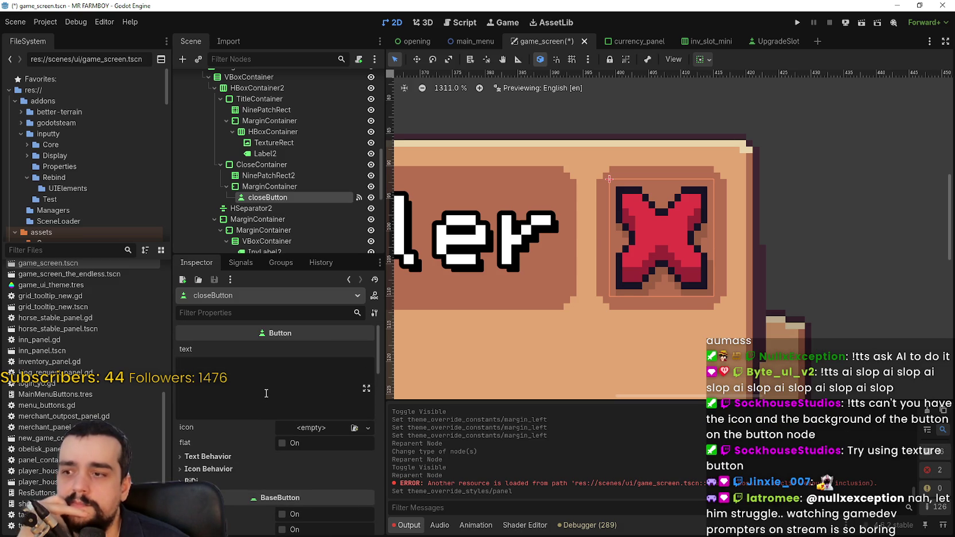
pyautogui.scroll(-8, 266, 396)
pyautogui.scroll(-10, 266, 386)
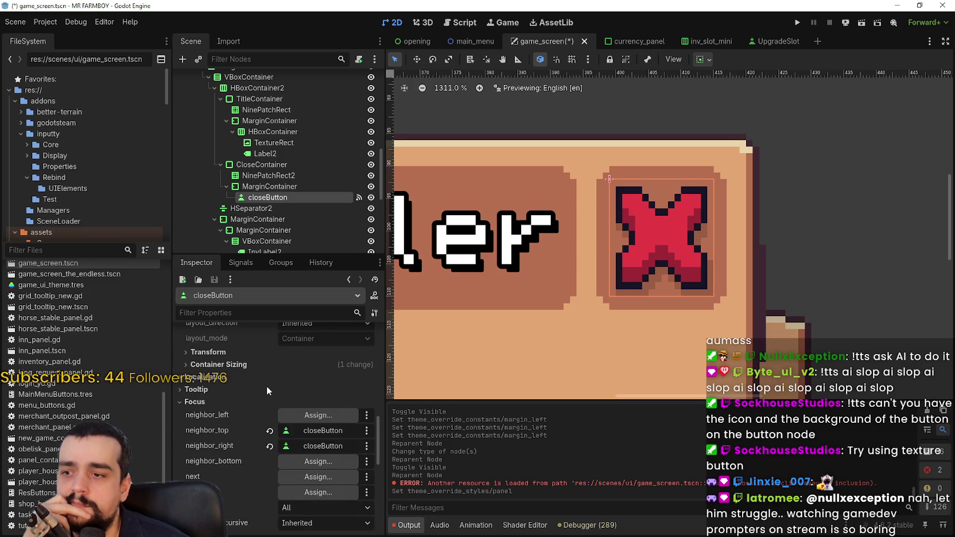
pyautogui.scroll(8, 268, 390)
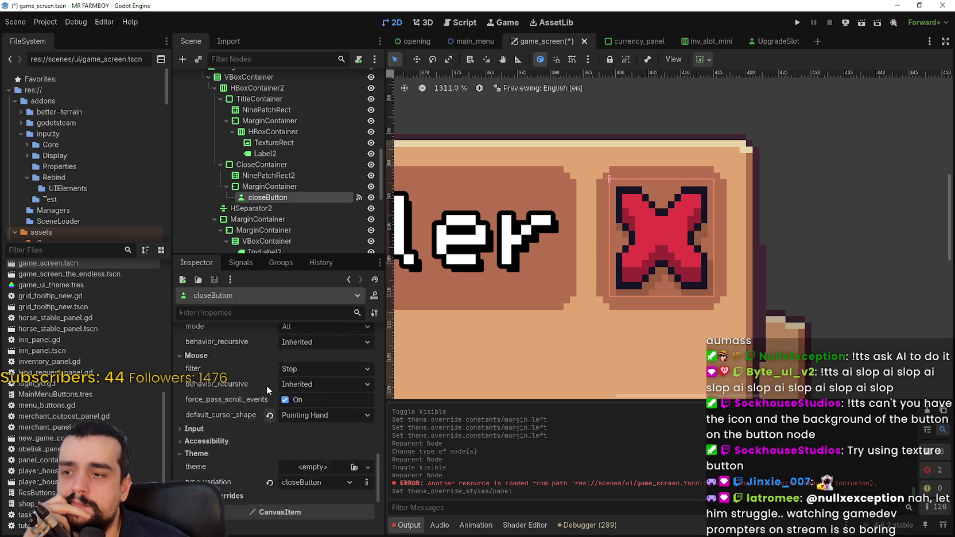
pyautogui.scroll(4, 267, 385)
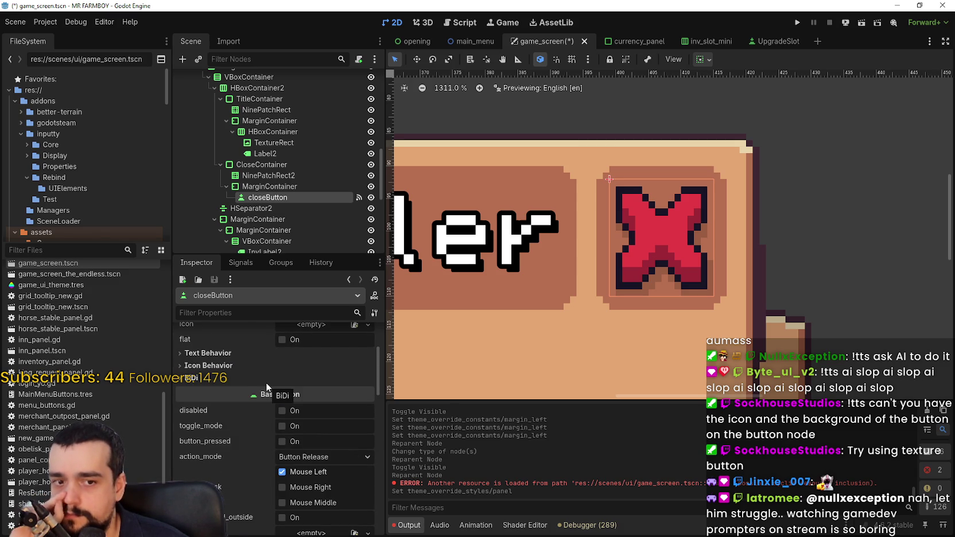
pyautogui.scroll(1, 296, 448)
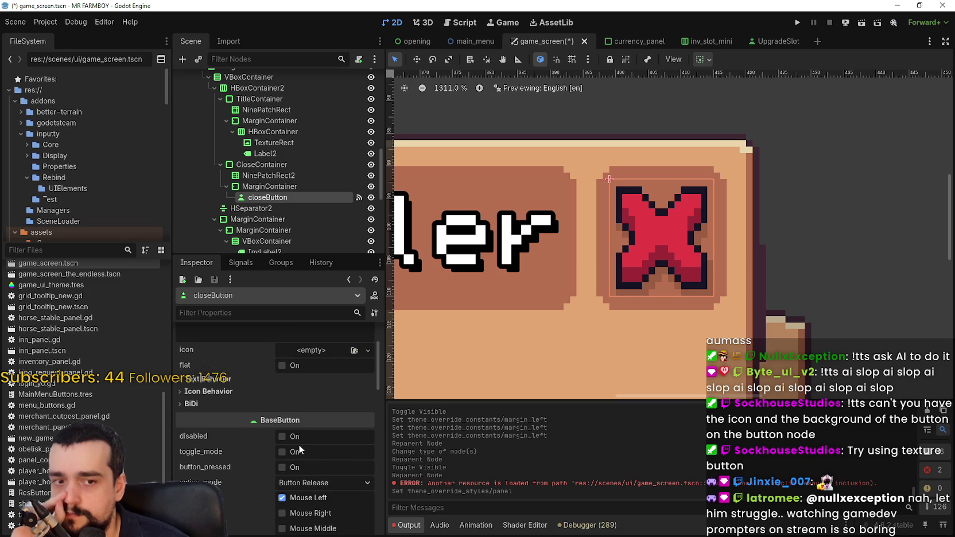
# - Add a TextureButton child node to the close button's MarginContainer
pyautogui.rightClick(297, 189)
pyautogui.click(334, 197)
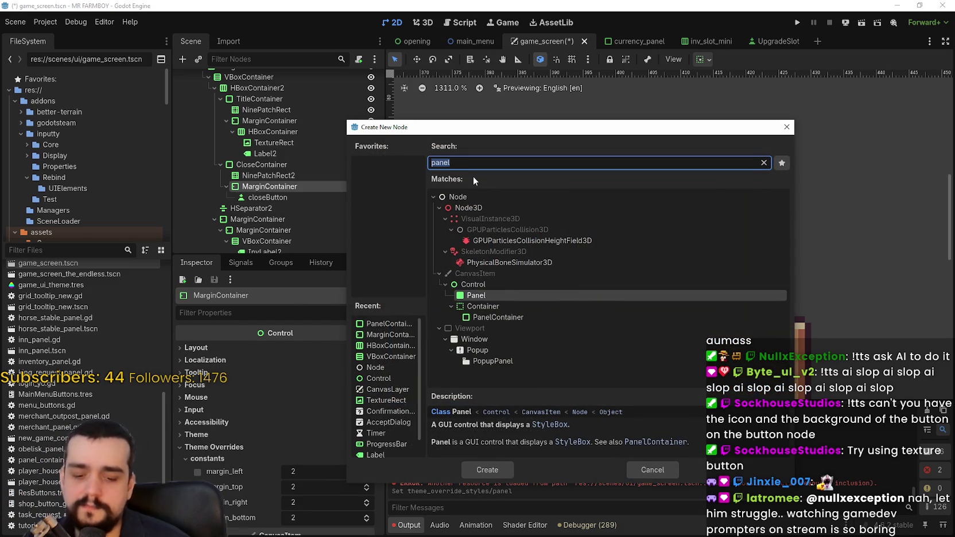
pyautogui.write('texture')
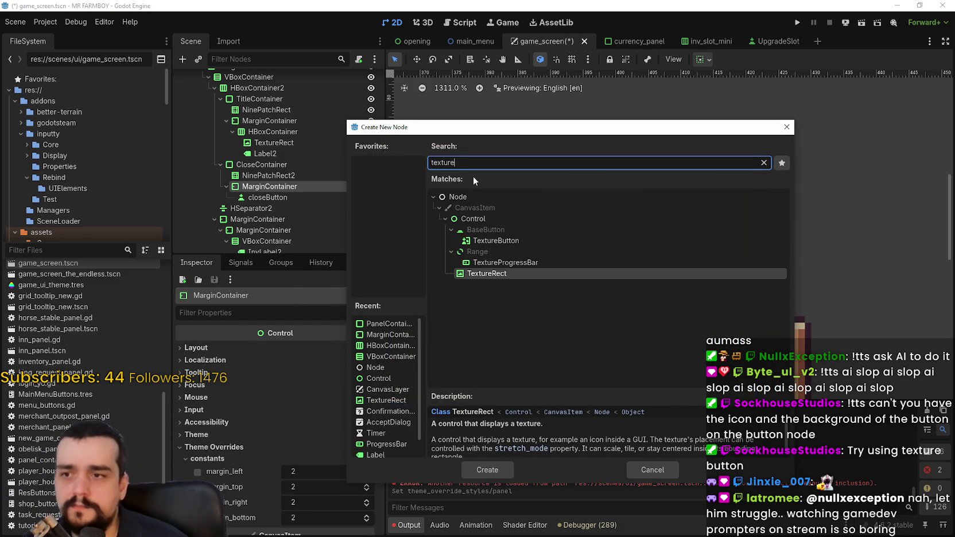
pyautogui.press('Up')
pyautogui.press('Up')
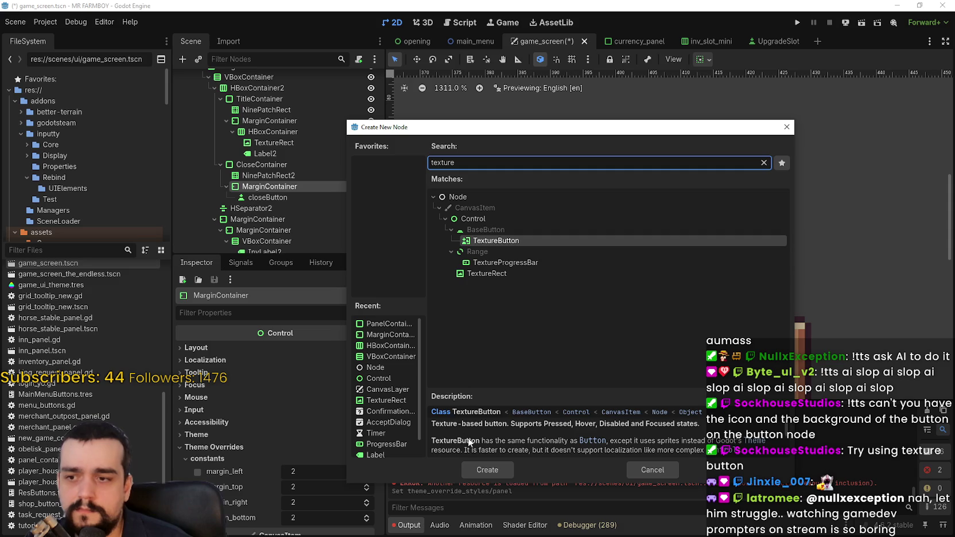
pyautogui.scroll(-2, 472, 442)
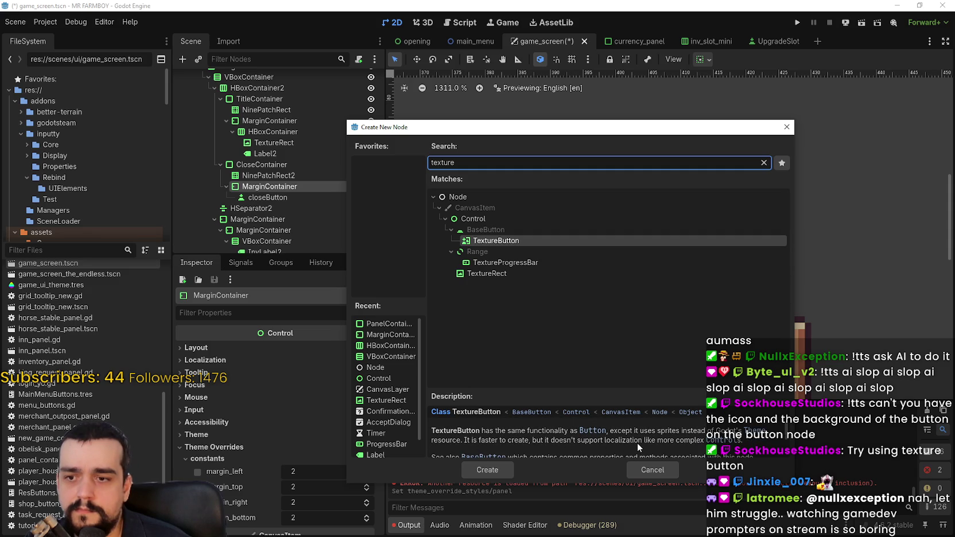
pyautogui.scroll(-2, 720, 444)
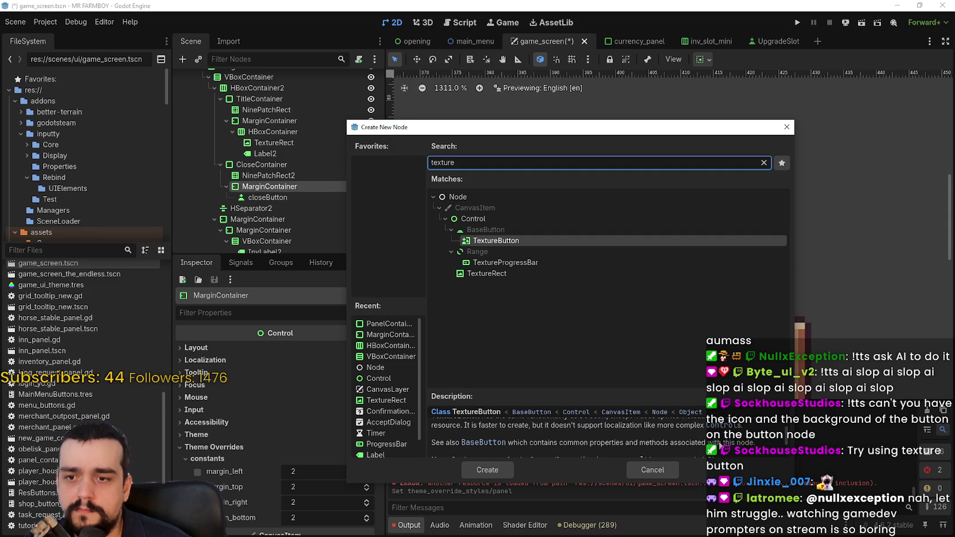
pyautogui.scroll(-5, 719, 445)
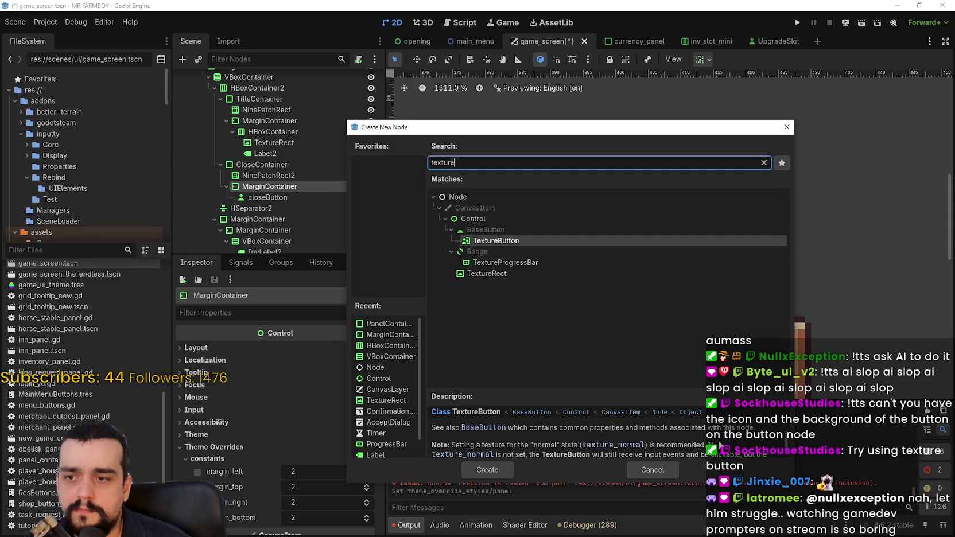
pyautogui.click(486, 469)
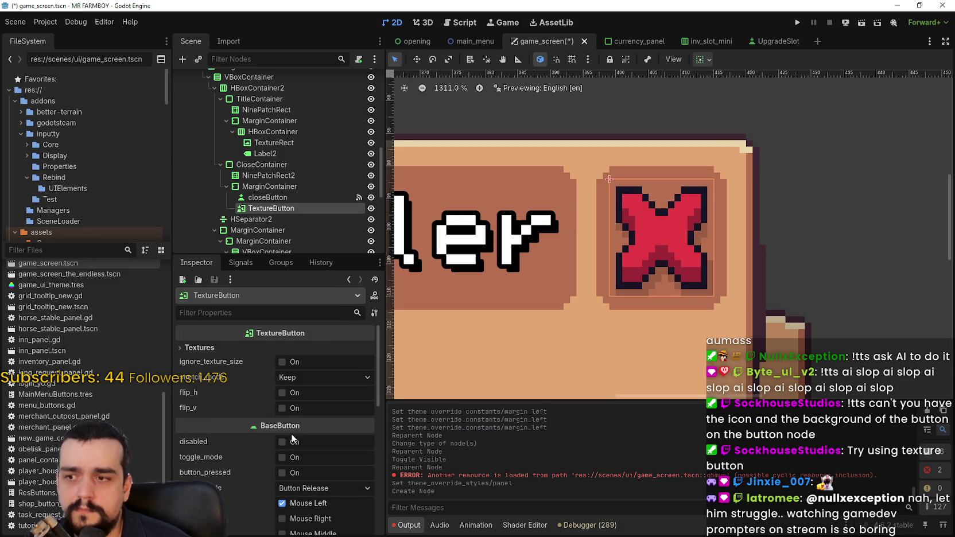
# - Expand the TextureButton's Textures section and open the normal texture choices
pyautogui.scroll(-5, 257, 436)
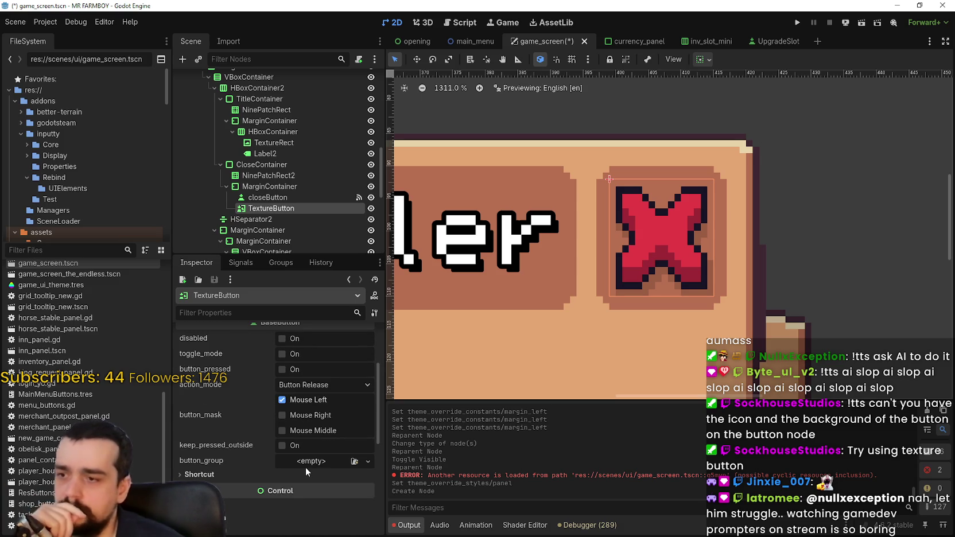
pyautogui.scroll(-5, 226, 467)
pyautogui.scroll(10, 233, 407)
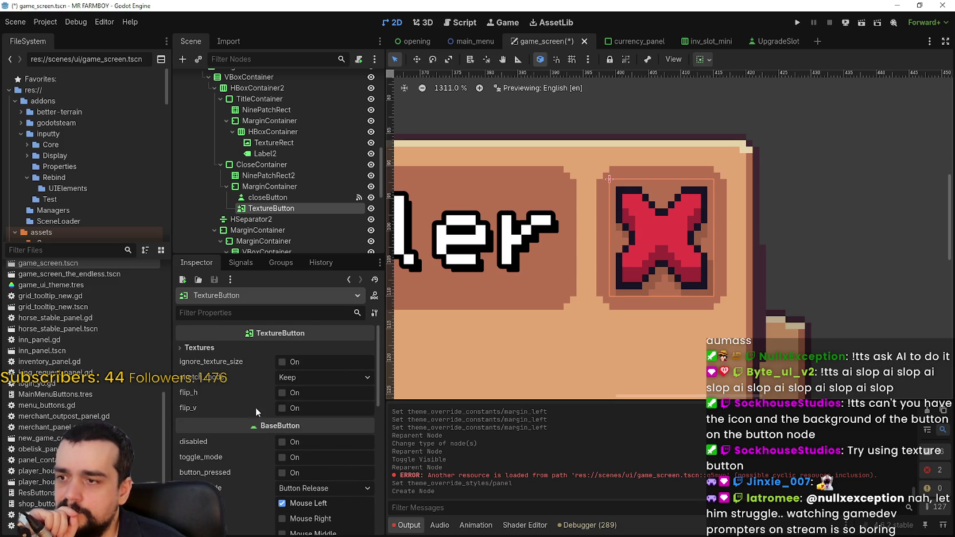
pyautogui.click(224, 347)
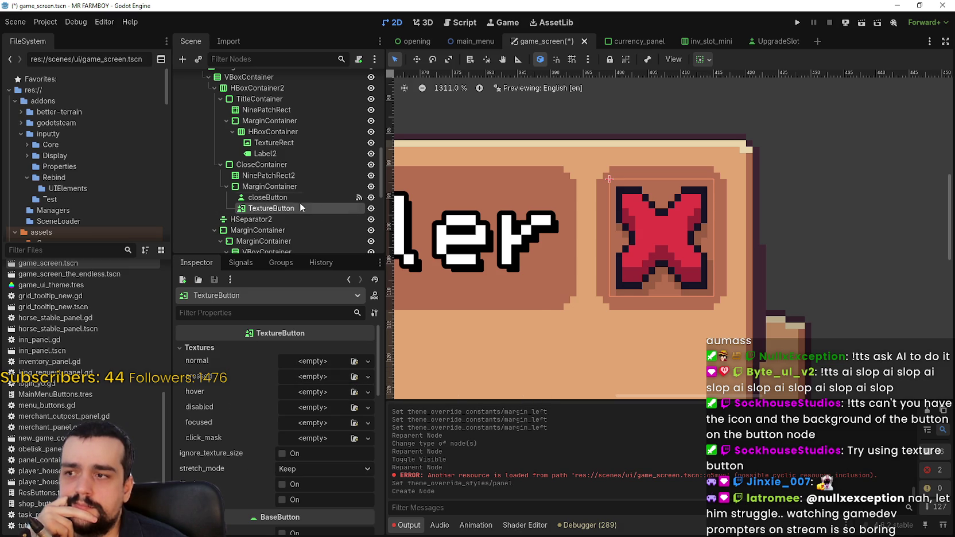
pyautogui.click(325, 362)
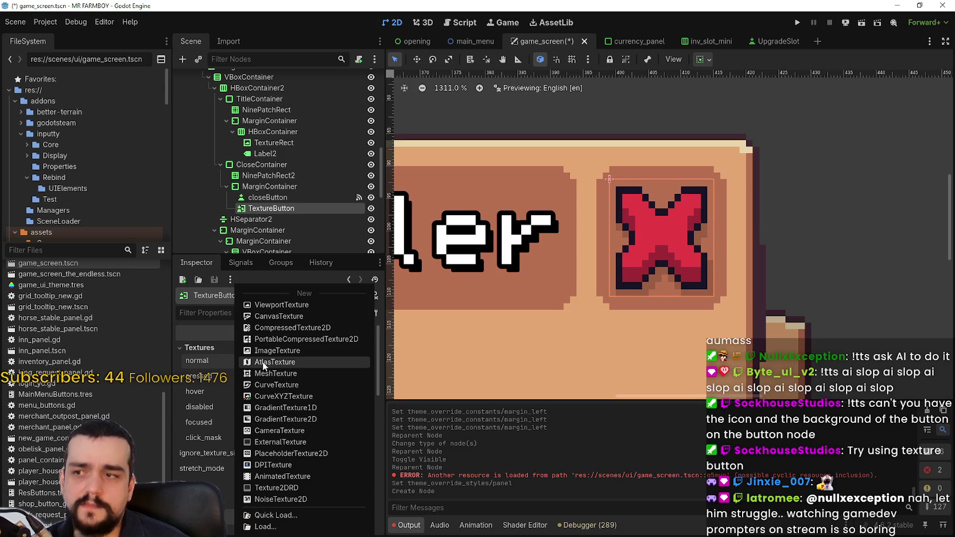
# - Set the normal texture to a new AtlasTexture using Player.png as its atlas
pyautogui.click(276, 365)
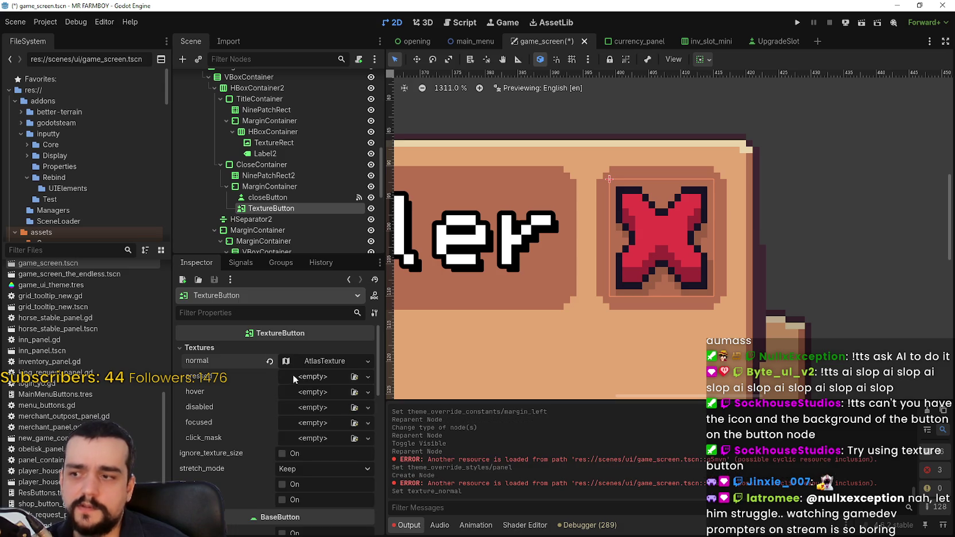
pyautogui.click(301, 431)
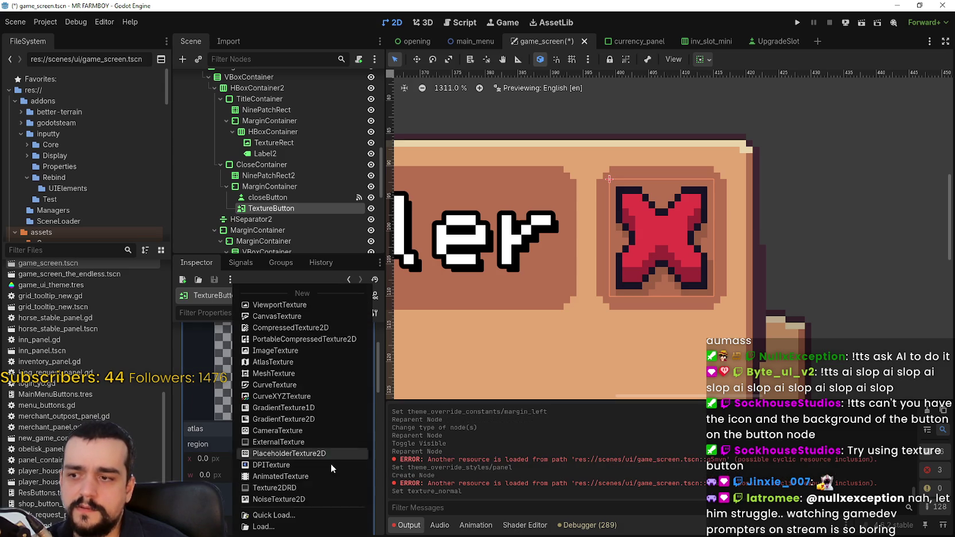
pyautogui.click(319, 514)
pyautogui.press('Return')
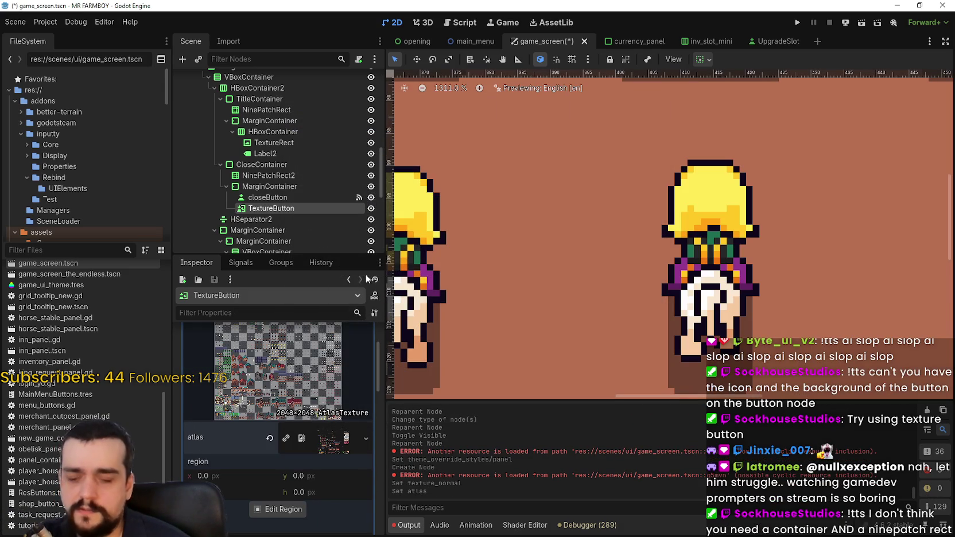
# - Edit the atlas region to frame the brown rounded bar (22×10 at 1949, 2003)
pyautogui.click(277, 509)
pyautogui.scroll(-4, 539, 280)
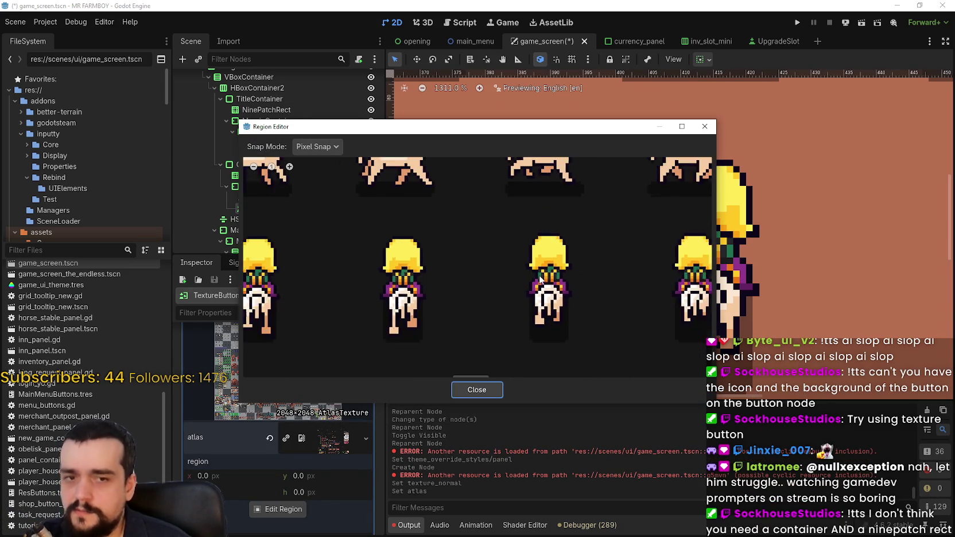
pyautogui.scroll(-8, 538, 280)
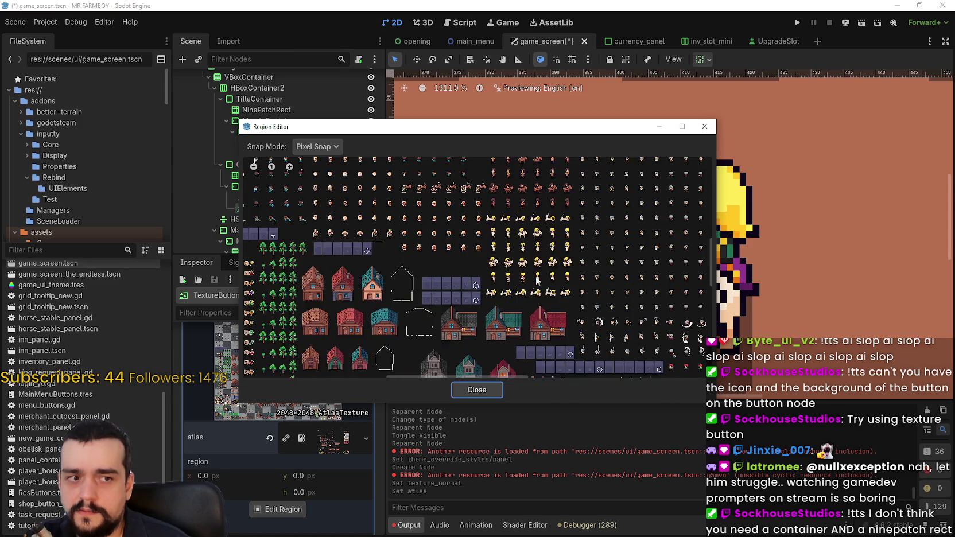
pyautogui.scroll(-3, 535, 280)
pyautogui.scroll(6, 519, 254)
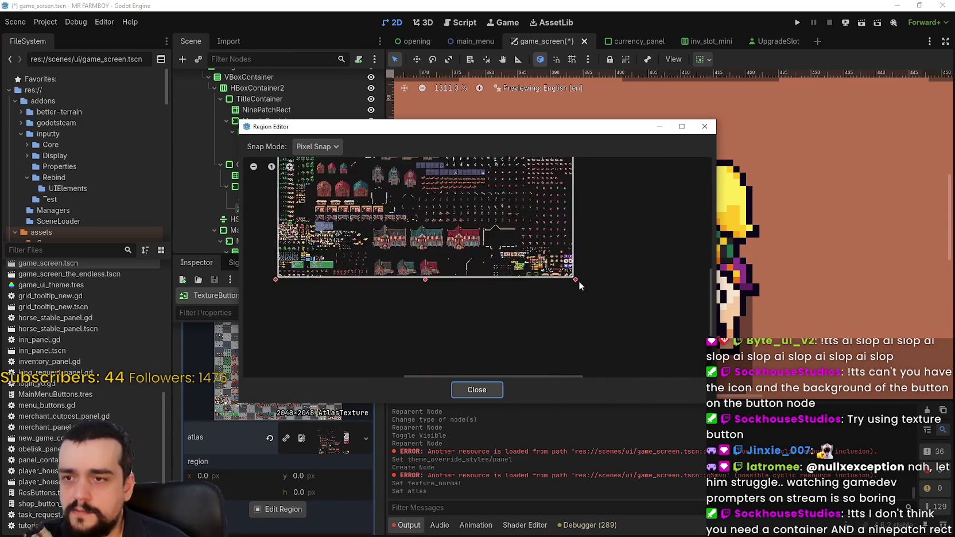
pyautogui.scroll(10, 519, 254)
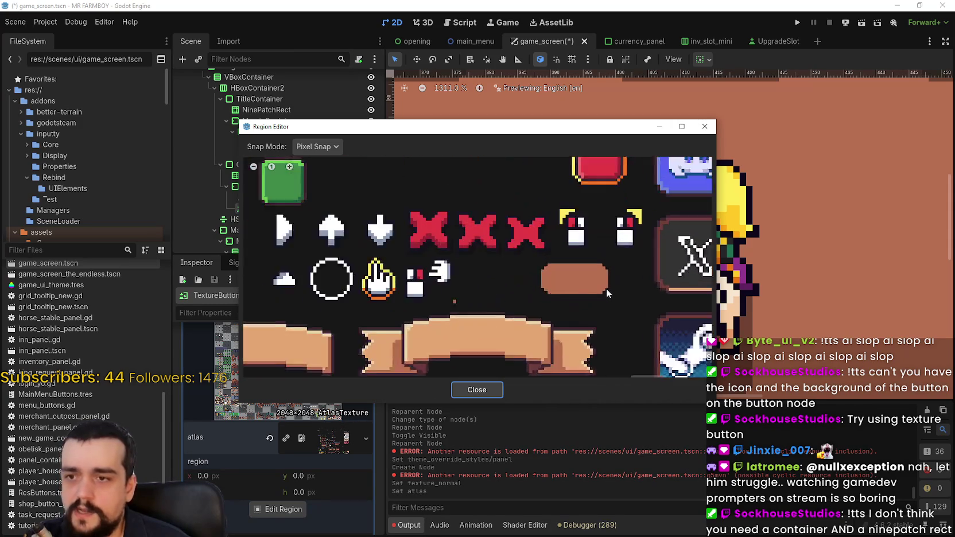
pyautogui.moveTo(492, 253); pyautogui.dragTo(624, 314)
pyautogui.click(485, 388)
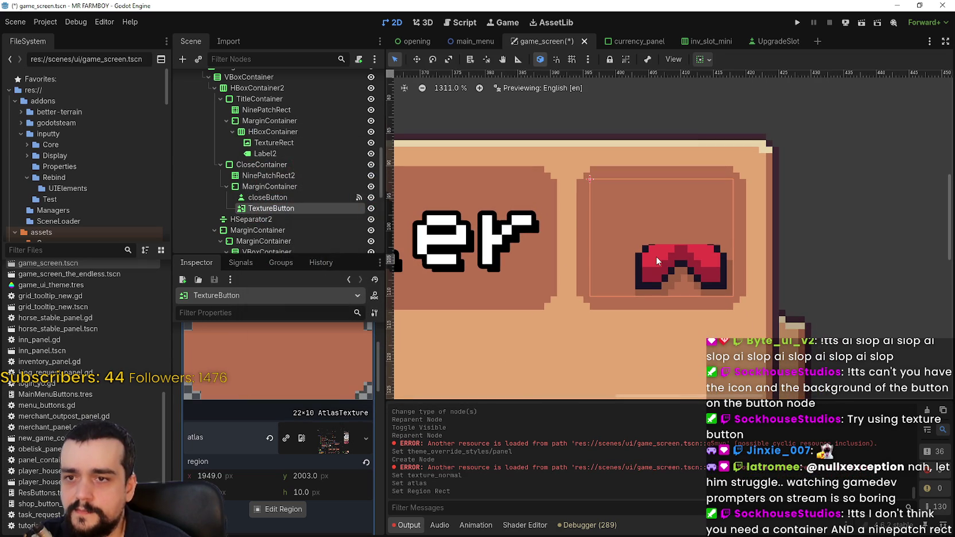
# - Hide the old red X closeButton and its NinePatchRect2 background
pyautogui.click(370, 197)
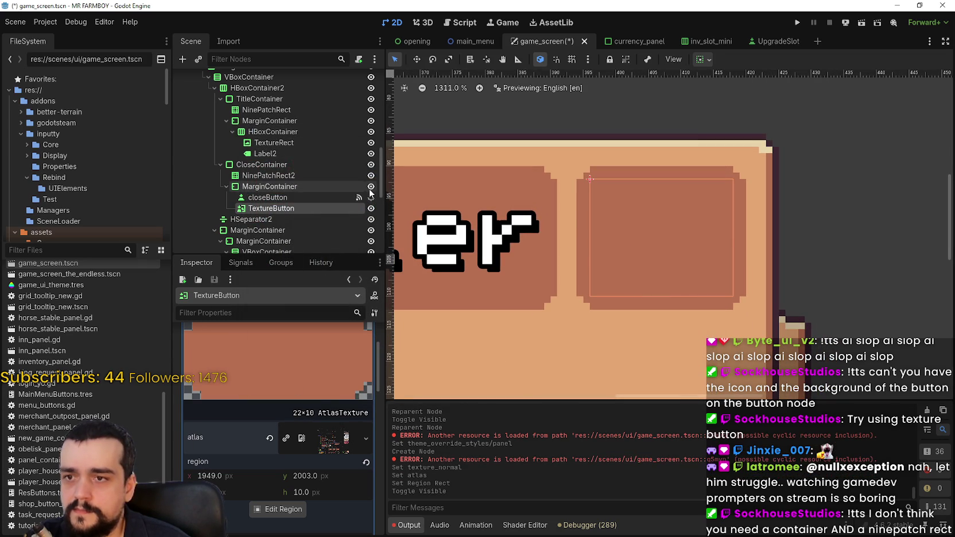
pyautogui.click(371, 175)
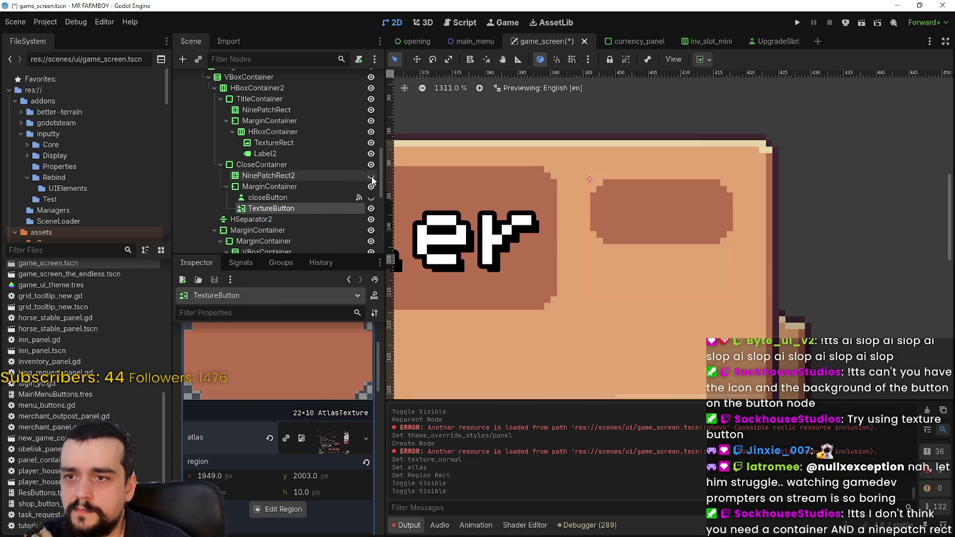
pyautogui.scroll(3, 711, 226)
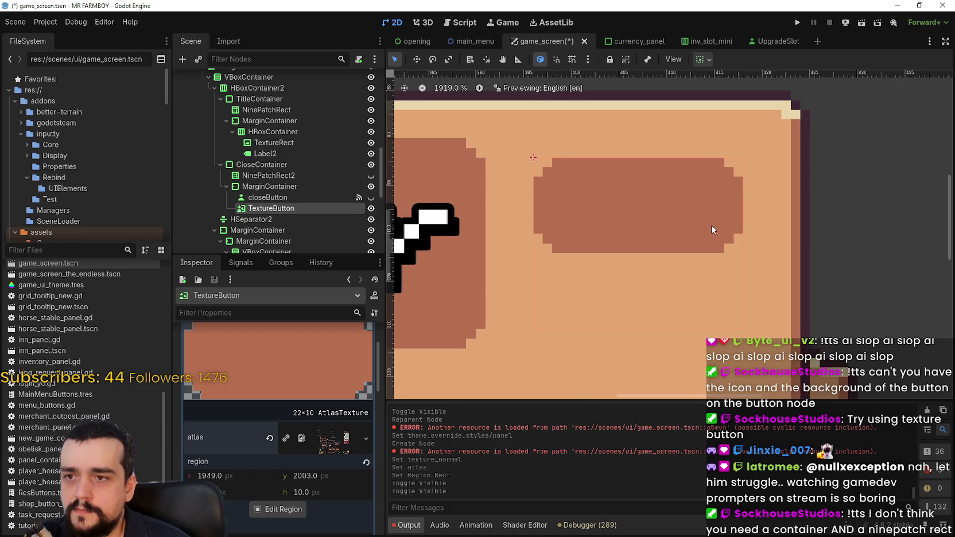
# - Review the TextureButton's texture slots and stretch mode, leaving them unchanged
pyautogui.click(330, 331)
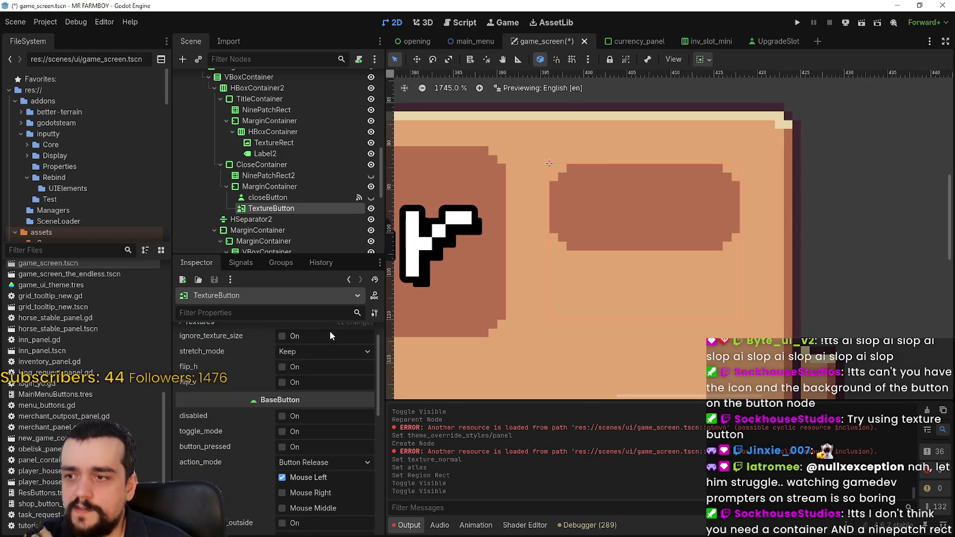
pyautogui.click(340, 347)
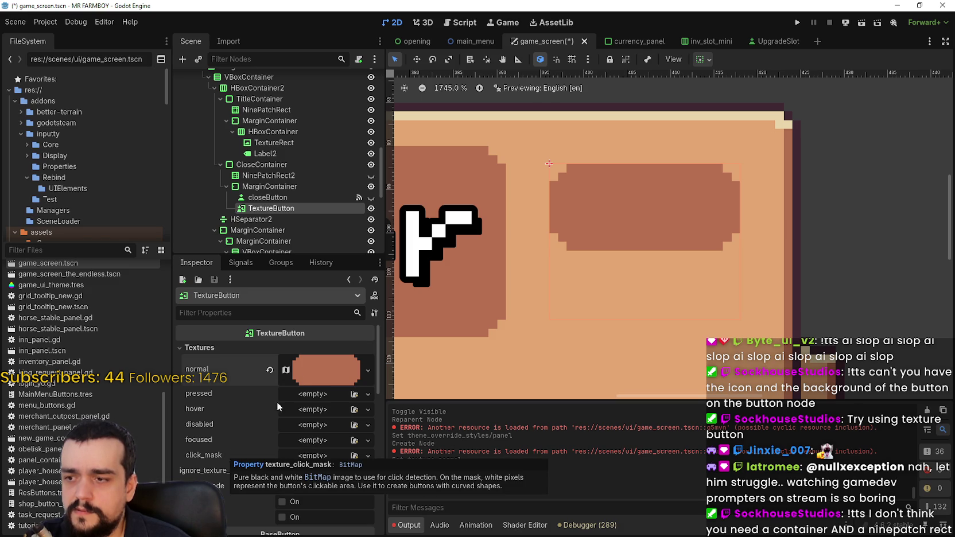
pyautogui.scroll(-1, 263, 389)
pyautogui.scroll(-2, 232, 438)
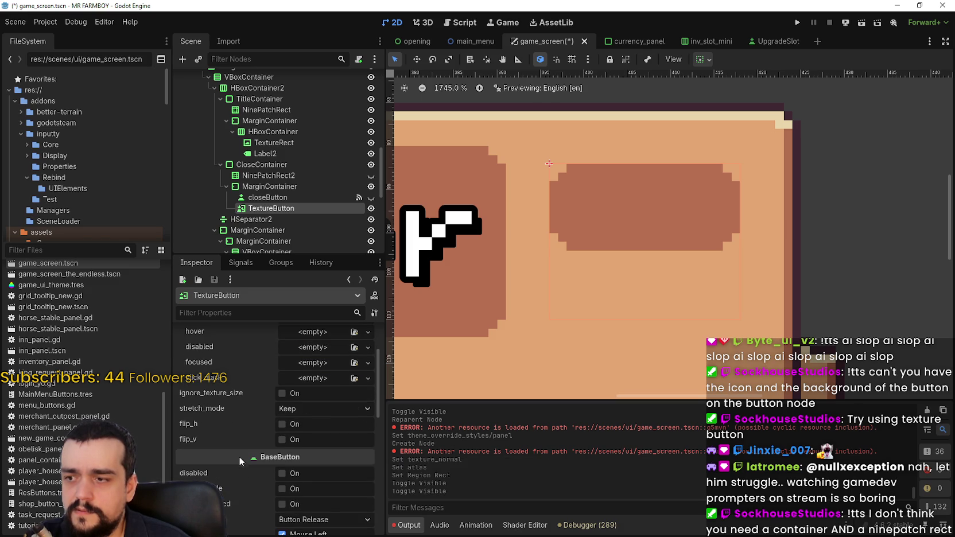
pyautogui.click(309, 410)
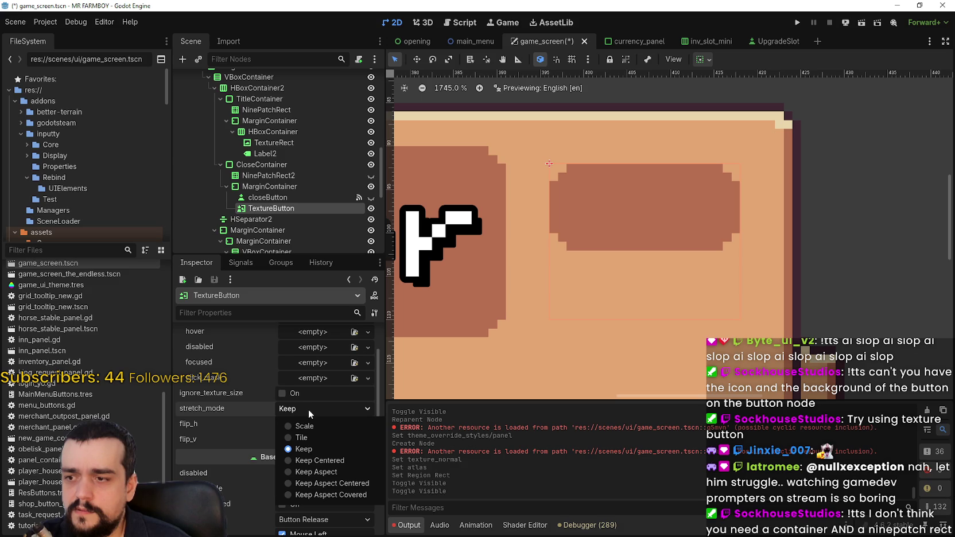
pyautogui.click(309, 409)
pyautogui.scroll(-4, 222, 447)
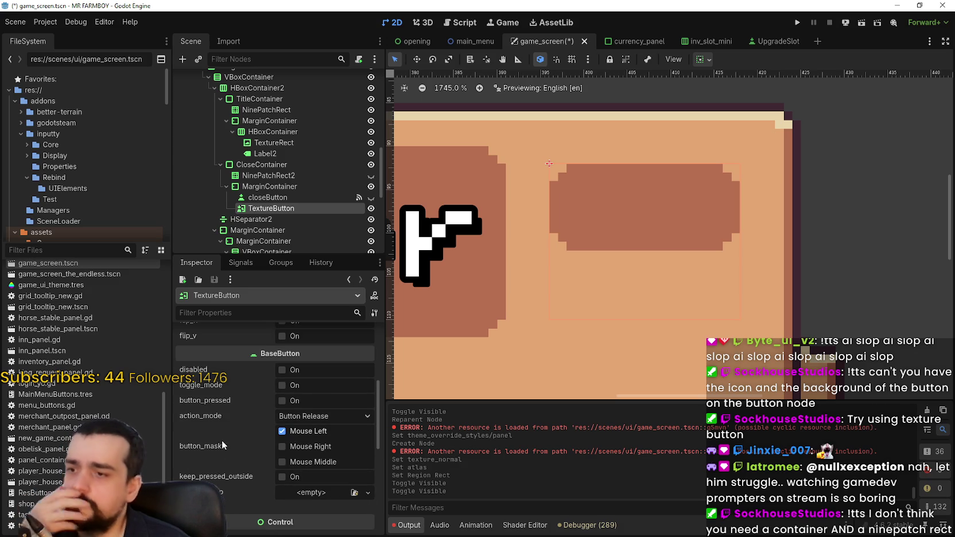
pyautogui.scroll(5, 229, 436)
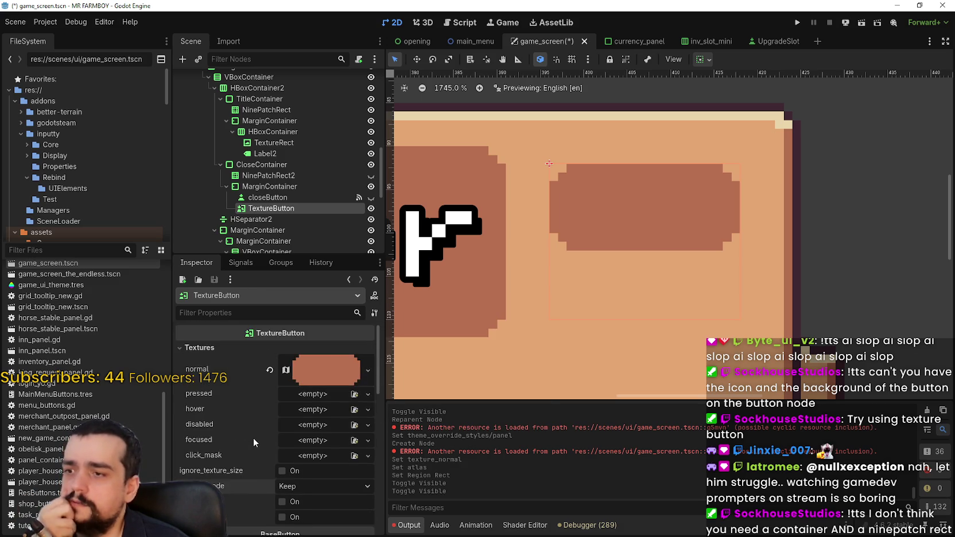
pyautogui.scroll(-15, 258, 414)
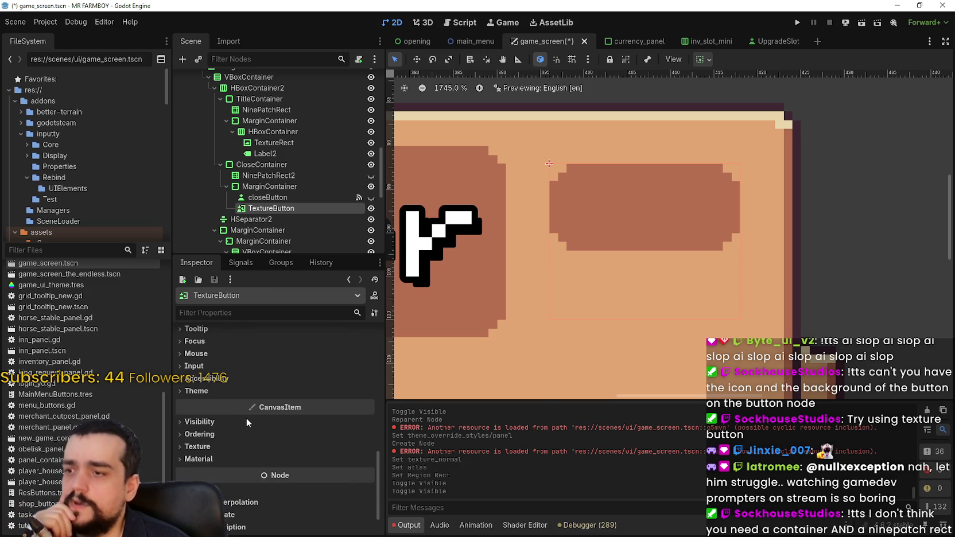
# - Compare closeButton's properties with the TextureButton's in the Inspector
pyautogui.click(229, 392)
pyautogui.click(224, 392)
pyautogui.click(227, 389)
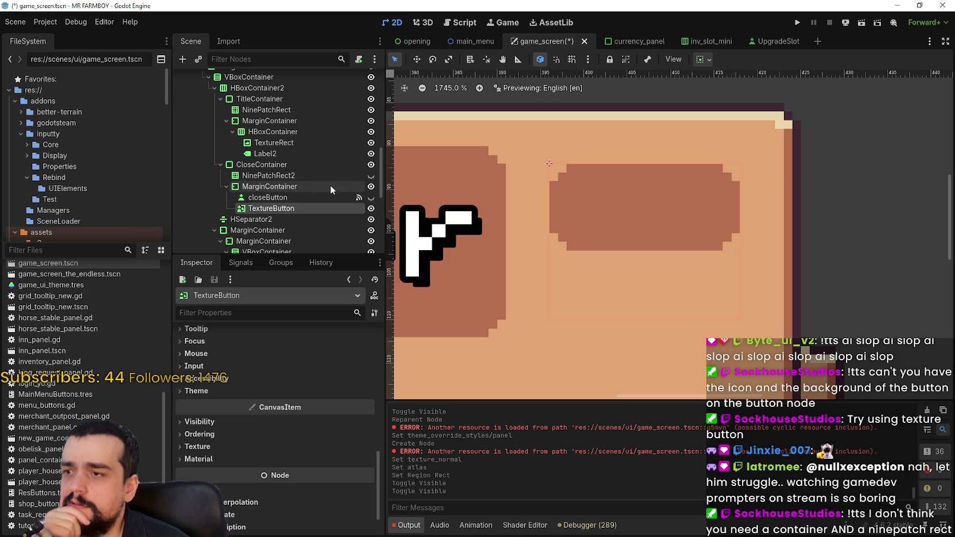
pyautogui.click(303, 197)
pyautogui.scroll(-3, 537, 191)
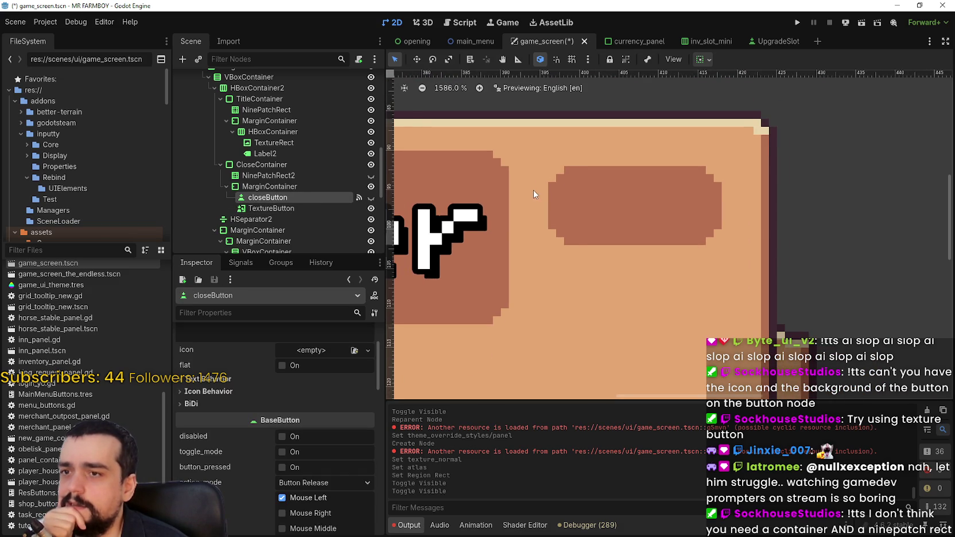
pyautogui.click(271, 208)
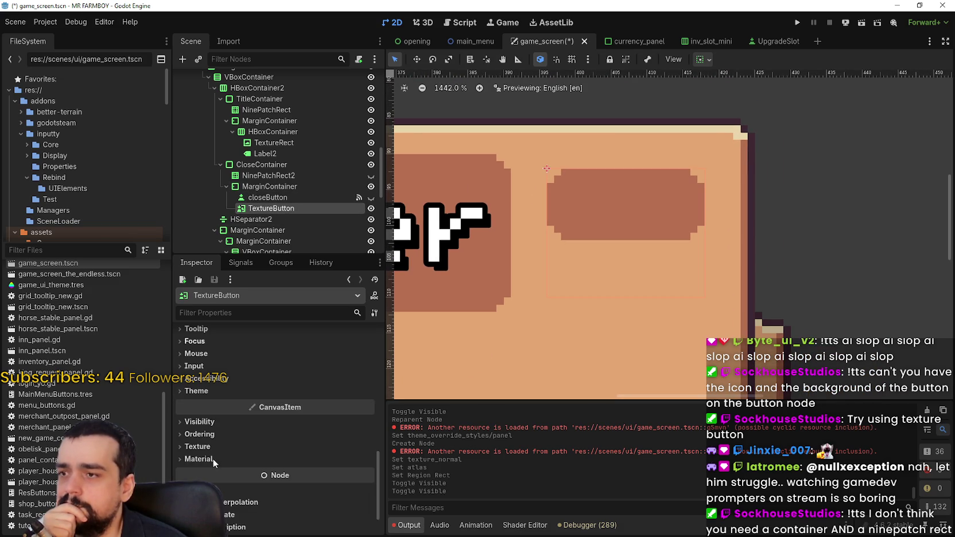
pyautogui.scroll(-3, 229, 447)
pyautogui.scroll(5, 238, 442)
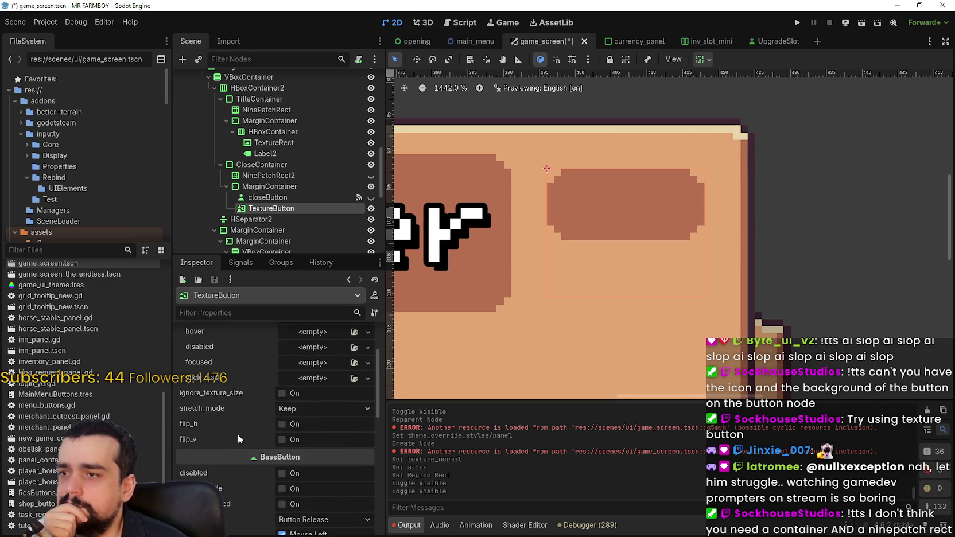
pyautogui.rightClick(277, 209)
# - Add a TextureRect child under TextureButton and place it at position 0, 0
pyautogui.click(340, 234)
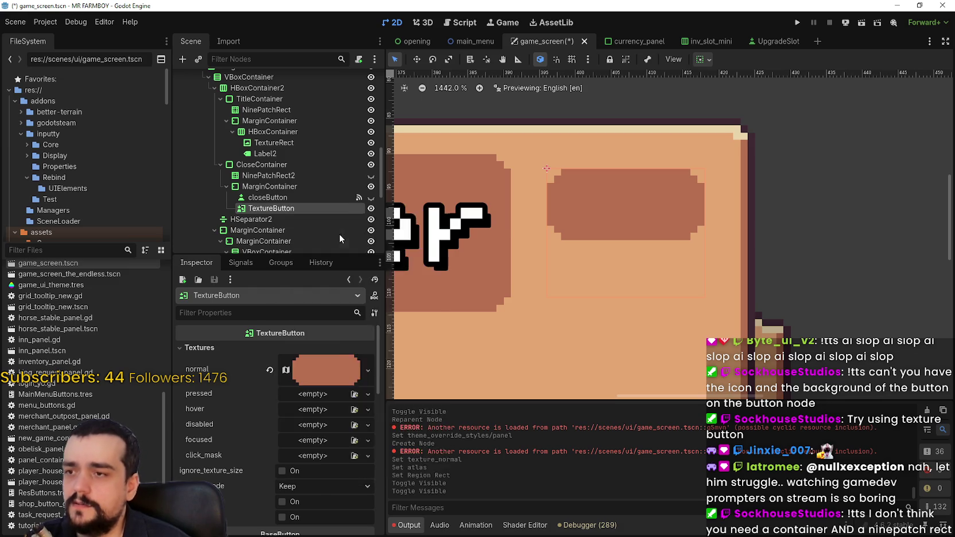
pyautogui.write('textu')
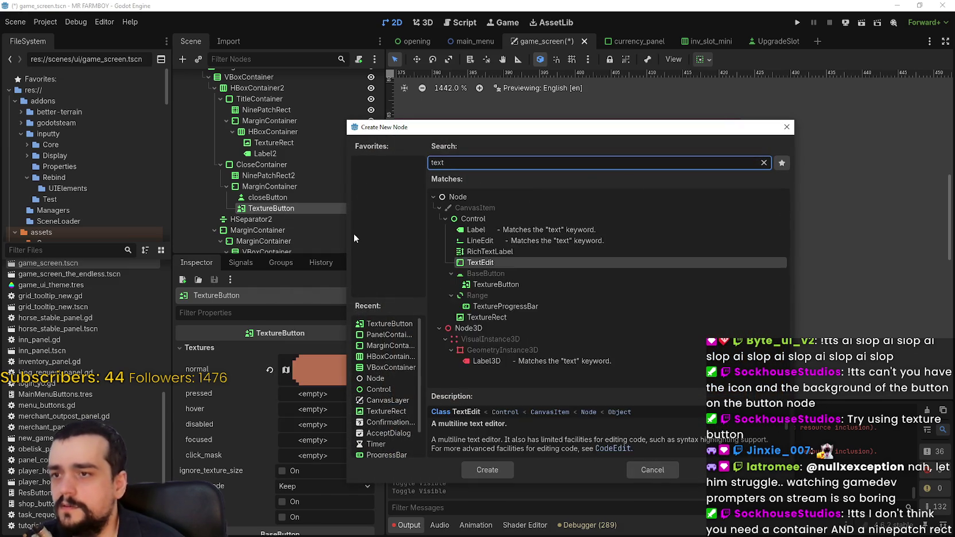
pyautogui.press('Return')
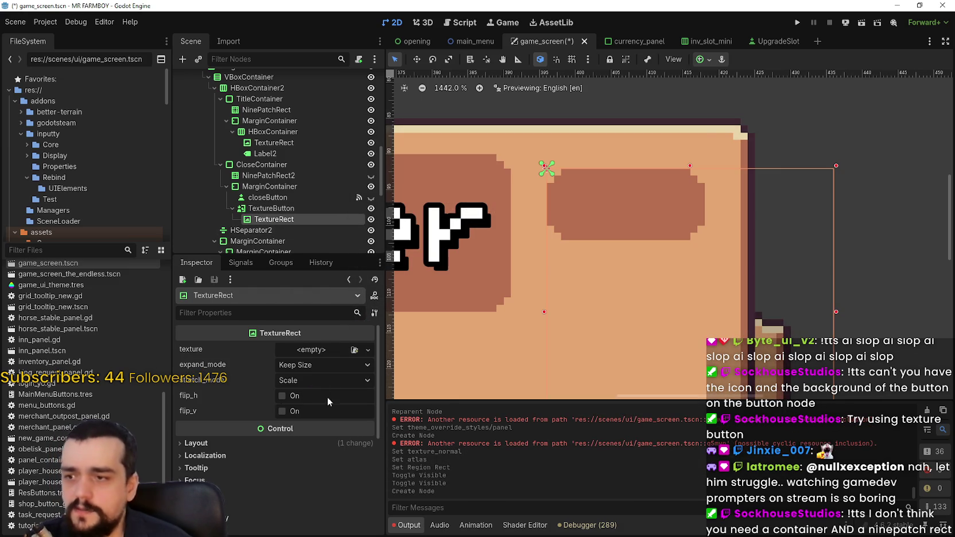
pyautogui.scroll(-4, 593, 221)
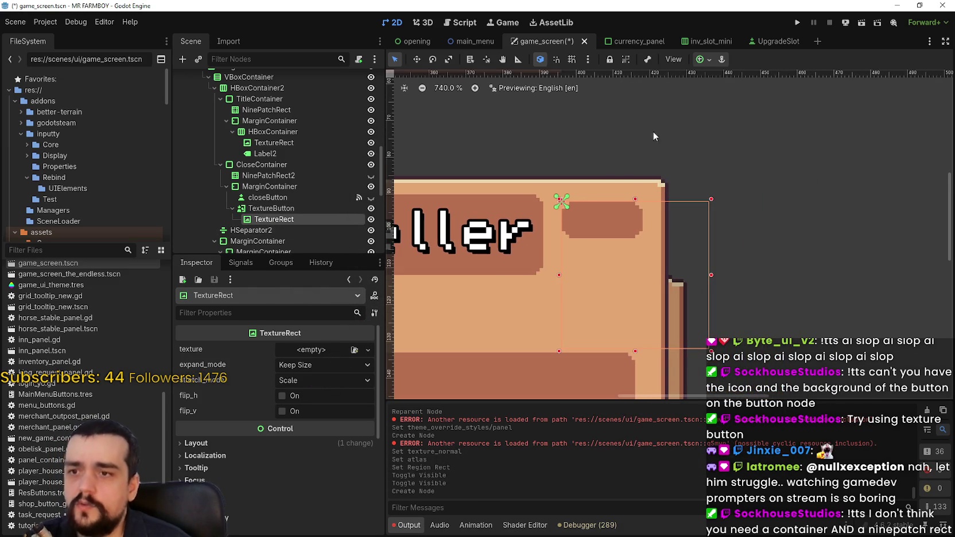
pyautogui.scroll(2, 640, 236)
pyautogui.scroll(-1, 637, 219)
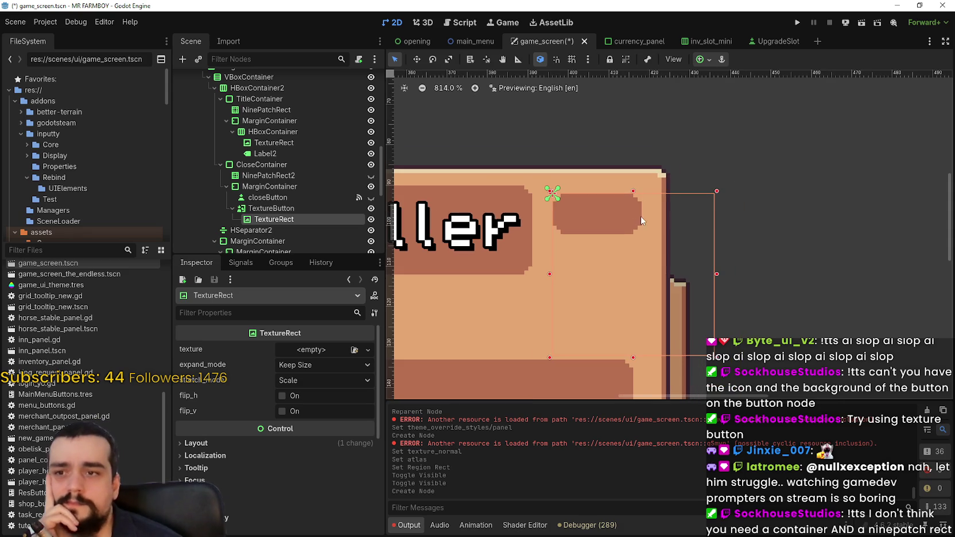
pyautogui.click(416, 60)
pyautogui.moveTo(663, 230)
pyautogui.mouseDown()
pyautogui.moveTo(725, 264)
pyautogui.moveTo(702, 189)
pyautogui.moveTo(679, 233)
pyautogui.moveTo(675, 221)
pyautogui.moveTo(687, 223)
pyautogui.mouseUp()
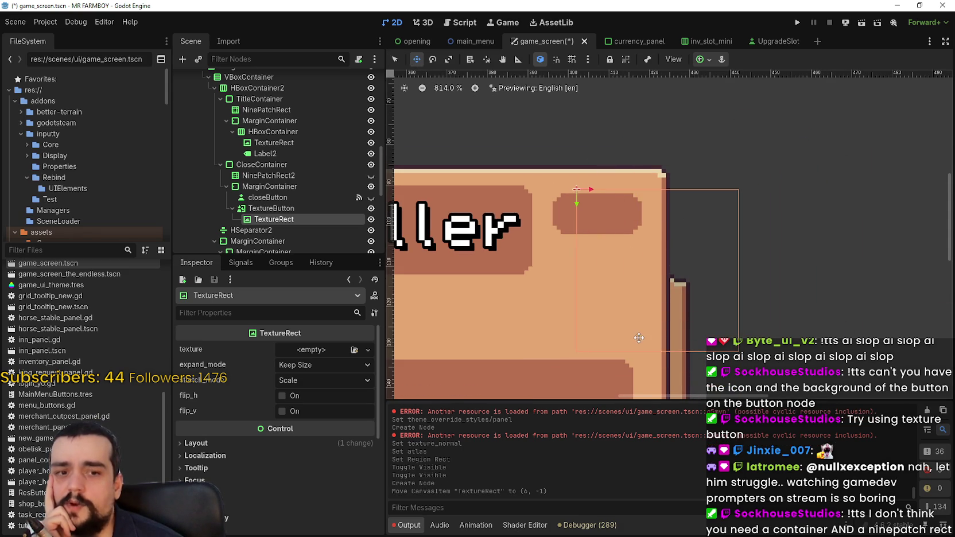
pyautogui.moveTo(673, 288); pyautogui.dragTo(649, 292)
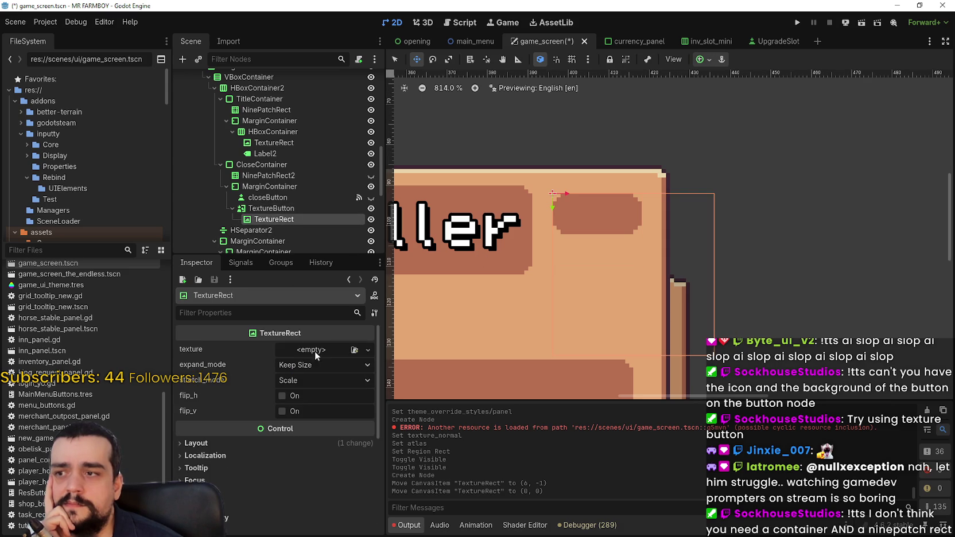
# - Inspect the TextureButton, closeButton and new TextureRect properties
pyautogui.click(273, 208)
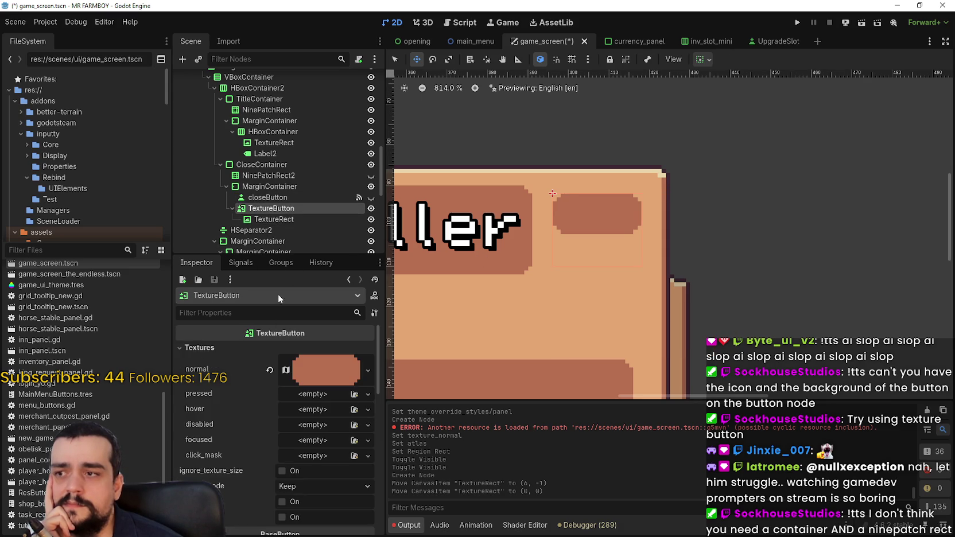
pyautogui.click(271, 198)
pyautogui.scroll(-3, 293, 402)
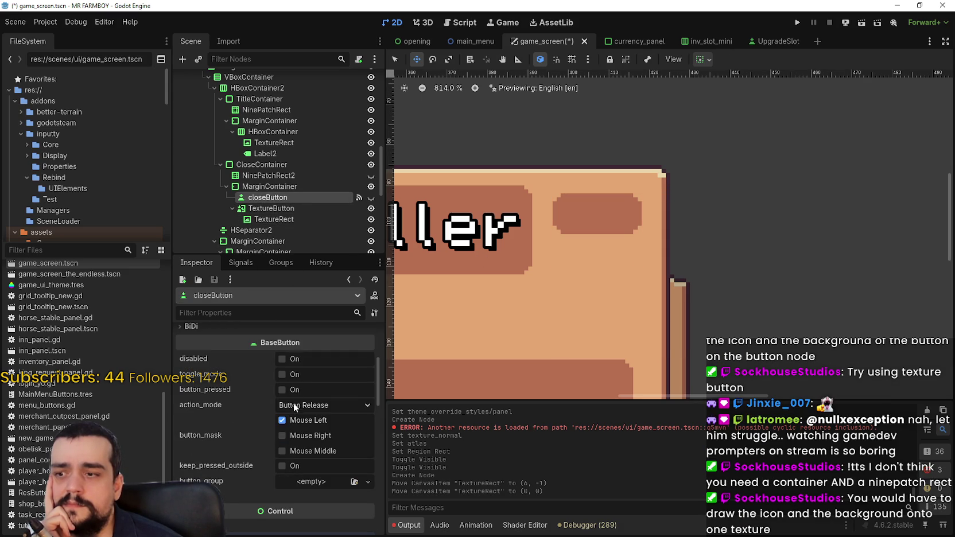
pyautogui.click(281, 215)
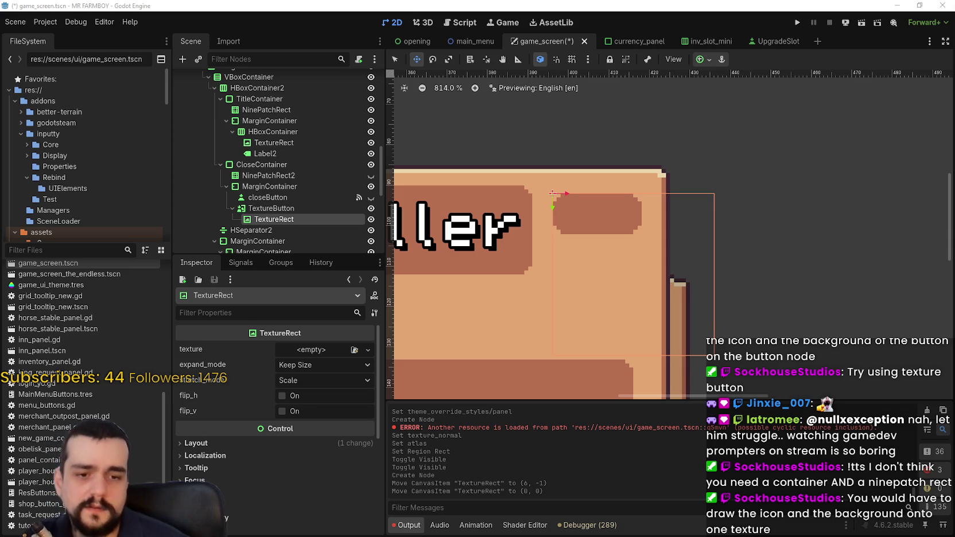
# - Filter the FileSystem for 'player' and open Player.png in Aseprite
pyautogui.click(51, 251)
pyautogui.write('player')
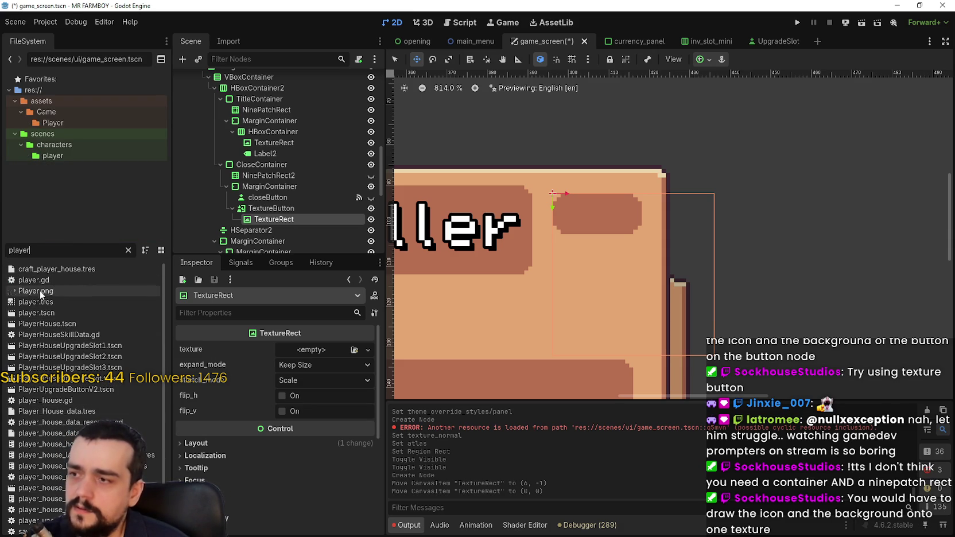
pyautogui.rightClick(40, 290)
pyautogui.press('Escape')
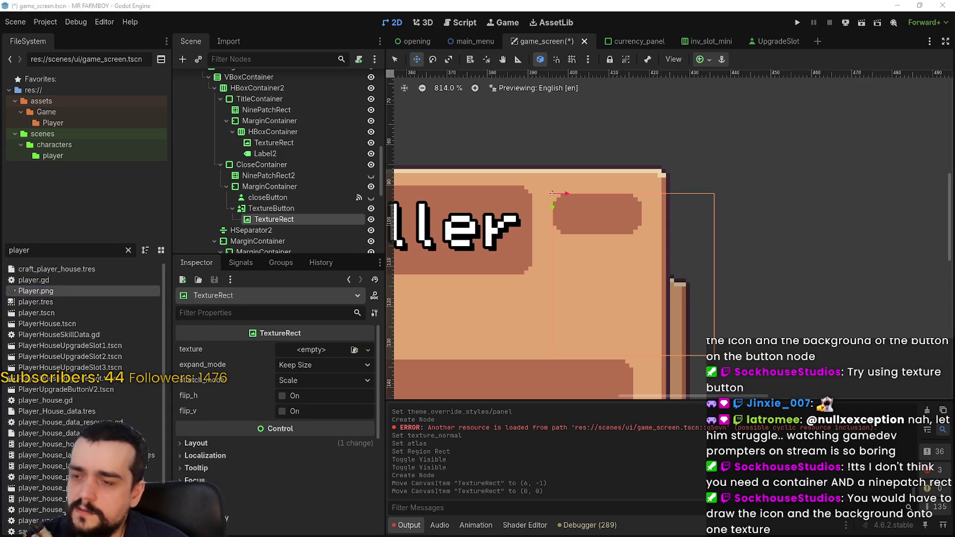
pyautogui.scroll(-5, 616, 308)
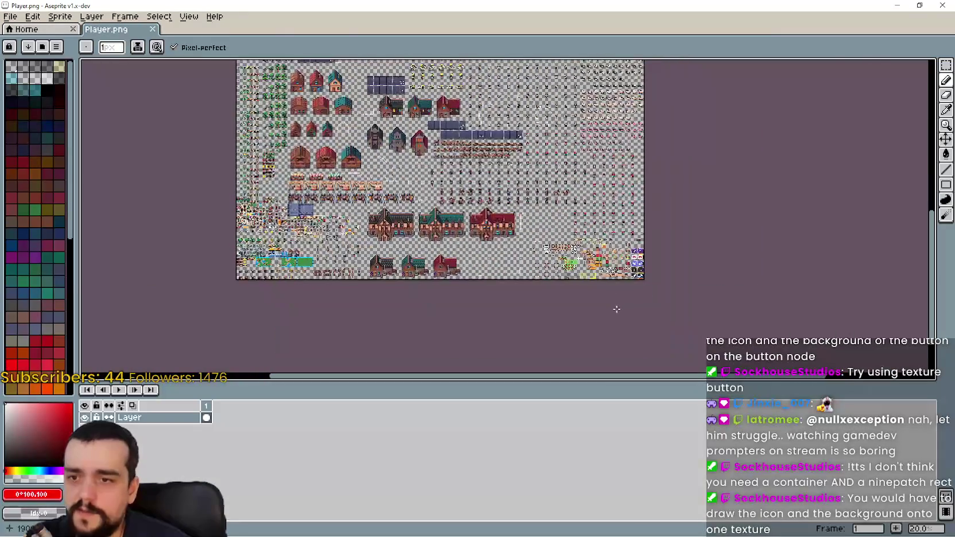
# - Paste a copy of the three red X icons beside the corner brackets
pyautogui.scroll(5, 469, 188)
pyautogui.scroll(-3, 457, 209)
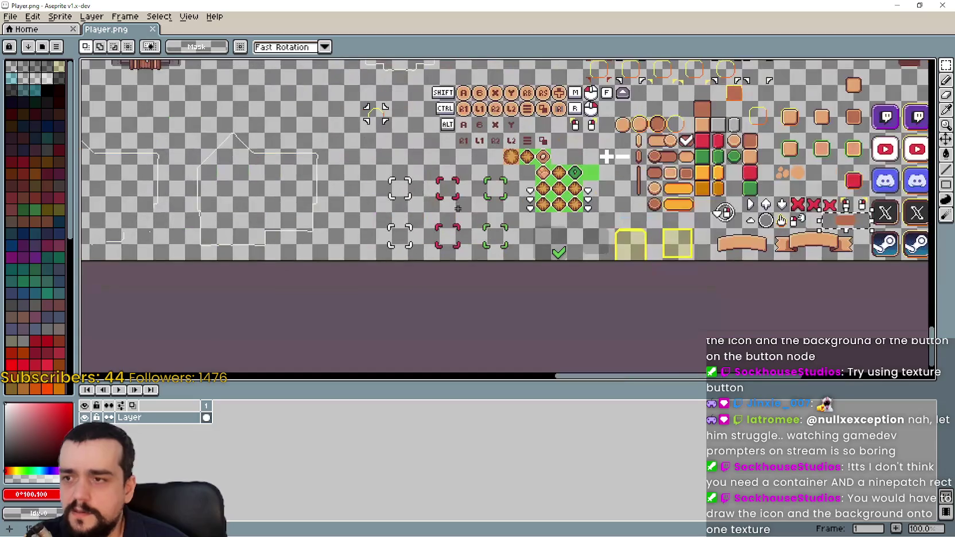
pyautogui.scroll(-2, 458, 208)
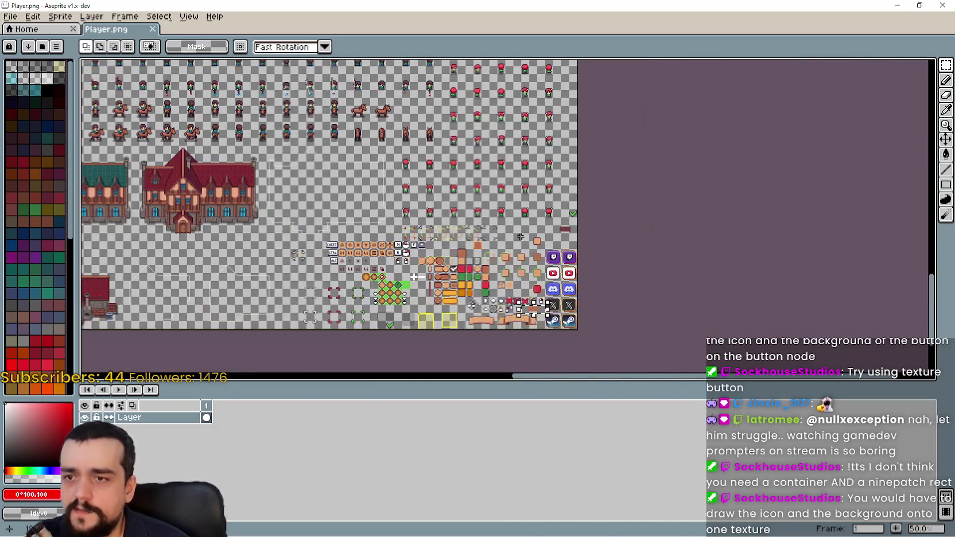
pyautogui.scroll(2, 520, 236)
pyautogui.scroll(-2, 525, 200)
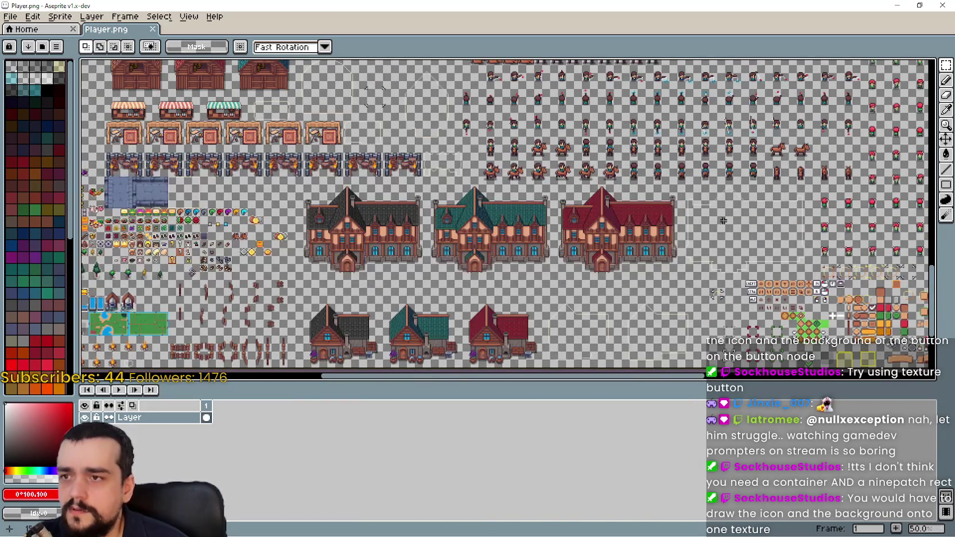
pyautogui.scroll(3, 843, 289)
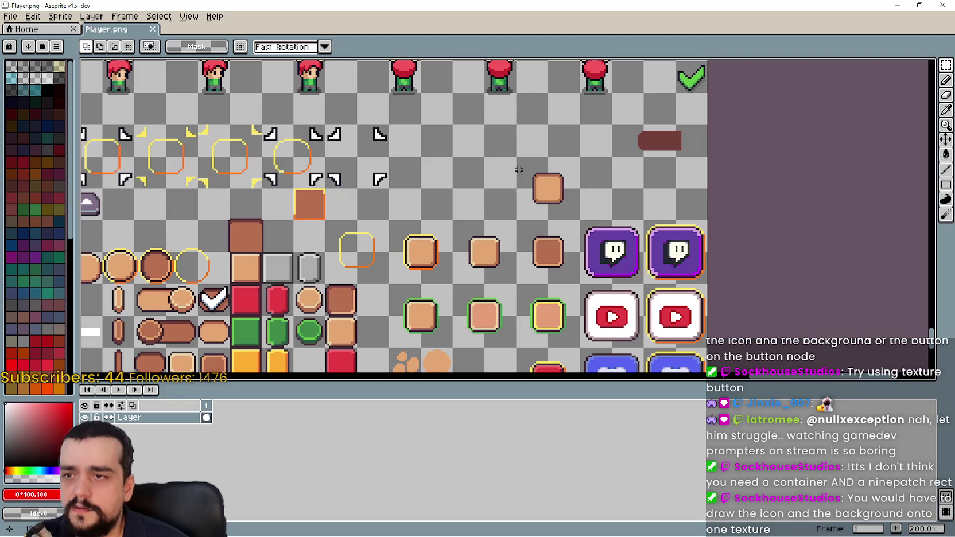
pyautogui.scroll(2, 511, 175)
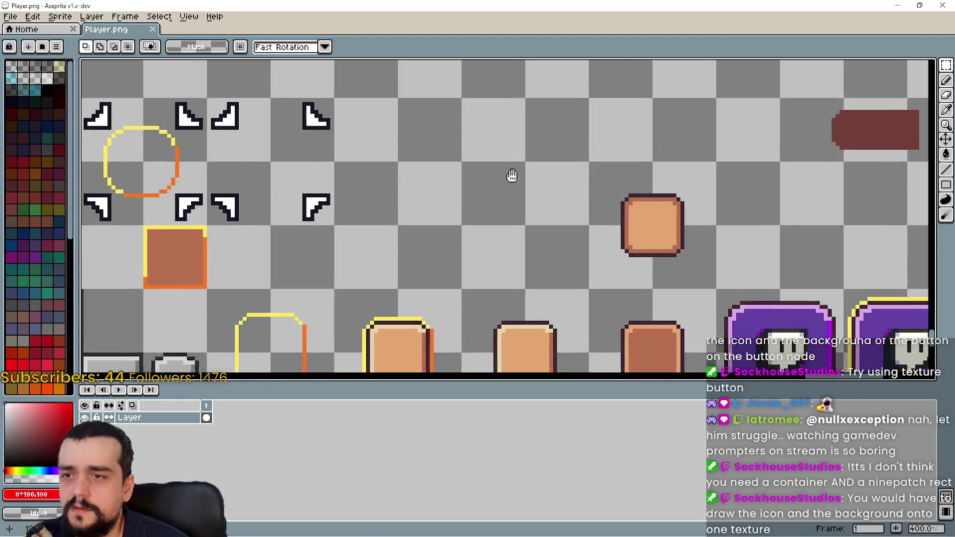
pyautogui.scroll(-5, 512, 175)
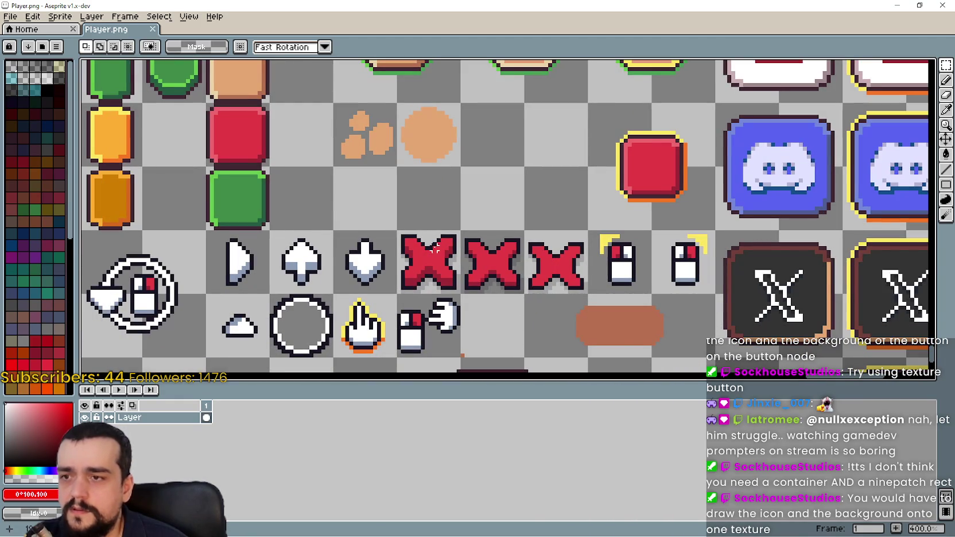
pyautogui.scroll(-2, 555, 258)
pyautogui.scroll(5, 508, 274)
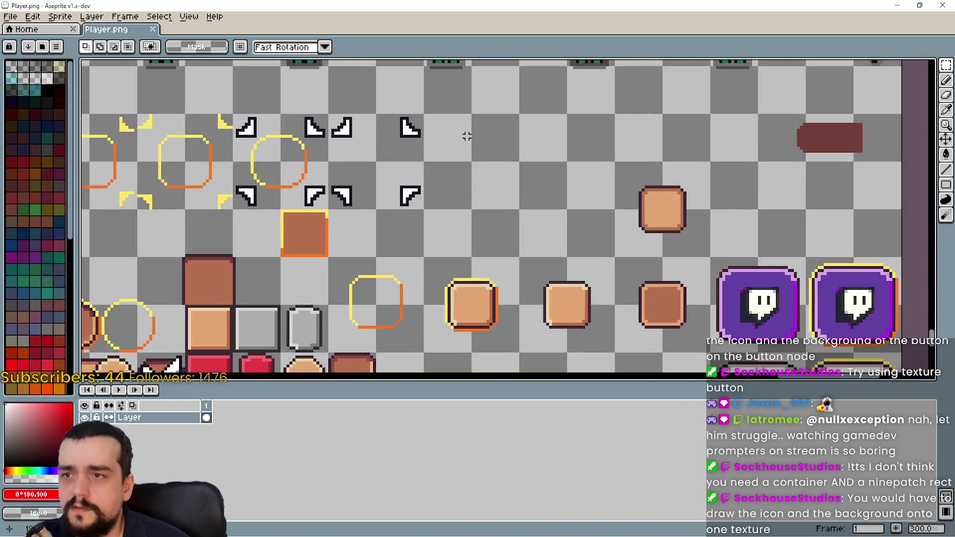
pyautogui.scroll(-3, 508, 274)
pyautogui.scroll(1, 524, 287)
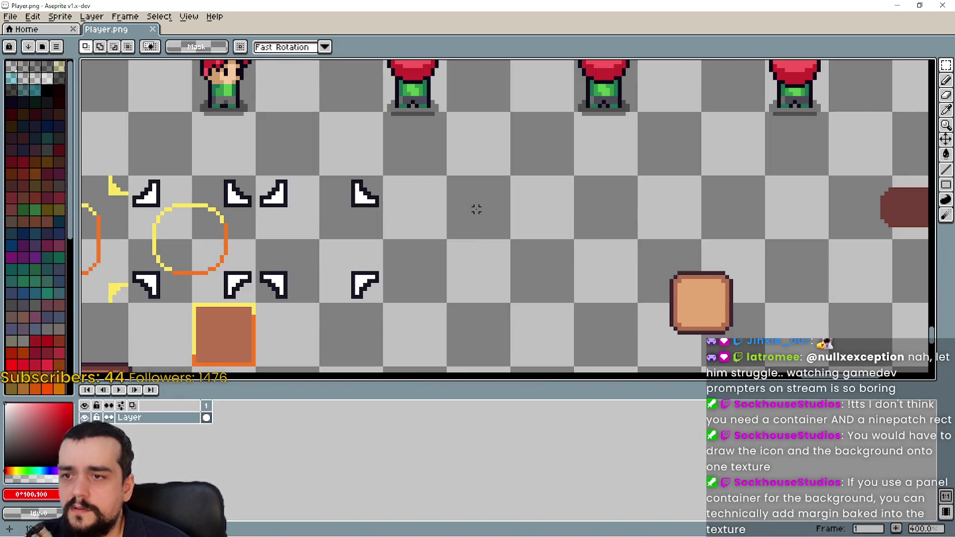
pyautogui.hotkey('ctrl', 'v')
pyautogui.moveTo(488, 224); pyautogui.dragTo(425, 215)
pyautogui.press('Return')
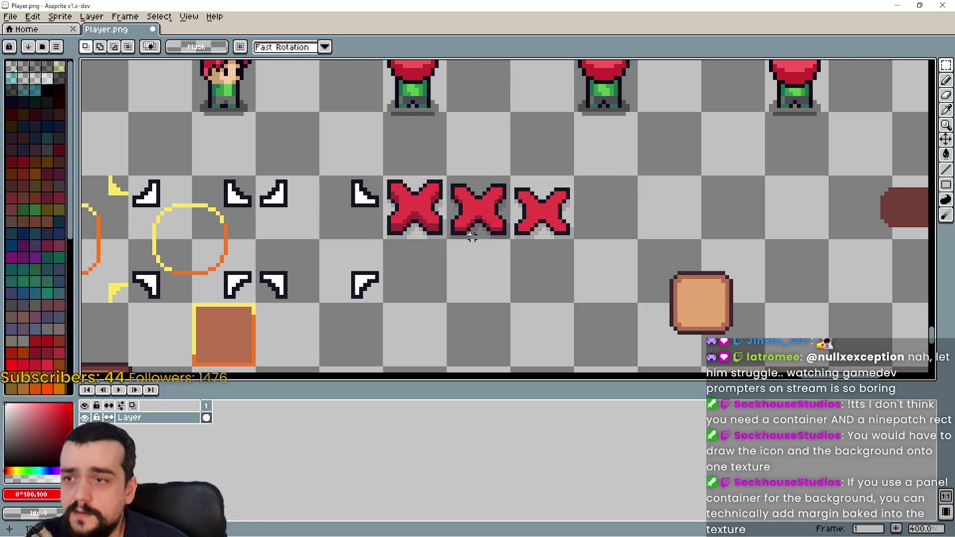
# - Copy the brown pill shape and place the copy below the red X icons
pyautogui.scroll(-1, 553, 224)
pyautogui.scroll(-6, 553, 223)
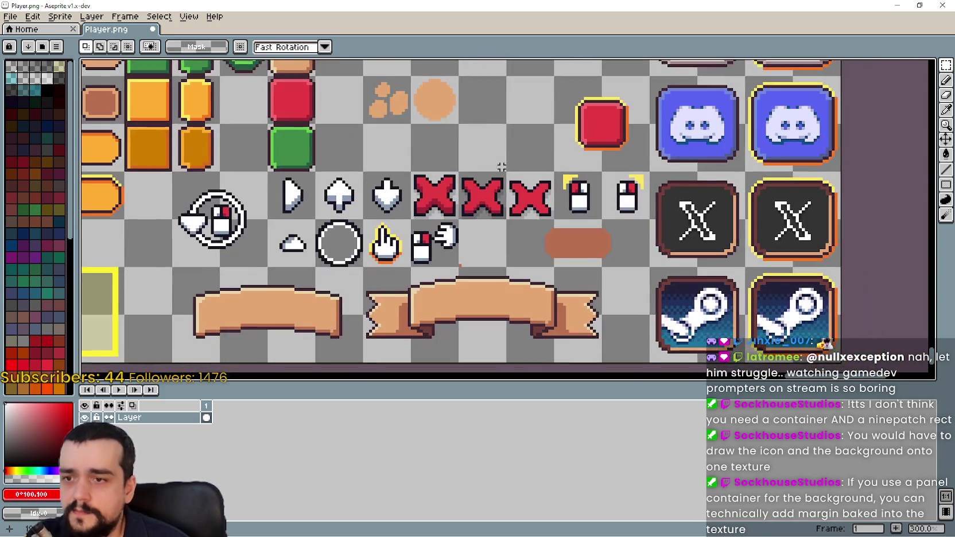
pyautogui.scroll(2, 536, 224)
pyautogui.moveTo(527, 220)
pyautogui.mouseDown()
pyautogui.moveTo(686, 279)
pyautogui.moveTo(686, 294)
pyautogui.mouseUp()
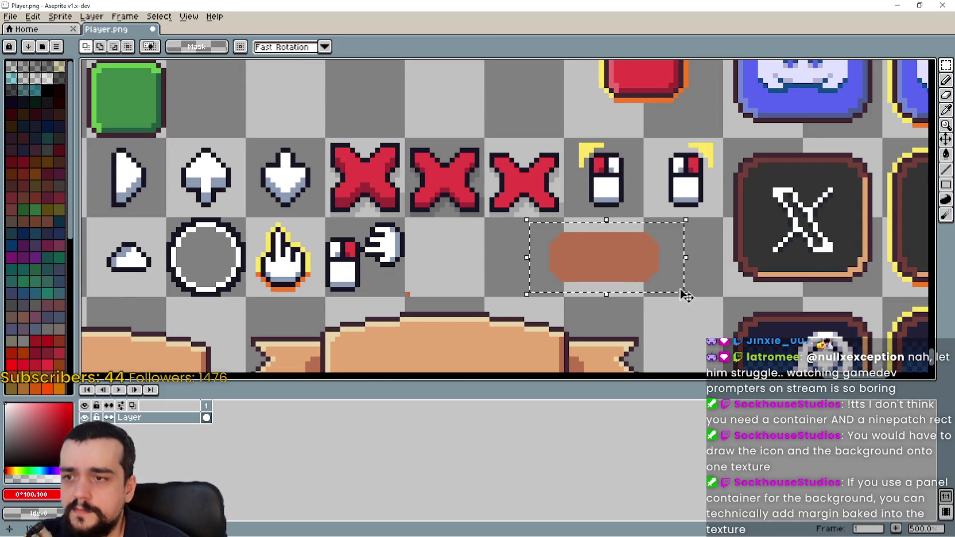
pyautogui.scroll(-2, 460, 224)
pyautogui.scroll(5, 486, 277)
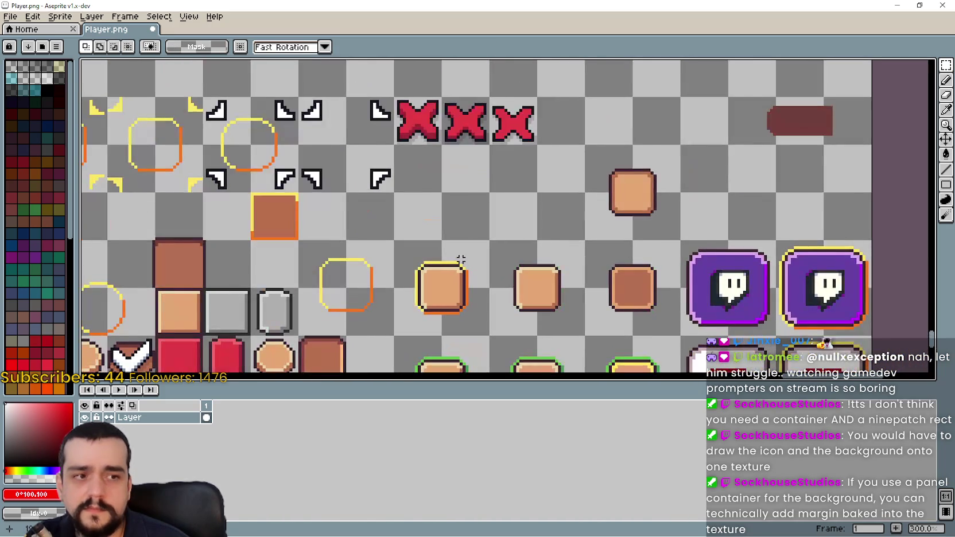
pyautogui.scroll(1, 459, 260)
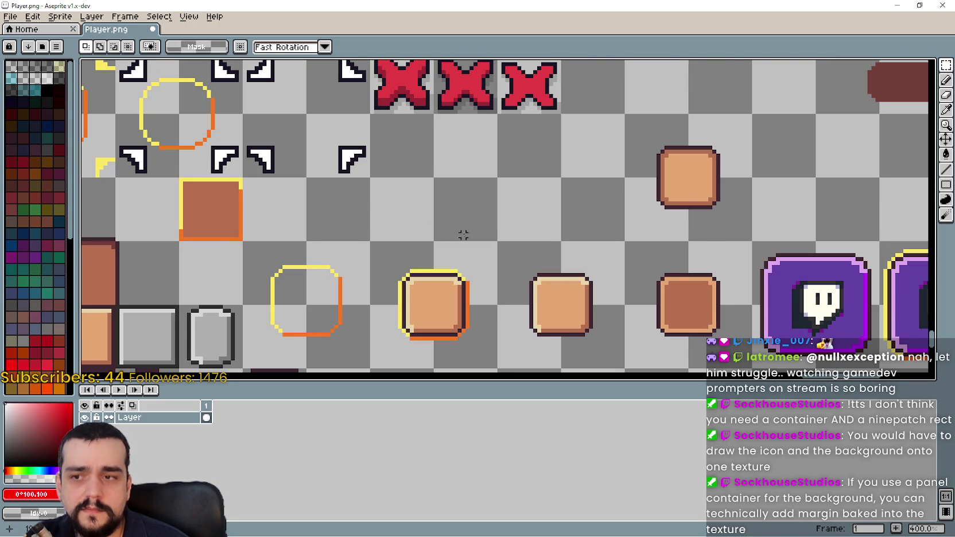
pyautogui.scroll(4, 463, 235)
pyautogui.scroll(1, 449, 215)
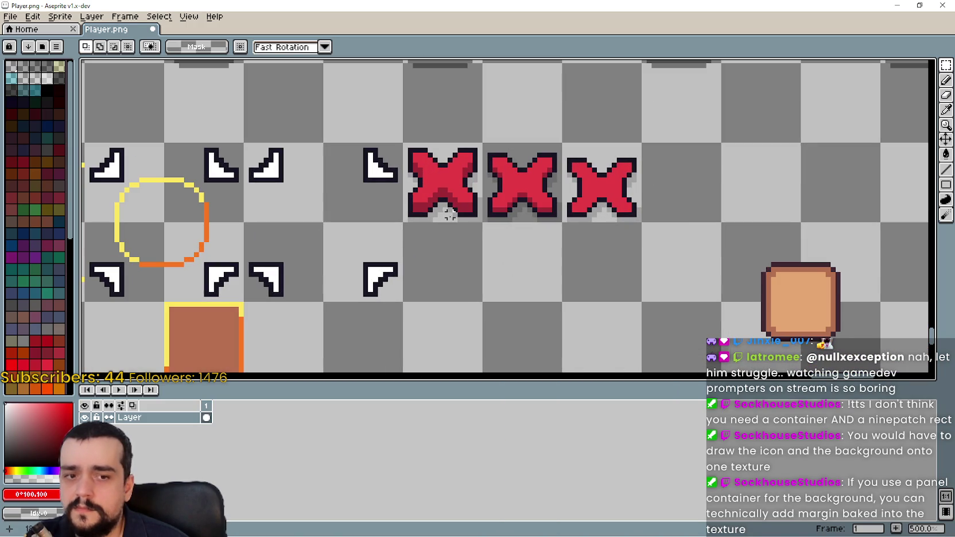
pyautogui.hotkey('ctrl', 'v')
pyautogui.moveTo(751, 221)
pyautogui.mouseDown()
pyautogui.moveTo(506, 264)
pyautogui.moveTo(591, 272)
pyautogui.moveTo(673, 256)
pyautogui.mouseUp()
pyautogui.scroll(2, 499, 261)
pyautogui.scroll(-2, 629, 270)
# - Drop the pasted pill and place a copy of its left half lower left
pyautogui.click(504, 260)
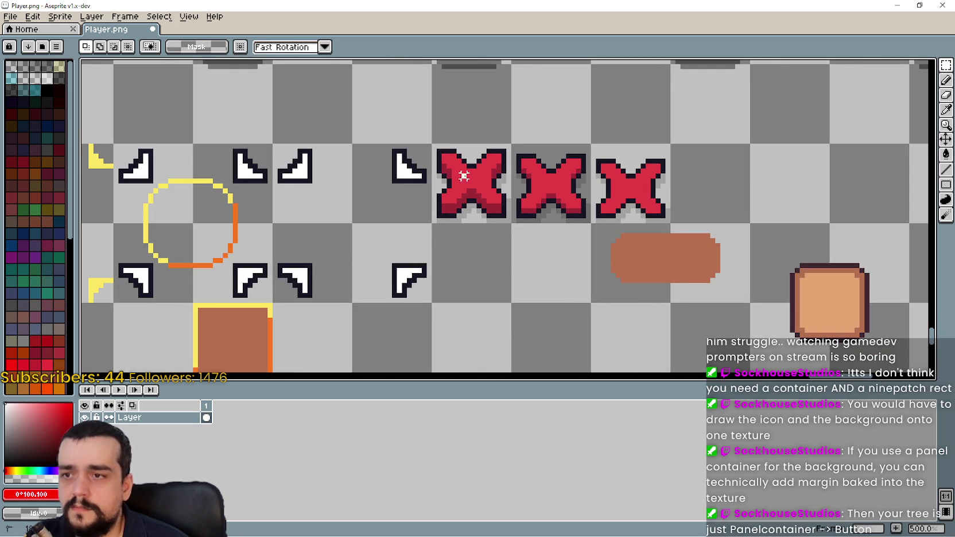
pyautogui.moveTo(463, 175); pyautogui.dragTo(477, 189)
pyautogui.moveTo(568, 280); pyautogui.dragTo(530, 206)
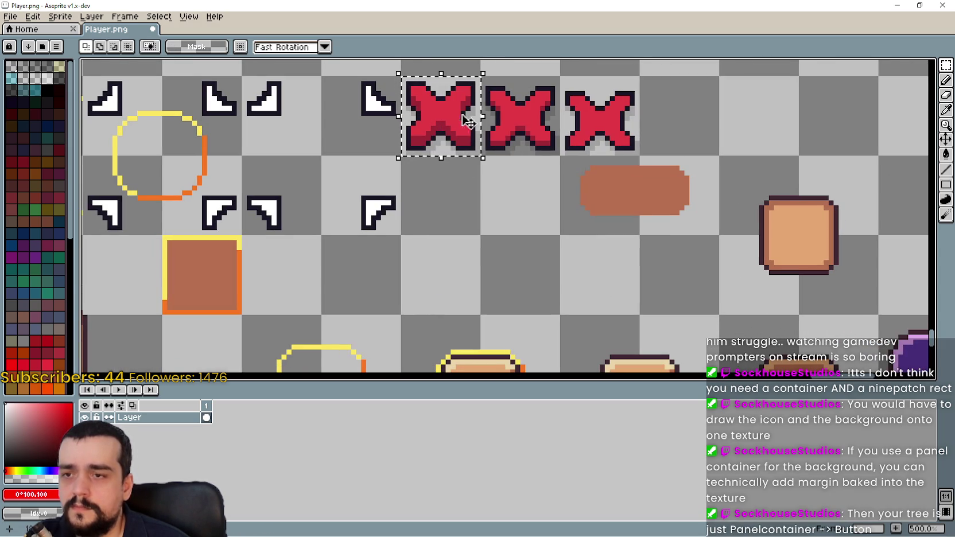
pyautogui.moveTo(468, 122)
pyautogui.mouseDown()
pyautogui.moveTo(528, 222)
pyautogui.moveTo(490, 188)
pyautogui.moveTo(464, 128)
pyautogui.mouseUp()
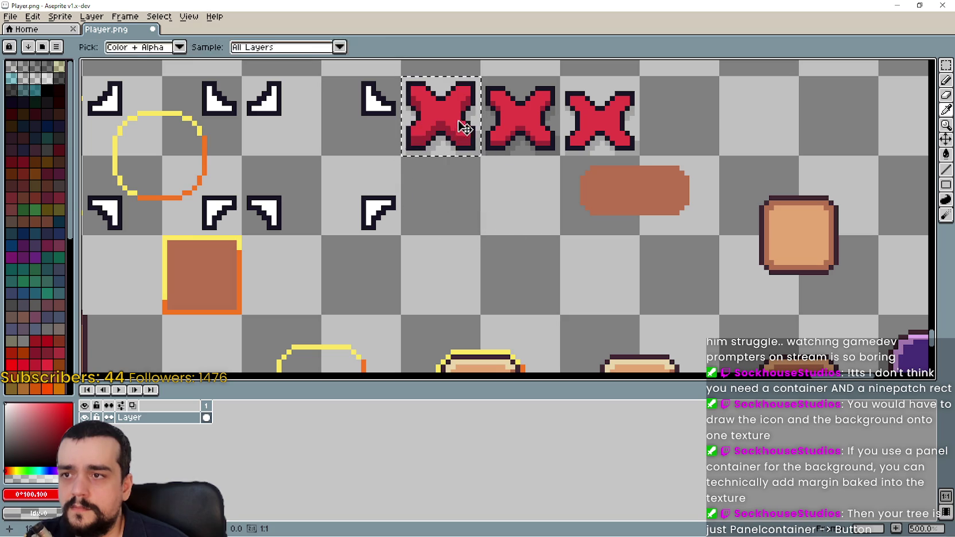
pyautogui.moveTo(634, 188); pyautogui.dragTo(718, 232)
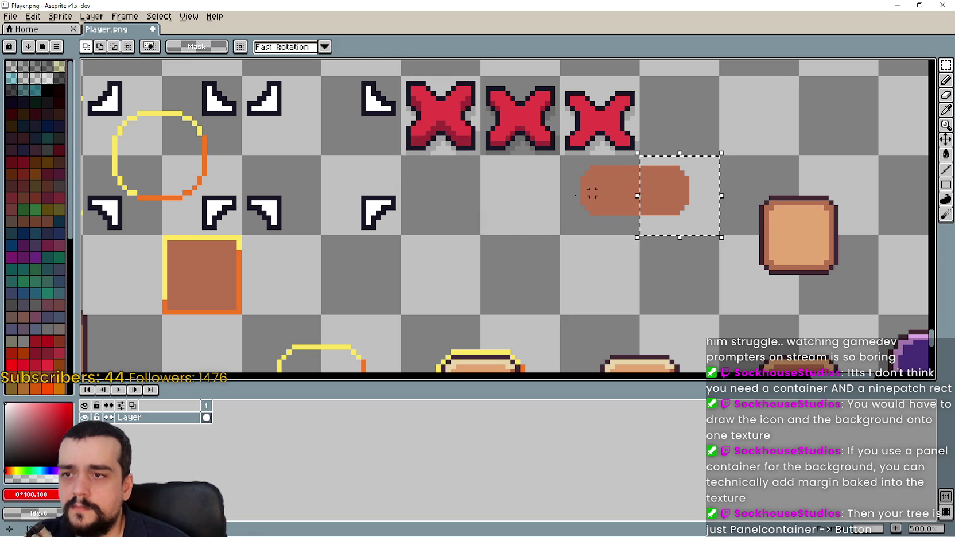
pyautogui.moveTo(602, 188); pyautogui.dragTo(644, 191)
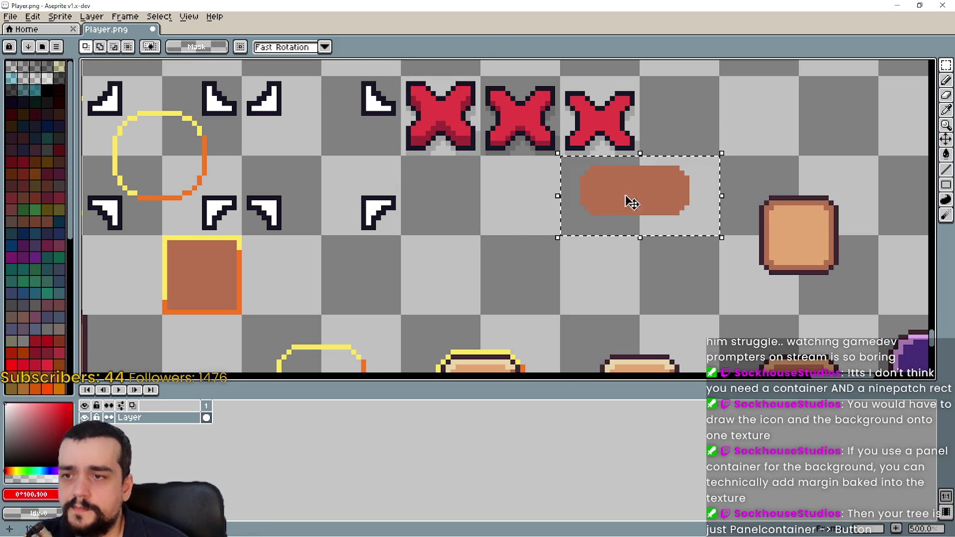
pyautogui.click(552, 178)
pyautogui.moveTo(566, 163); pyautogui.dragTo(632, 222)
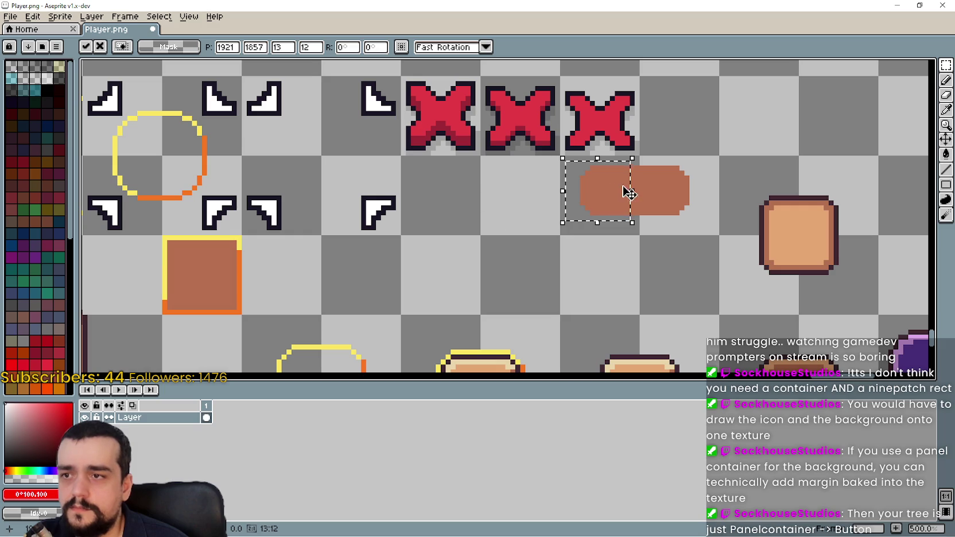
pyautogui.moveTo(602, 195)
pyautogui.mouseDown()
pyautogui.moveTo(461, 229)
pyautogui.moveTo(452, 214)
pyautogui.moveTo(443, 269)
pyautogui.moveTo(430, 258)
pyautogui.moveTo(493, 257)
pyautogui.mouseUp()
pyautogui.scroll(3, 491, 259)
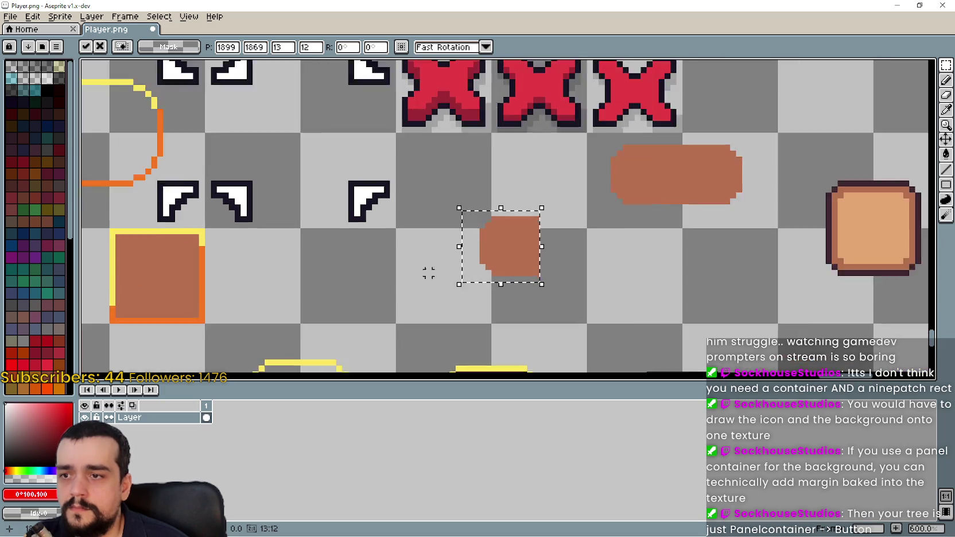
pyautogui.hotkey('ctrl', 'd')
# - Place a copy of the pill's right half beside the small brown piece
pyautogui.scroll(-2, 518, 205)
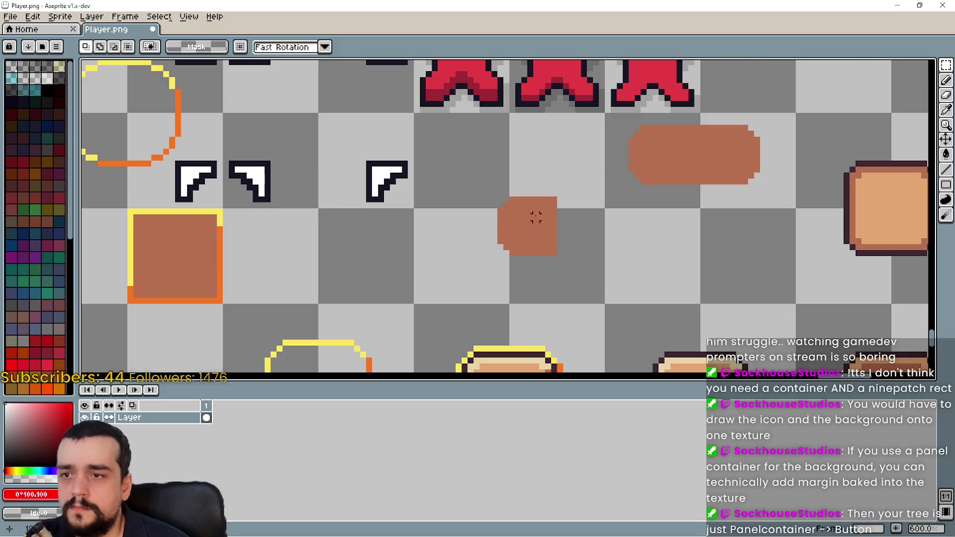
pyautogui.moveTo(529, 199); pyautogui.dragTo(559, 258)
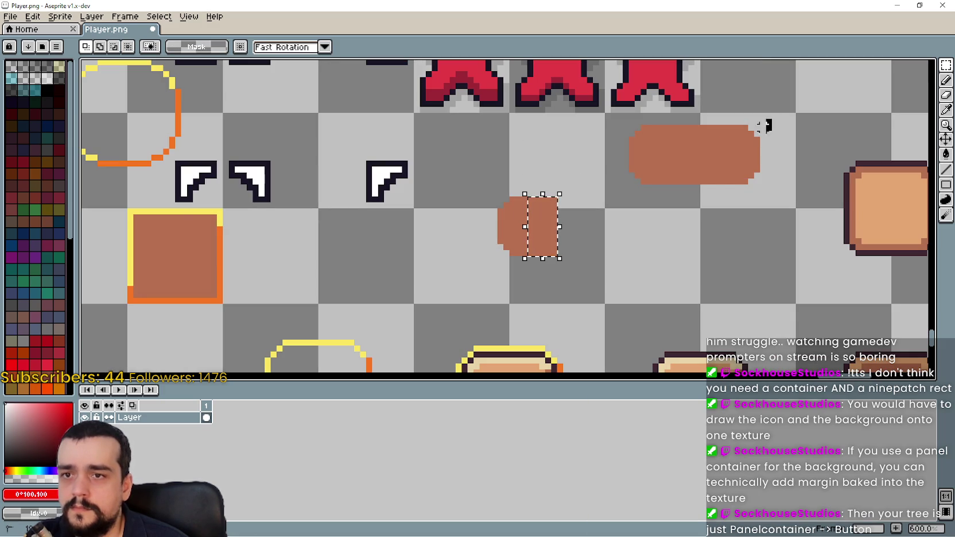
pyautogui.moveTo(774, 116); pyautogui.dragTo(706, 193)
pyautogui.moveTo(730, 163)
pyautogui.mouseDown()
pyautogui.moveTo(644, 250)
pyautogui.moveTo(603, 228)
pyautogui.mouseUp()
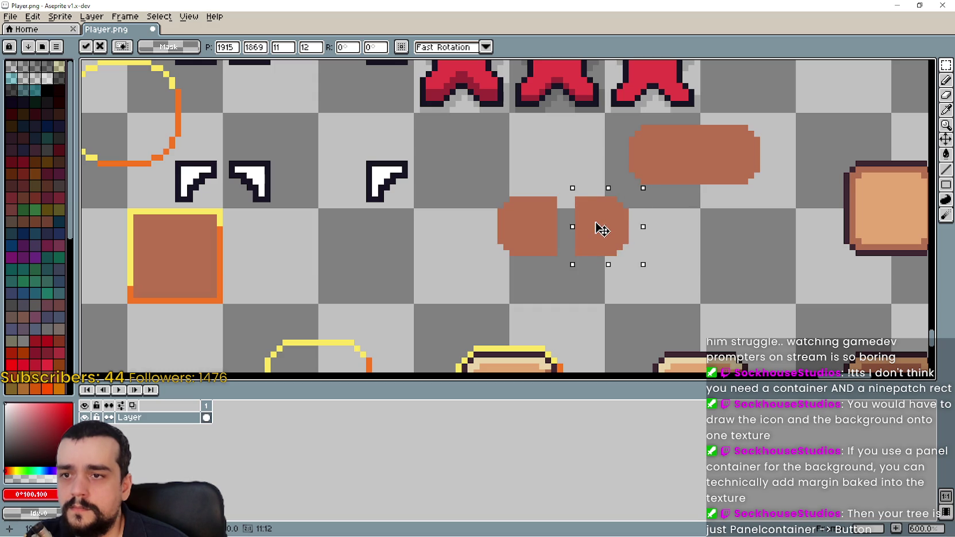
pyautogui.click(485, 261)
# - Move the lower halves down and stretch the middle strip to fill the gap
pyautogui.moveTo(476, 270); pyautogui.dragTo(643, 217)
pyautogui.moveTo(594, 251); pyautogui.dragTo(596, 308)
pyautogui.press('Return')
pyautogui.click(560, 193)
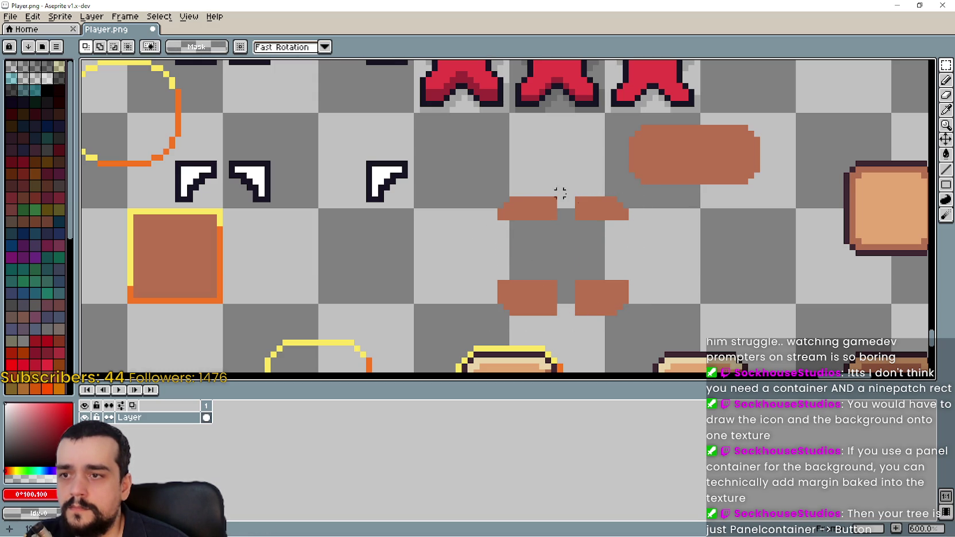
pyautogui.moveTo(573, 209); pyautogui.dragTo(544, 211)
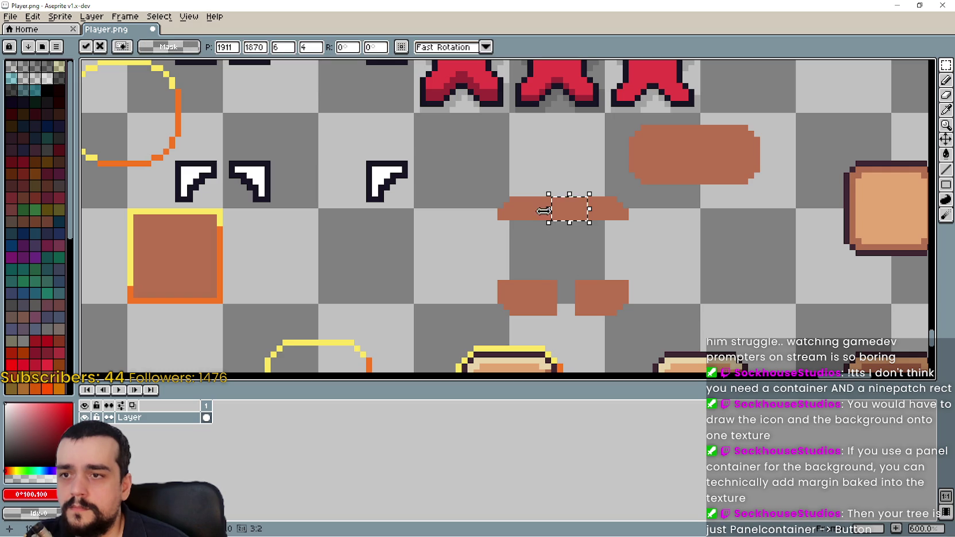
pyautogui.moveTo(619, 211); pyautogui.dragTo(495, 220)
pyautogui.moveTo(563, 220); pyautogui.dragTo(570, 285)
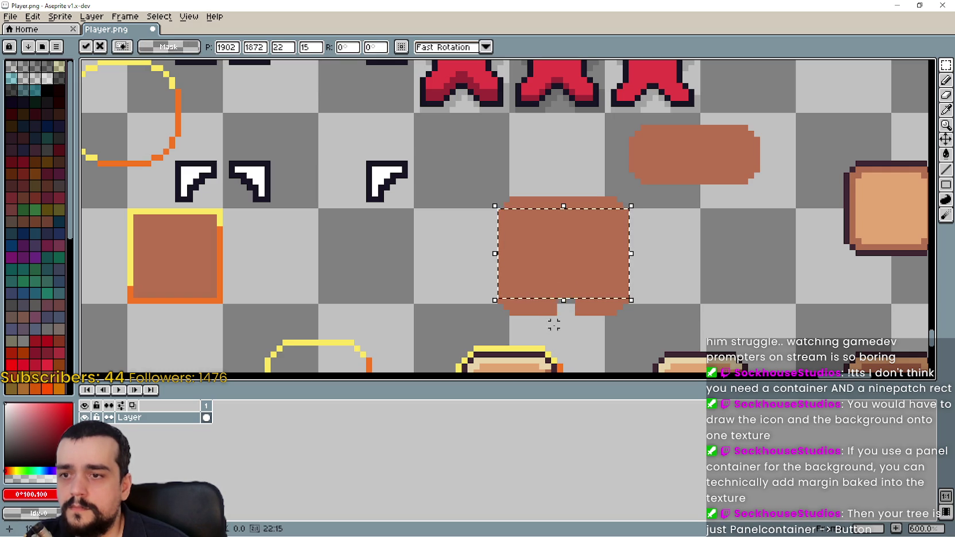
pyautogui.click(583, 310)
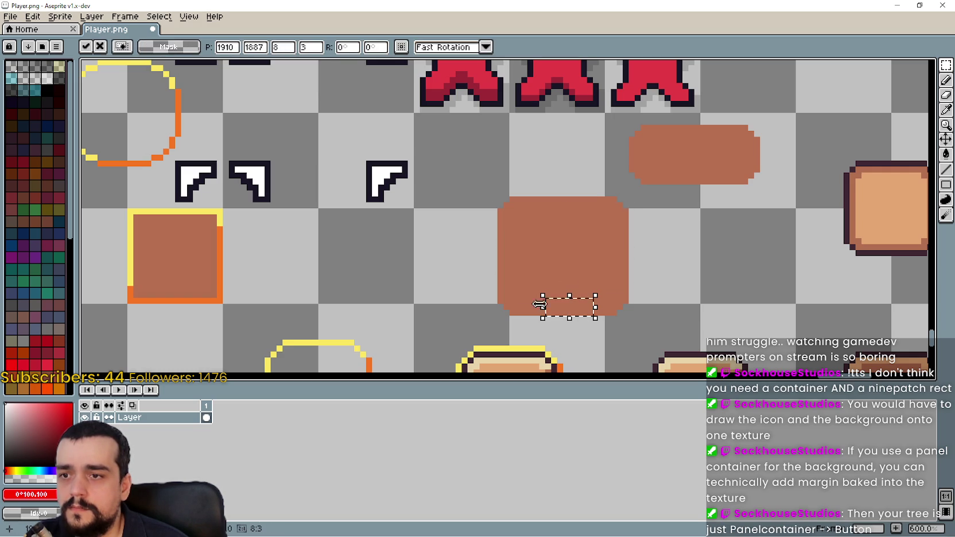
pyautogui.hotkey('ctrl', 'd')
pyautogui.scroll(-2, 555, 238)
pyautogui.moveTo(567, 231); pyautogui.dragTo(540, 230)
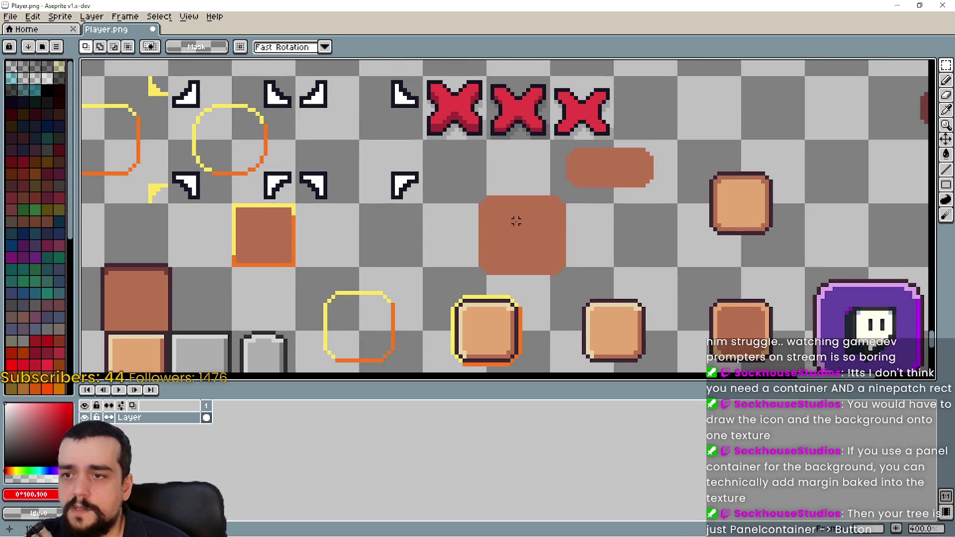
pyautogui.scroll(1, 514, 228)
pyautogui.scroll(-1, 514, 228)
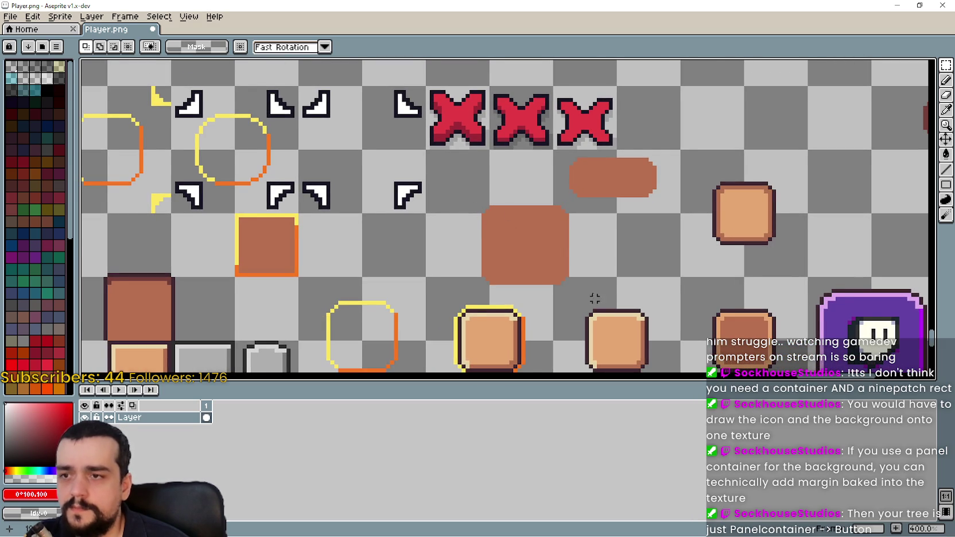
pyautogui.moveTo(423, 76)
pyautogui.mouseDown()
pyautogui.moveTo(486, 138)
pyautogui.moveTo(500, 250)
pyautogui.moveTo(530, 258)
pyautogui.mouseUp()
pyautogui.scroll(2, 531, 259)
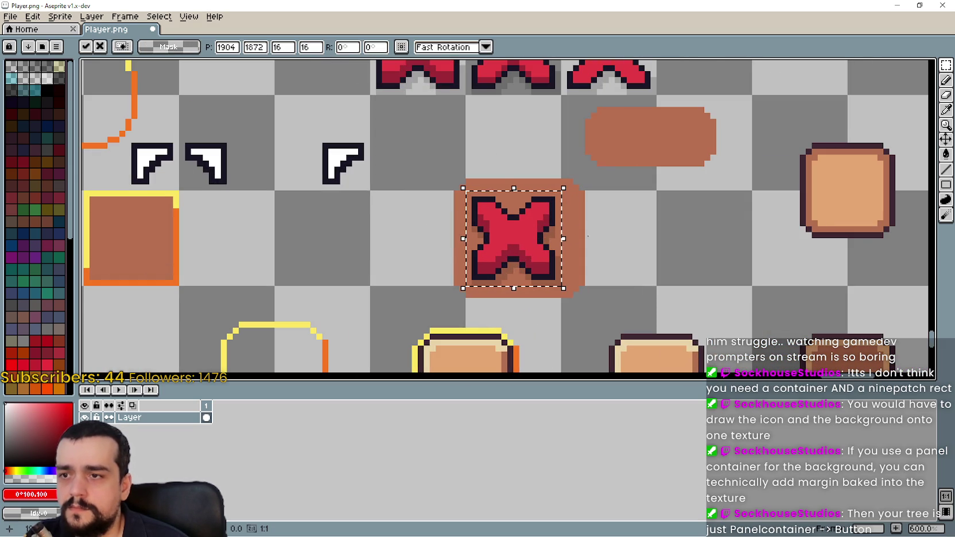
pyautogui.click(617, 247)
pyautogui.scroll(1, 599, 204)
pyautogui.moveTo(591, 172); pyautogui.dragTo(554, 344)
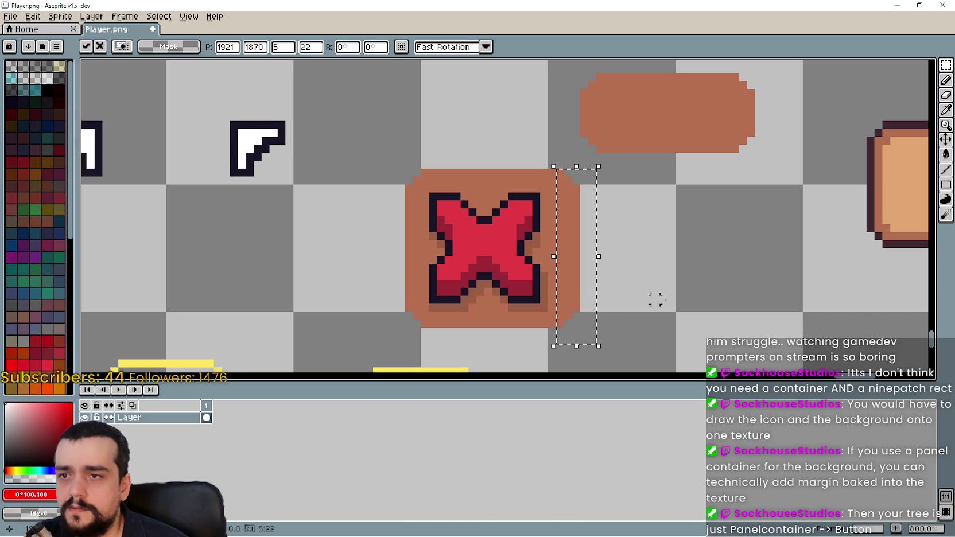
pyautogui.click(607, 180)
pyautogui.moveTo(591, 165)
pyautogui.mouseDown()
pyautogui.moveTo(558, 352)
pyautogui.moveTo(548, 351)
pyautogui.mouseUp()
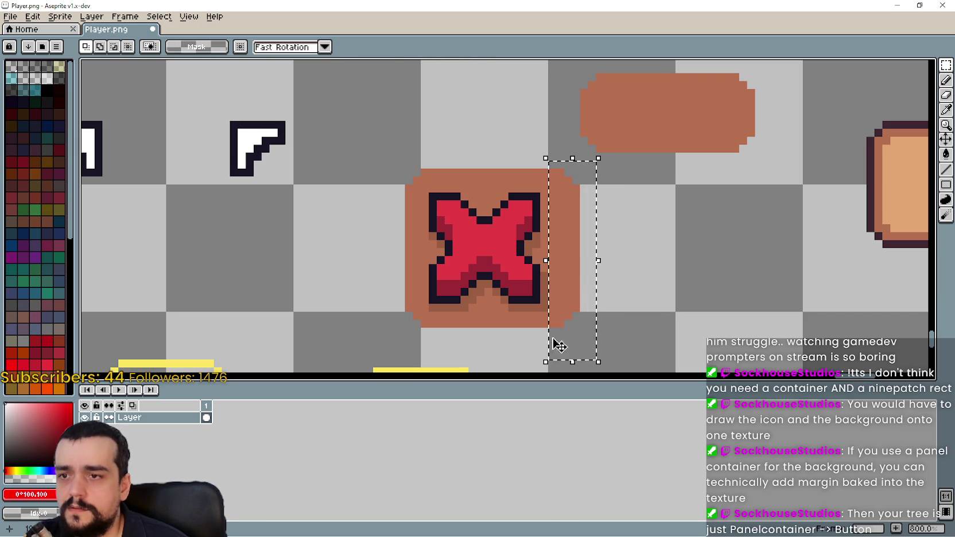
pyautogui.click(630, 230)
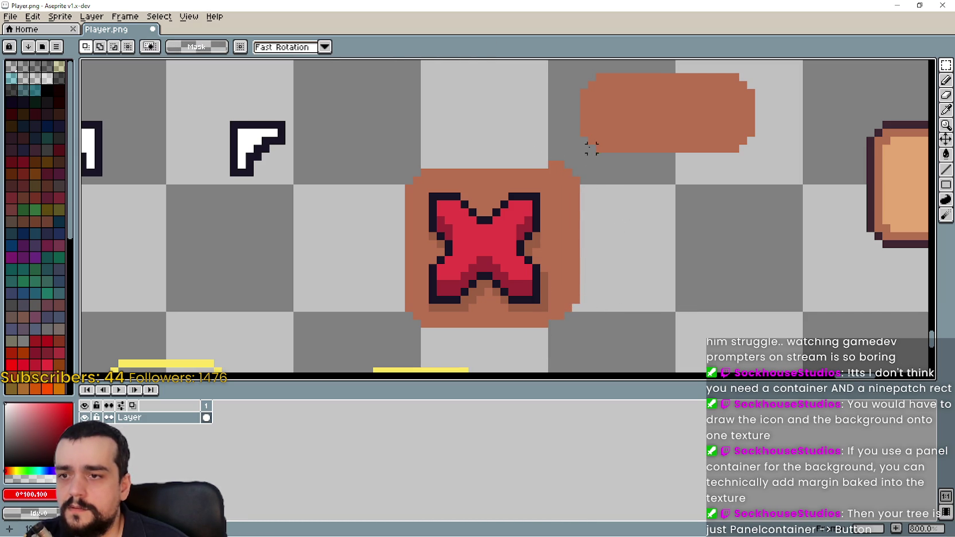
pyautogui.moveTo(591, 148); pyautogui.dragTo(586, 241)
pyautogui.click(622, 272)
pyautogui.hotkey('ctrl', 'shift', 'd')
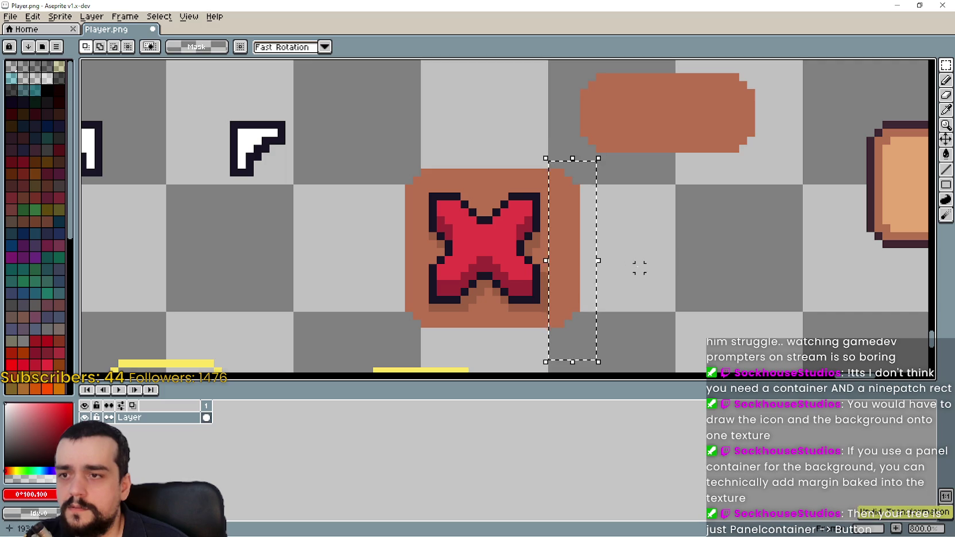
pyautogui.click(640, 267)
pyautogui.moveTo(471, 236); pyautogui.dragTo(523, 277)
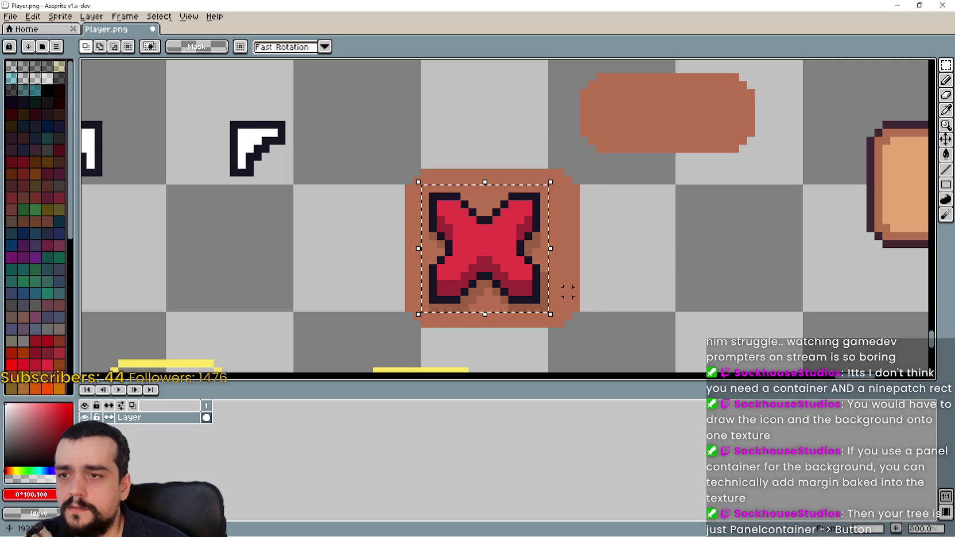
pyautogui.click(640, 324)
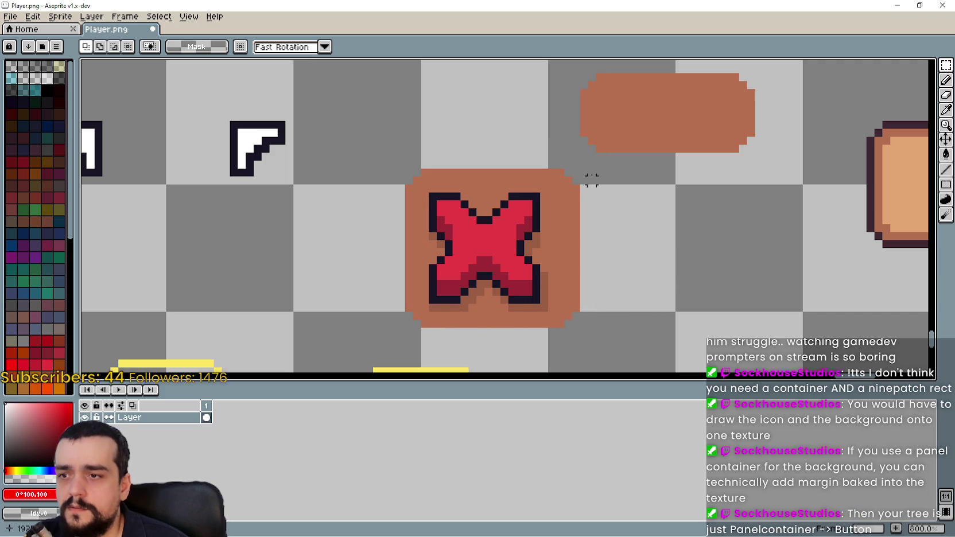
pyautogui.hotkey('ctrl', 'z')
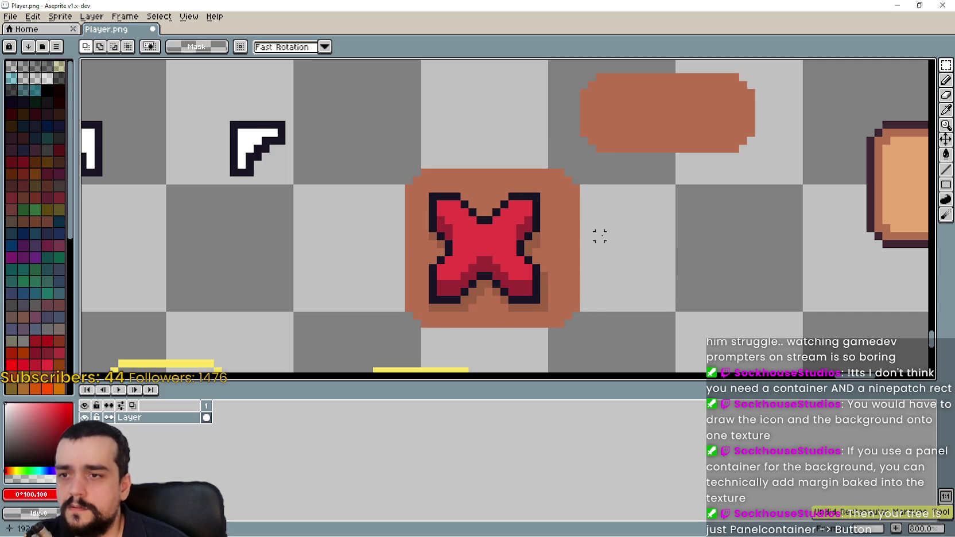
pyautogui.hotkey('ctrl', 'z')
pyautogui.hotkey('ctrl', 'z')
pyautogui.hotkey('ctrl', 'z')
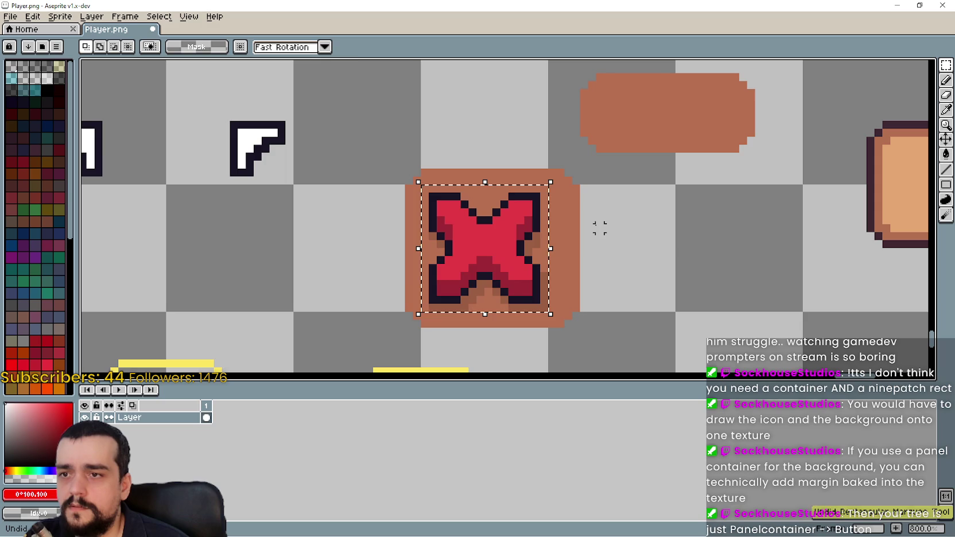
pyautogui.hotkey('ctrl', 'z')
pyautogui.scroll(-1, 571, 241)
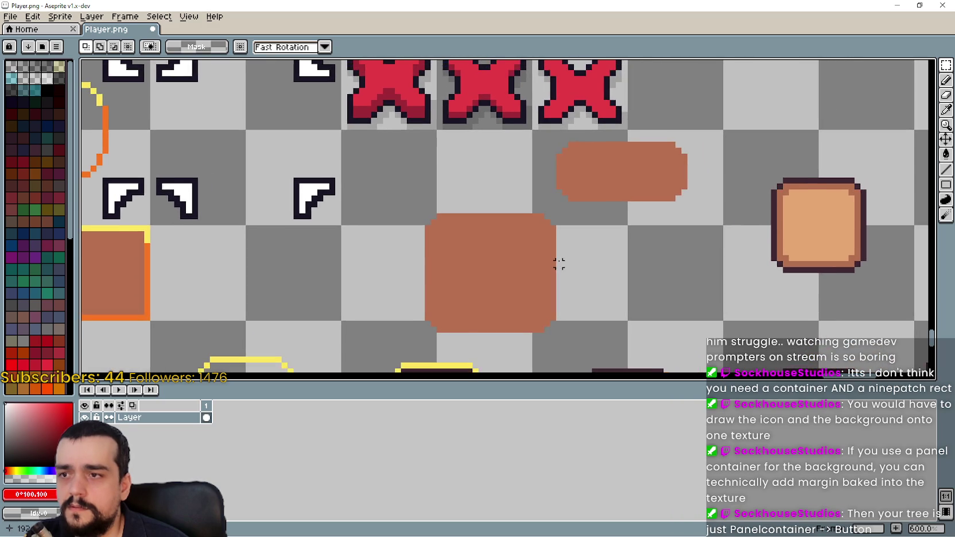
# - Narrow the brown rounded square by shifting its right half one step left
pyautogui.scroll(-1, 559, 263)
pyautogui.scroll(1, 540, 241)
pyautogui.moveTo(556, 217); pyautogui.dragTo(487, 359)
pyautogui.hotkey('ctrl', 't')
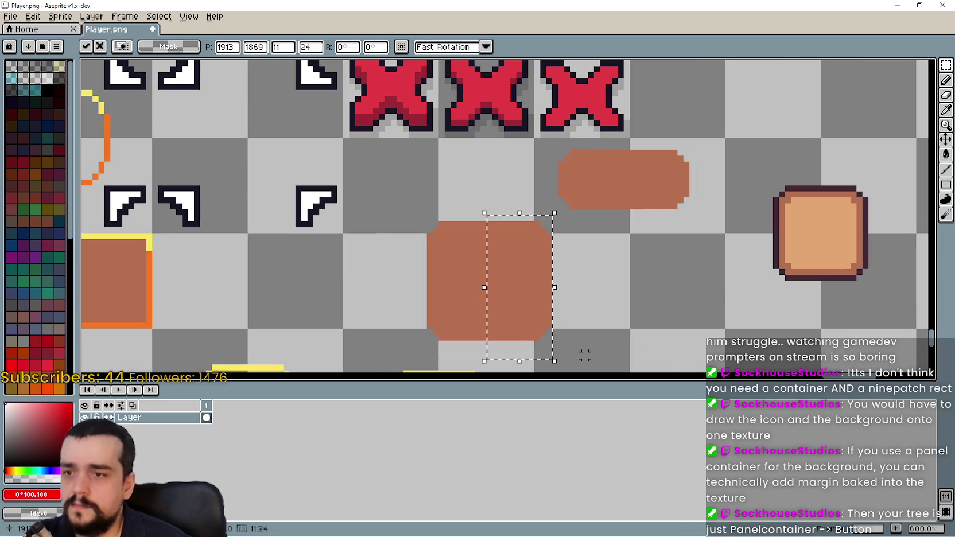
pyautogui.press('Left')
pyautogui.press('Left')
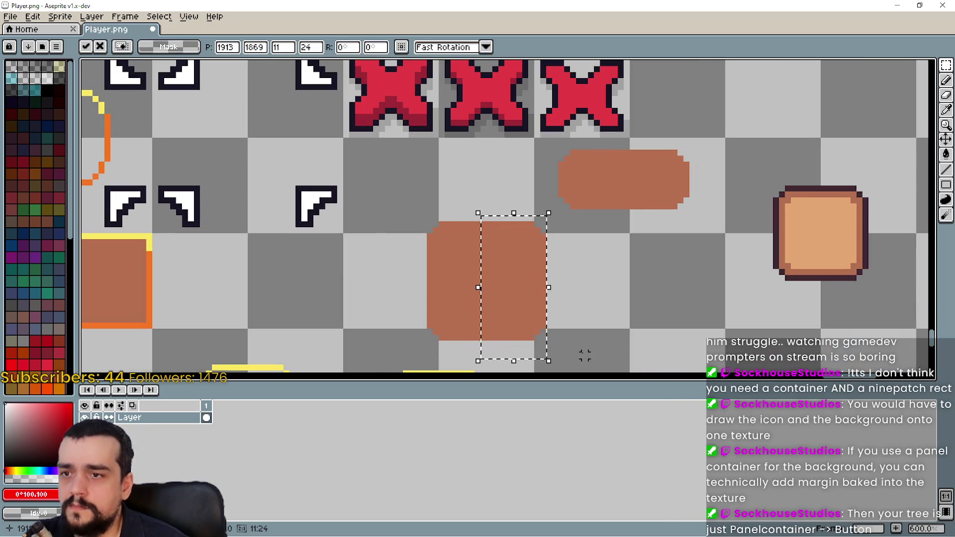
pyautogui.click(430, 246)
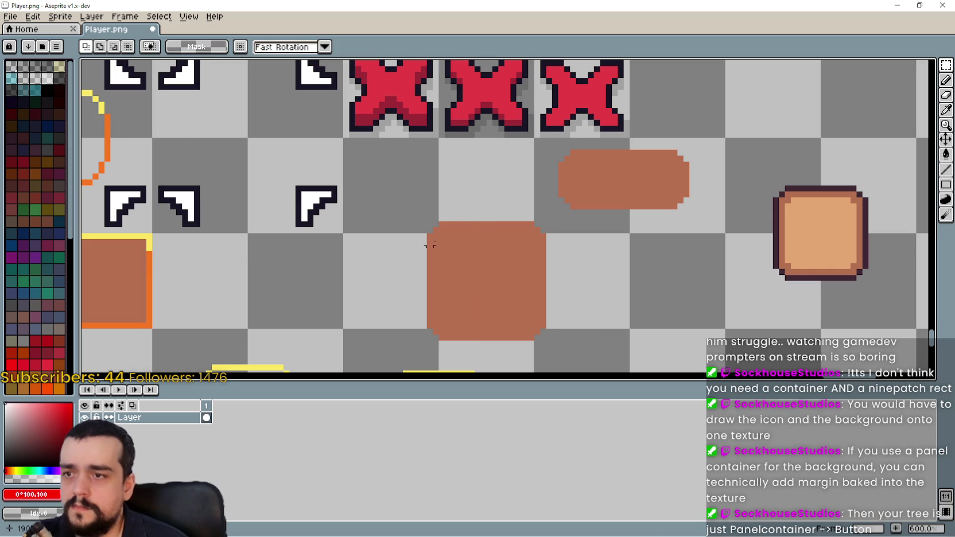
# - Copy the red X from the top of the sheet and centre it on the brown square
pyautogui.moveTo(351, 63)
pyautogui.mouseDown()
pyautogui.moveTo(425, 126)
pyautogui.moveTo(412, 192)
pyautogui.moveTo(505, 290)
pyautogui.mouseUp()
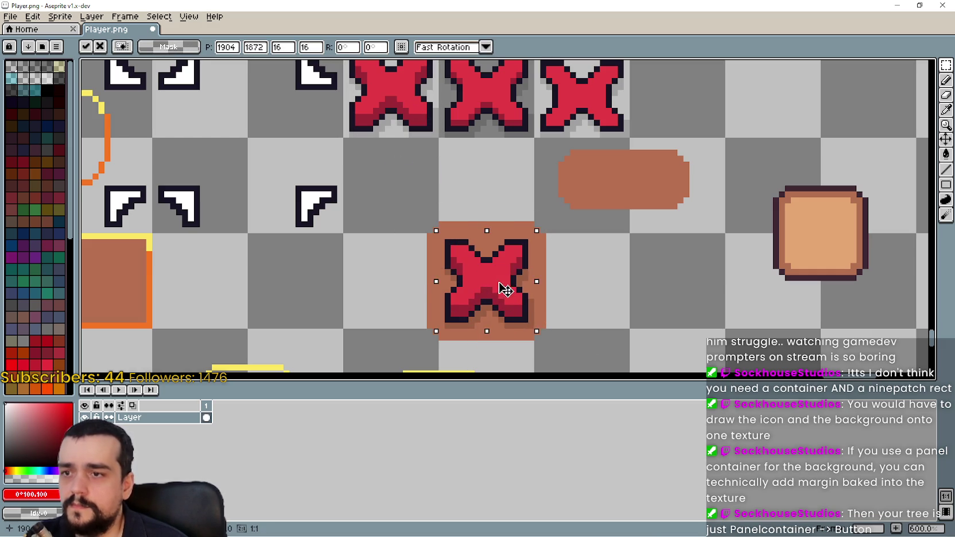
pyautogui.click(632, 284)
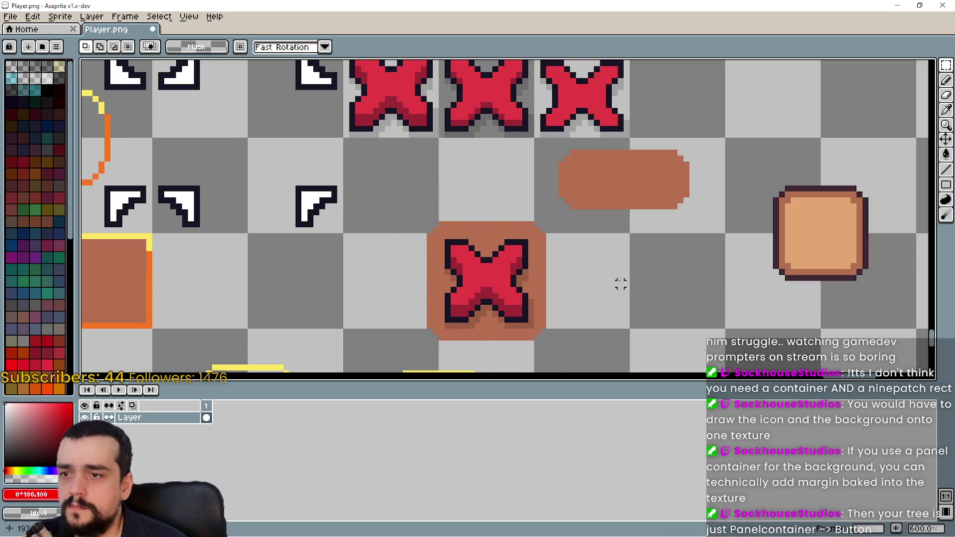
pyautogui.scroll(-3, 617, 230)
pyautogui.scroll(2, 571, 211)
pyautogui.scroll(-1, 576, 207)
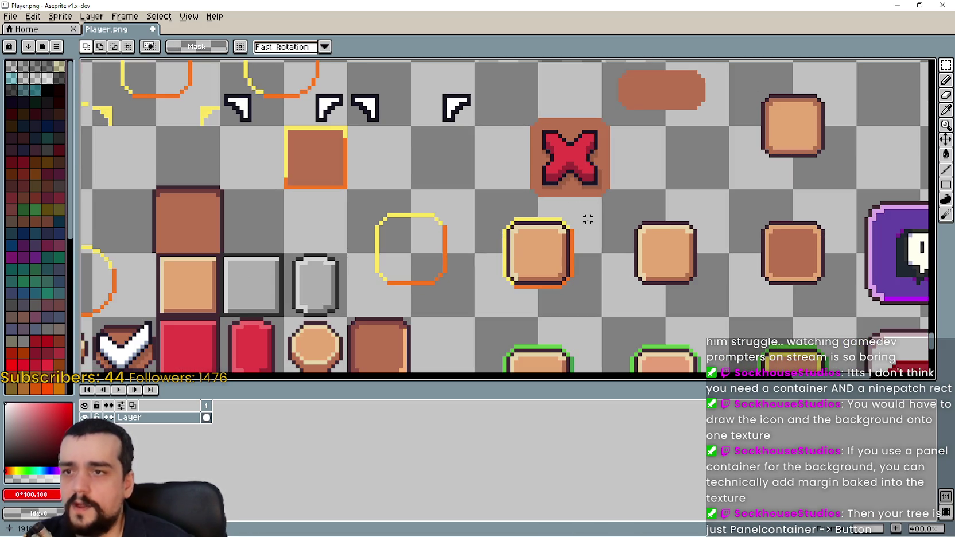
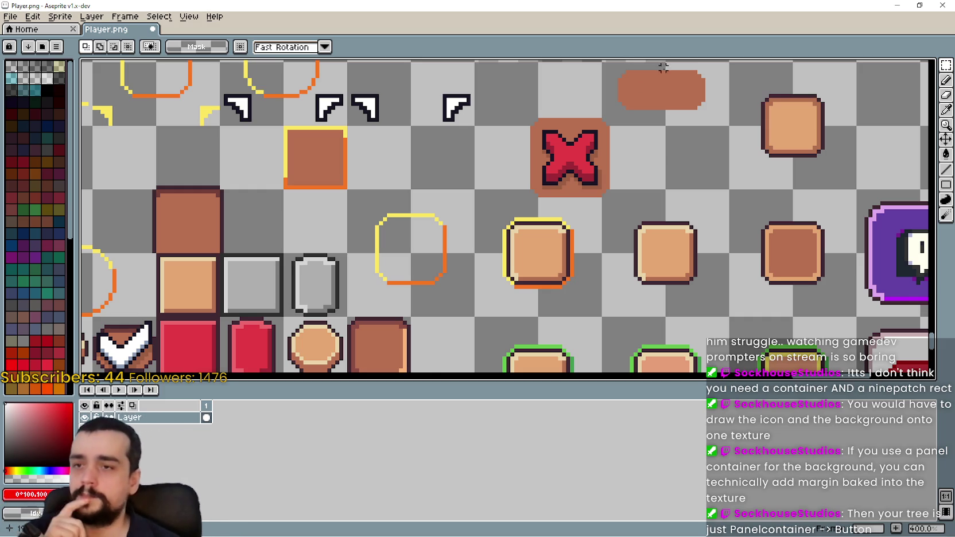
# - Zoom in on the brown square and marquee a small area on it
pyautogui.scroll(3, 573, 212)
pyautogui.scroll(-2, 548, 208)
pyautogui.scroll(-1, 548, 208)
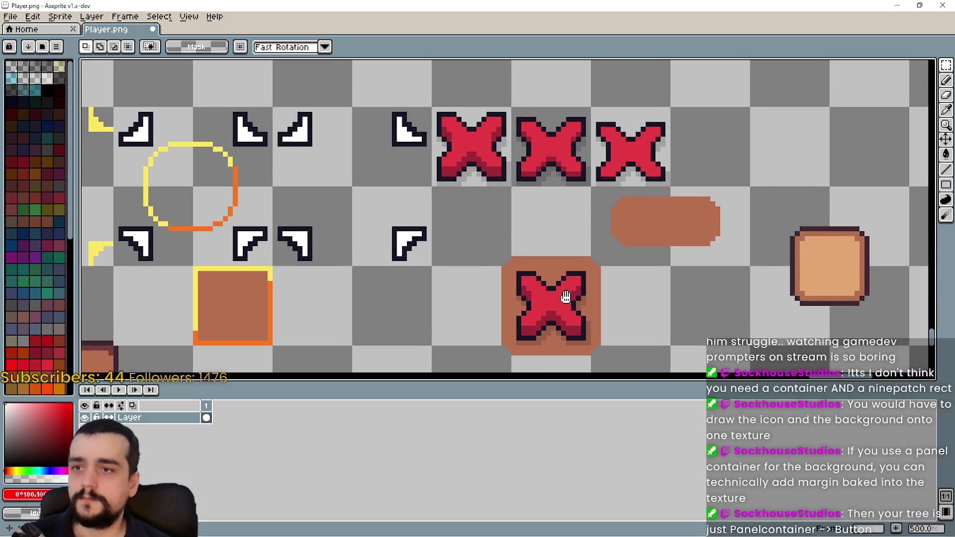
pyautogui.scroll(1, 551, 201)
pyautogui.scroll(-1, 551, 198)
pyautogui.scroll(2, 557, 186)
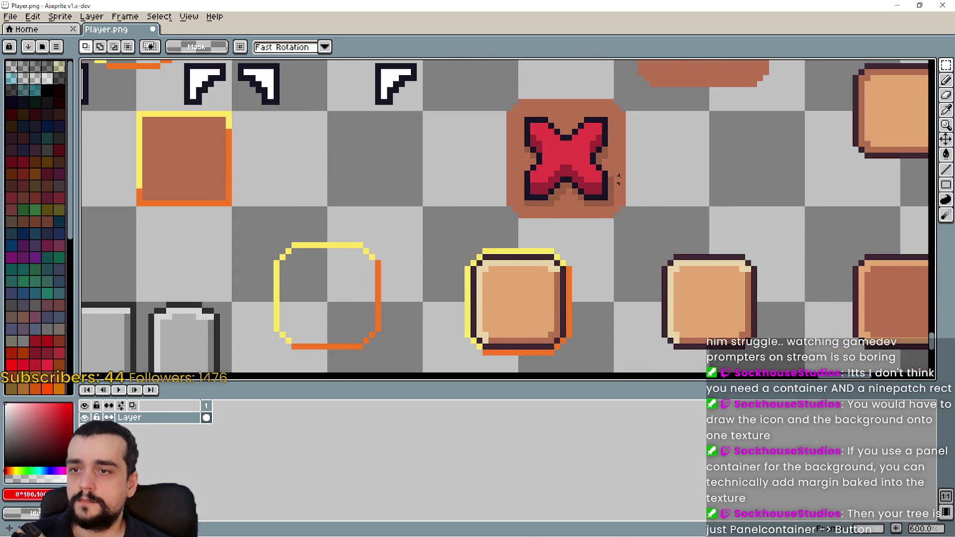
pyautogui.scroll(-3, 618, 177)
pyautogui.scroll(-3, 694, 196)
pyautogui.scroll(3, 660, 186)
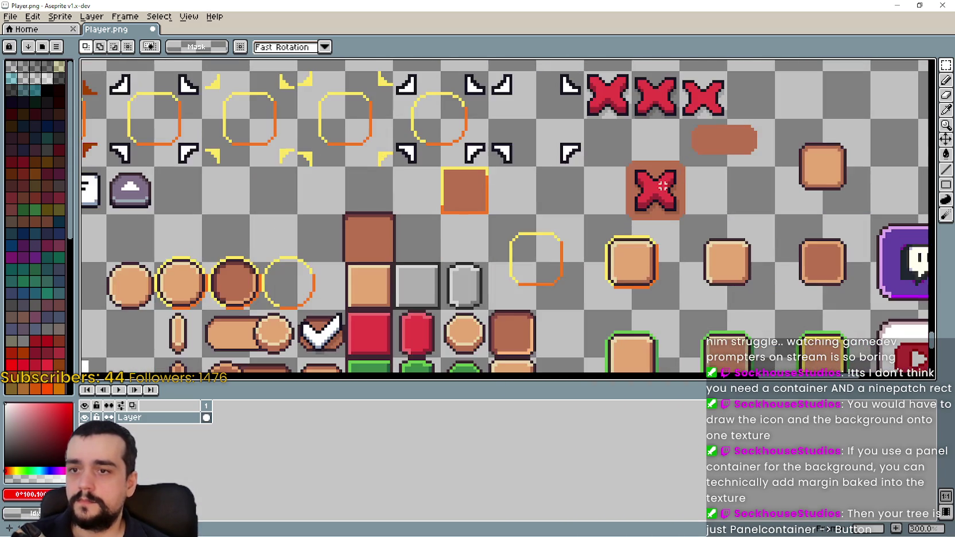
pyautogui.scroll(-1, 574, 195)
pyautogui.scroll(1, 523, 209)
pyautogui.scroll(2, 524, 209)
pyautogui.scroll(-1, 551, 209)
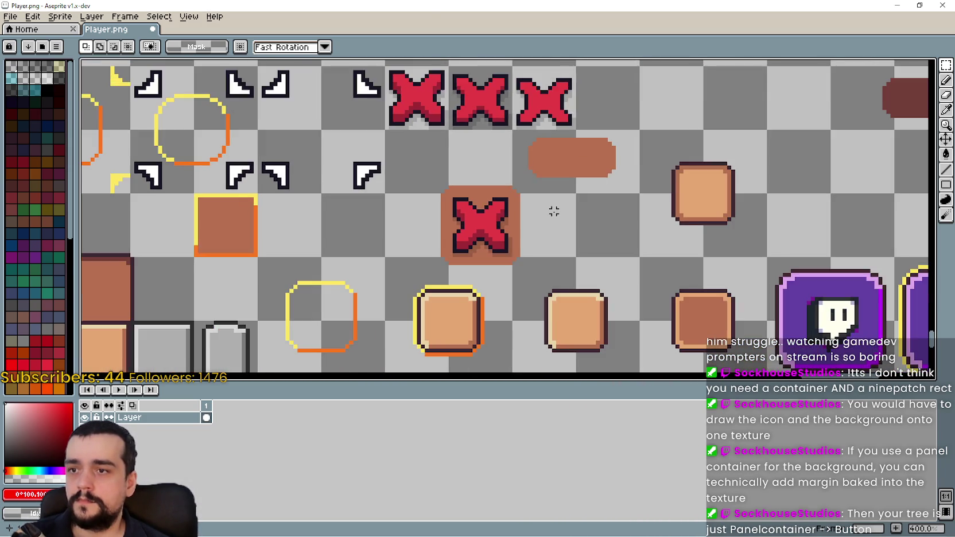
pyautogui.scroll(1, 551, 209)
pyautogui.scroll(6, 522, 205)
pyautogui.moveTo(583, 216); pyautogui.dragTo(642, 276)
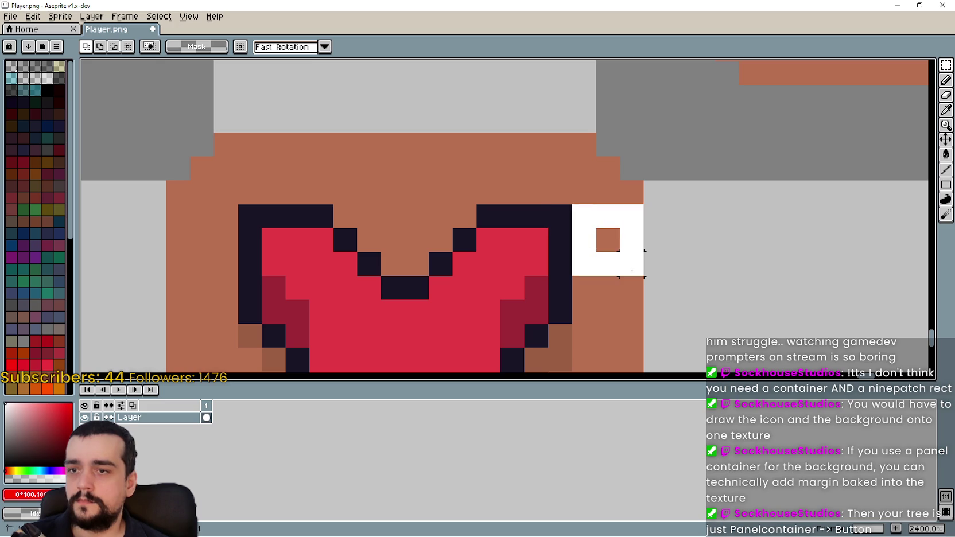
pyautogui.scroll(-3, 634, 261)
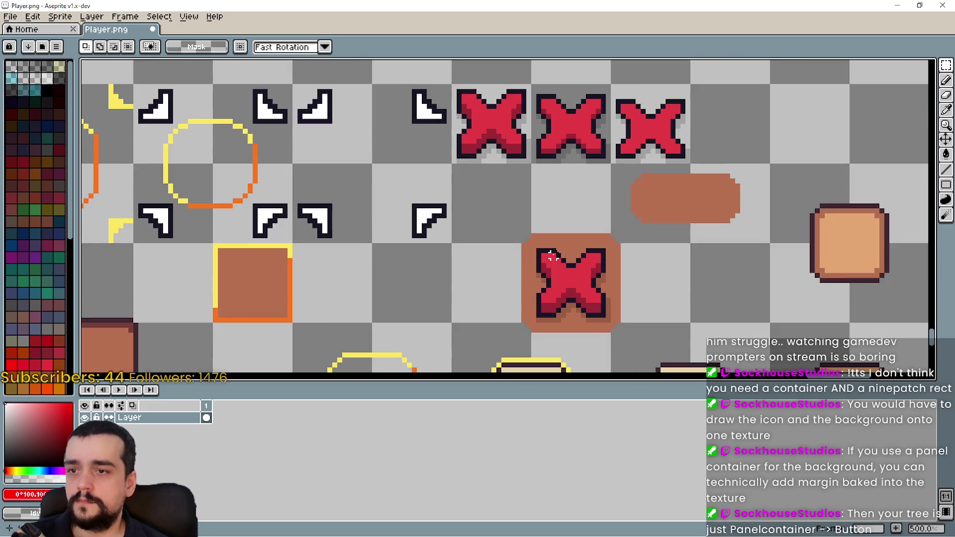
pyautogui.scroll(-1, 548, 267)
# - Undo the pasted red X so the square is plain, then marquee its top edge
pyautogui.hotkey('ctrl', 'z')
pyautogui.scroll(3, 550, 251)
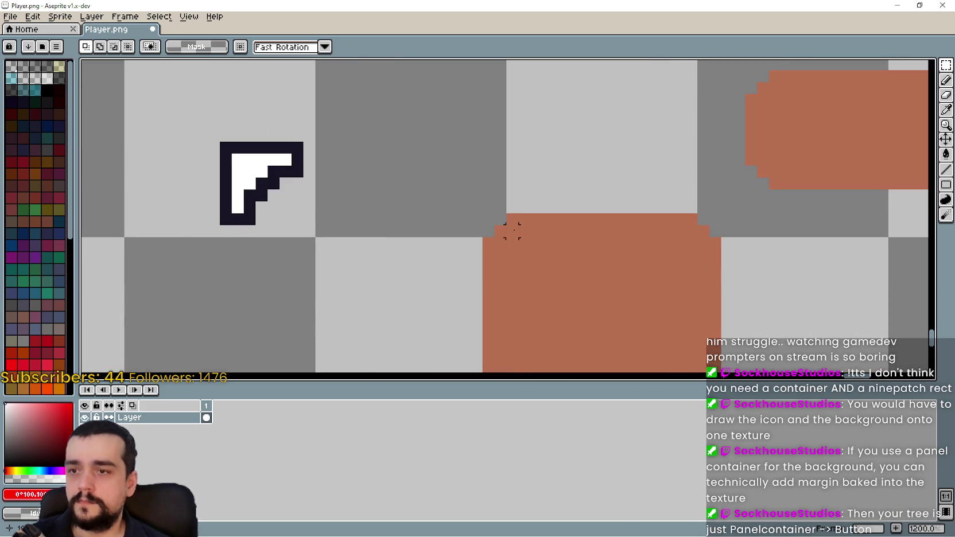
pyautogui.moveTo(458, 190)
pyautogui.mouseDown()
pyautogui.moveTo(735, 298)
pyautogui.moveTo(577, 285)
pyautogui.mouseUp()
pyautogui.scroll(-3, 717, 251)
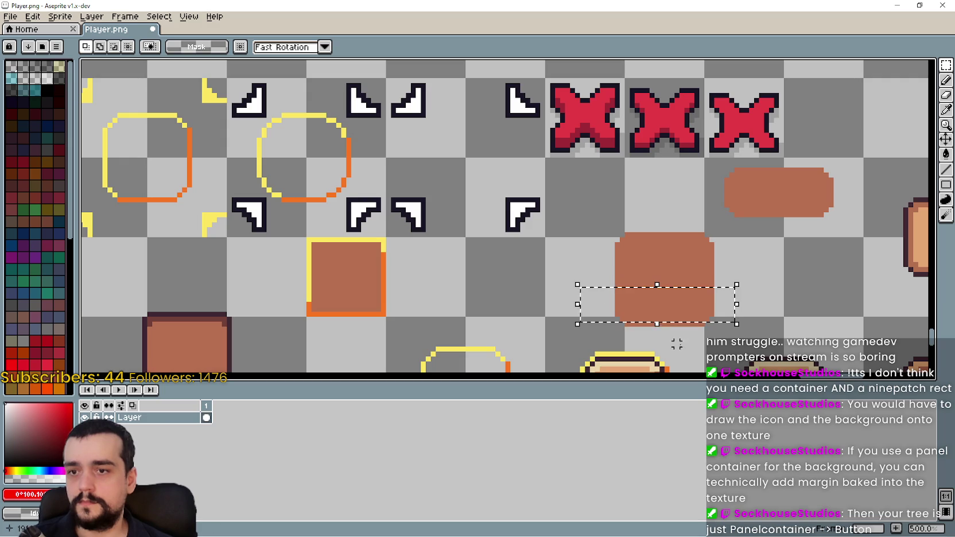
# - Narrow the brown square by nudging its right half one pixel left
pyautogui.moveTo(718, 336); pyautogui.dragTo(571, 278)
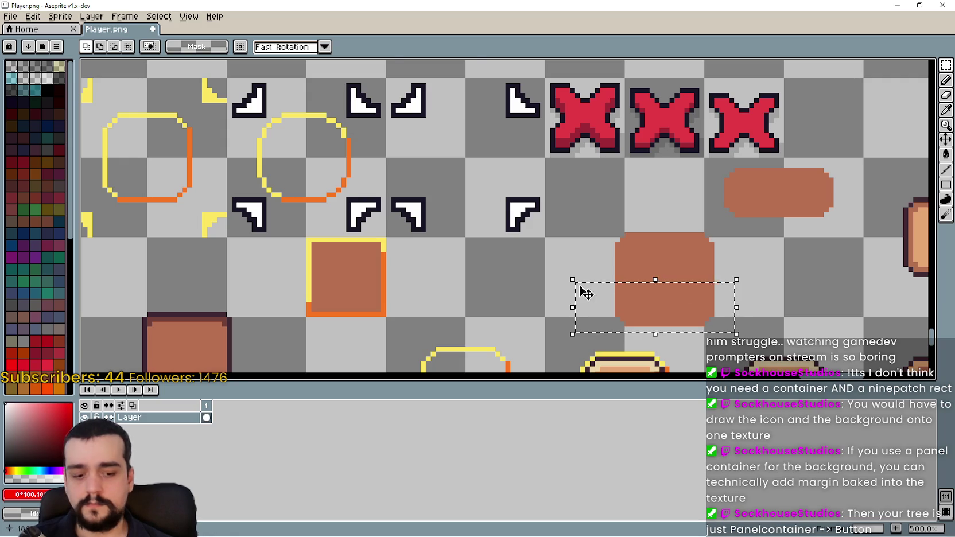
pyautogui.press('Up')
pyautogui.moveTo(587, 216); pyautogui.dragTo(661, 329)
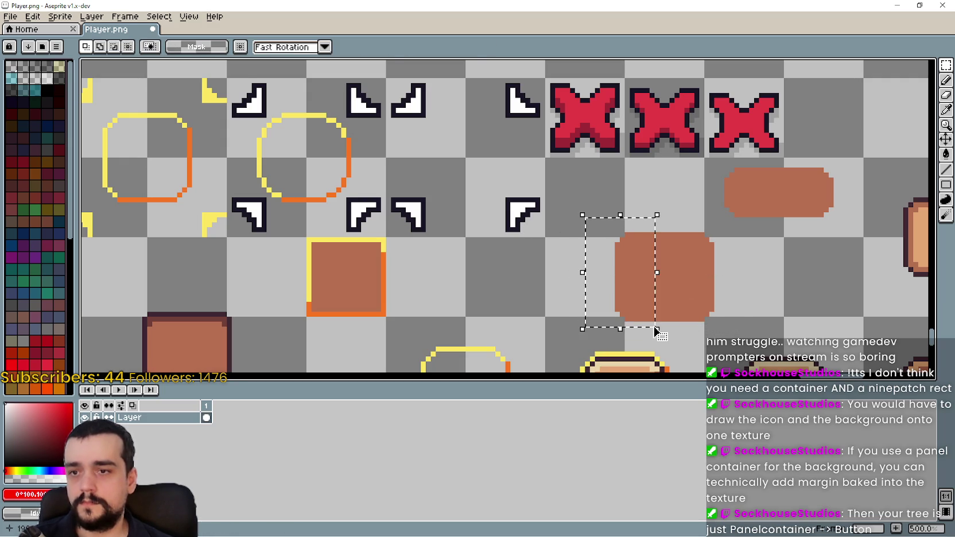
pyautogui.moveTo(727, 230); pyautogui.dragTo(662, 334)
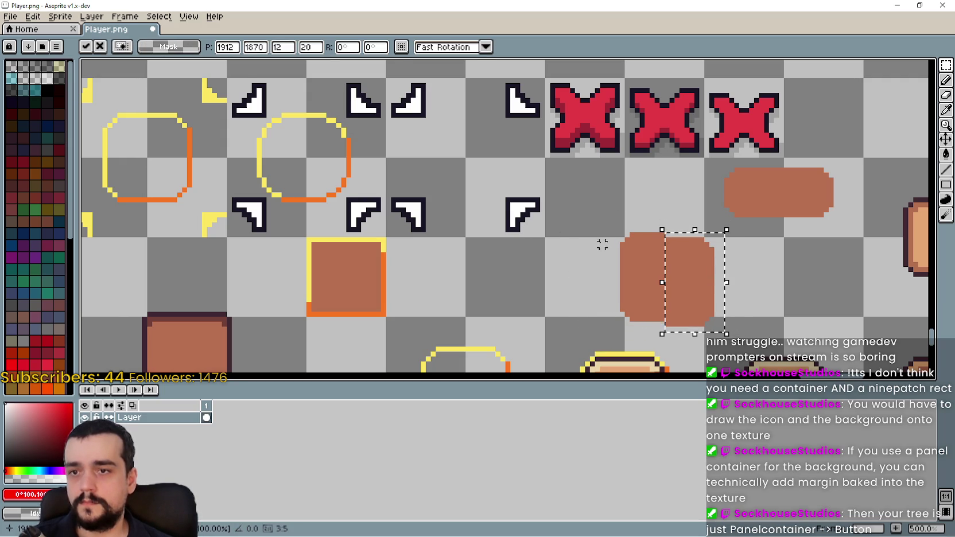
pyautogui.press('Up')
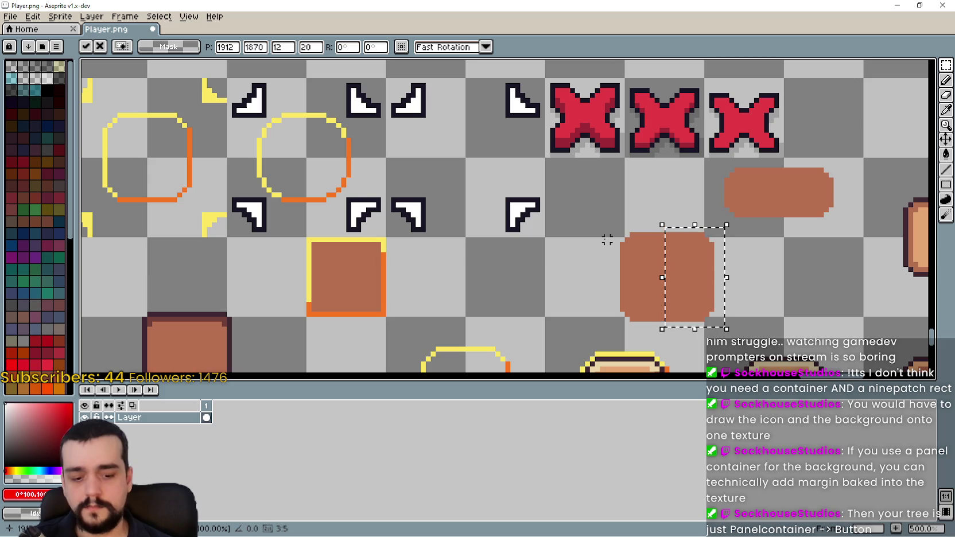
pyautogui.press('Left')
pyautogui.press('Left')
pyautogui.press('Left')
pyautogui.hotkey('ctrl', 'd')
# - Copy the first red X onto the narrowed brown square
pyautogui.scroll(2, 469, 164)
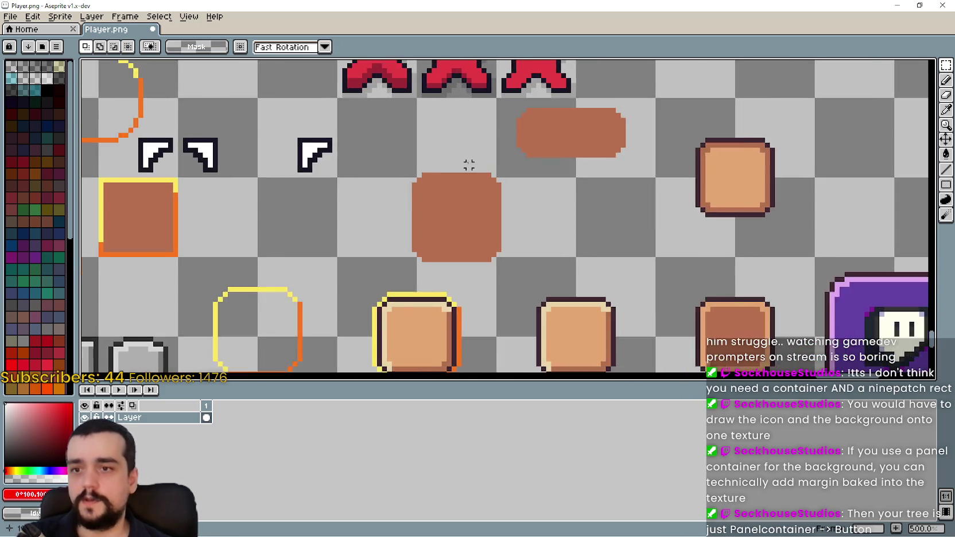
pyautogui.scroll(-1, 473, 209)
pyautogui.moveTo(310, 79); pyautogui.dragTo(404, 174)
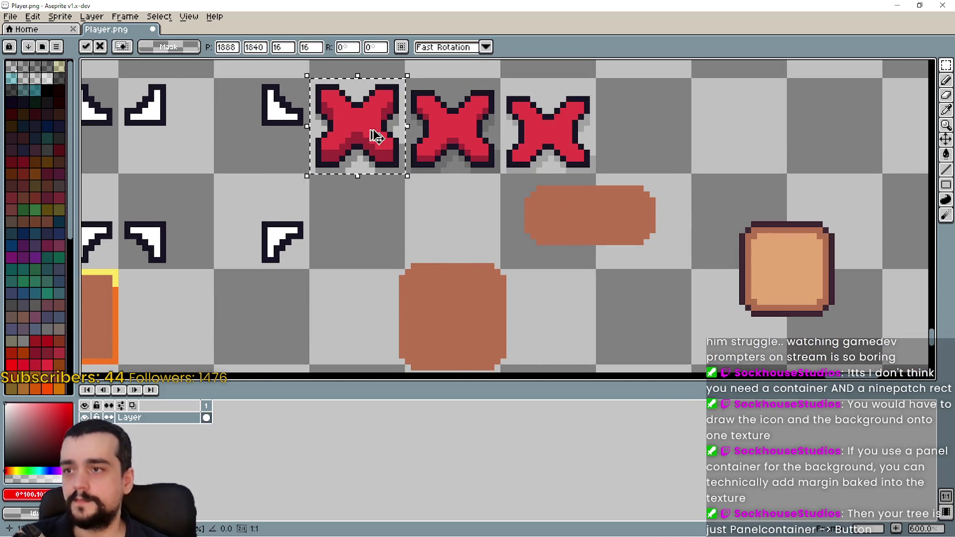
pyautogui.moveTo(373, 133); pyautogui.dragTo(482, 323)
pyautogui.scroll(-3, 482, 323)
pyautogui.press('Return')
pyautogui.scroll(1, 497, 210)
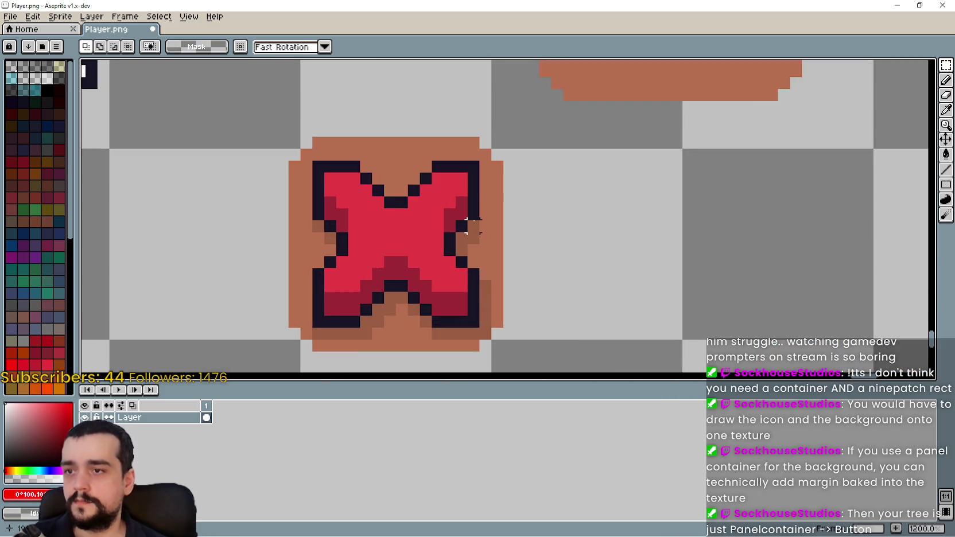
pyautogui.scroll(-1, 497, 210)
pyautogui.scroll(-2, 497, 210)
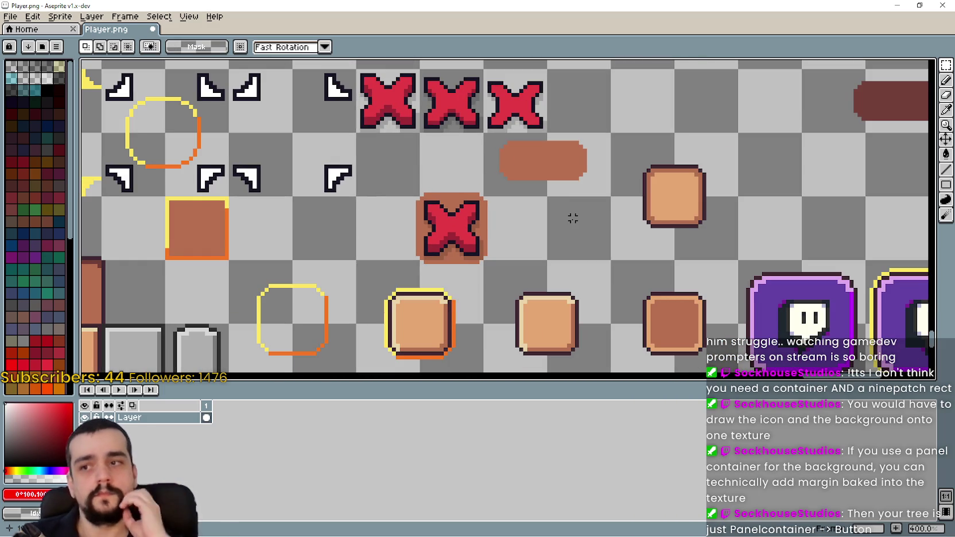
# - Delete the brown pill and shift the two right-hand red X's two cells right
pyautogui.moveTo(517, 163); pyautogui.dragTo(561, 162)
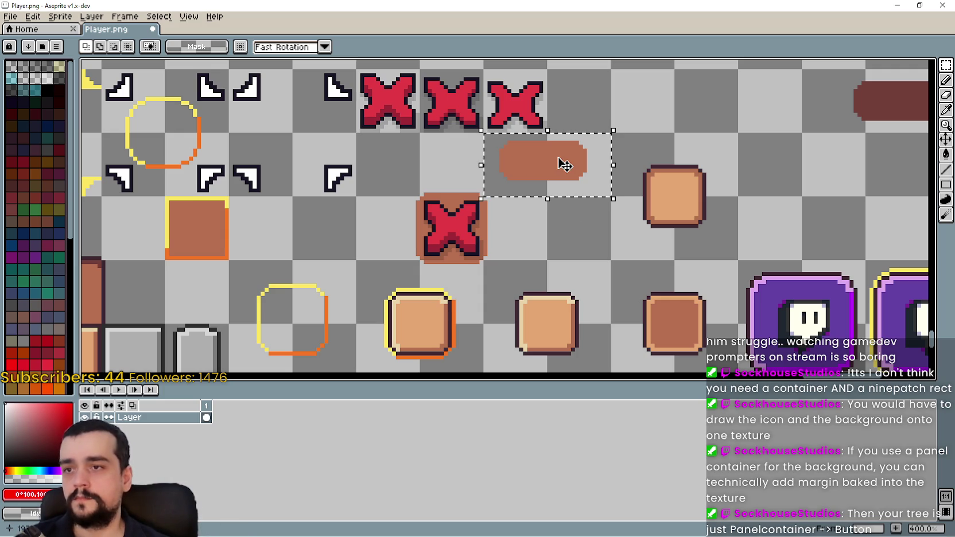
pyautogui.press('Delete')
pyautogui.scroll(2, 503, 182)
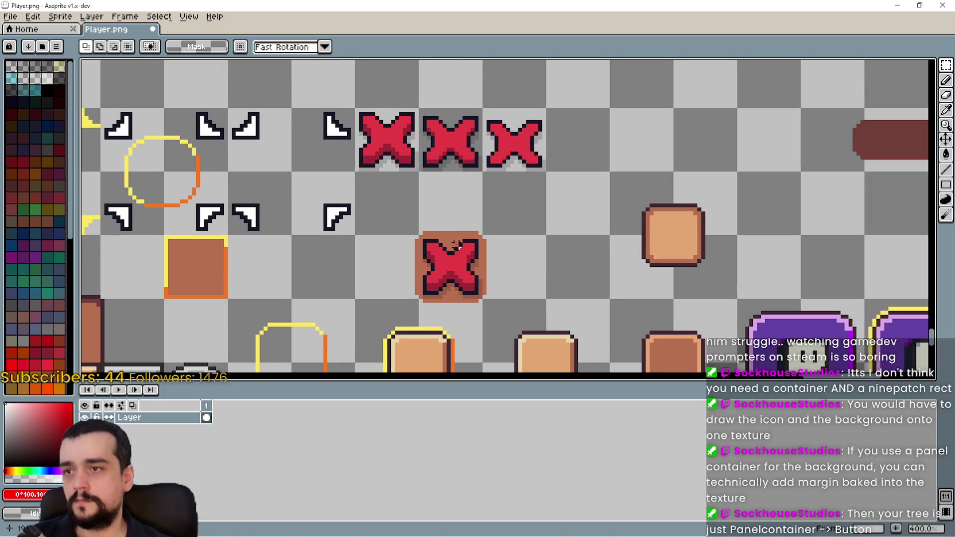
pyautogui.moveTo(440, 153); pyautogui.dragTo(639, 150)
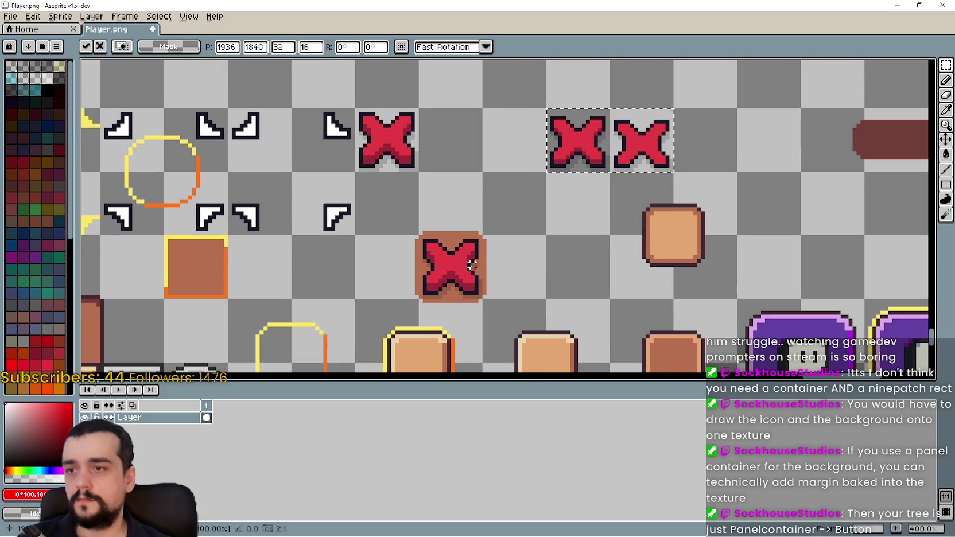
pyautogui.hotkey('ctrl', 'd')
# - Move the left red X beside the others and lift the X-on-brown icon into that row
pyautogui.moveTo(416, 233); pyautogui.dragTo(485, 301)
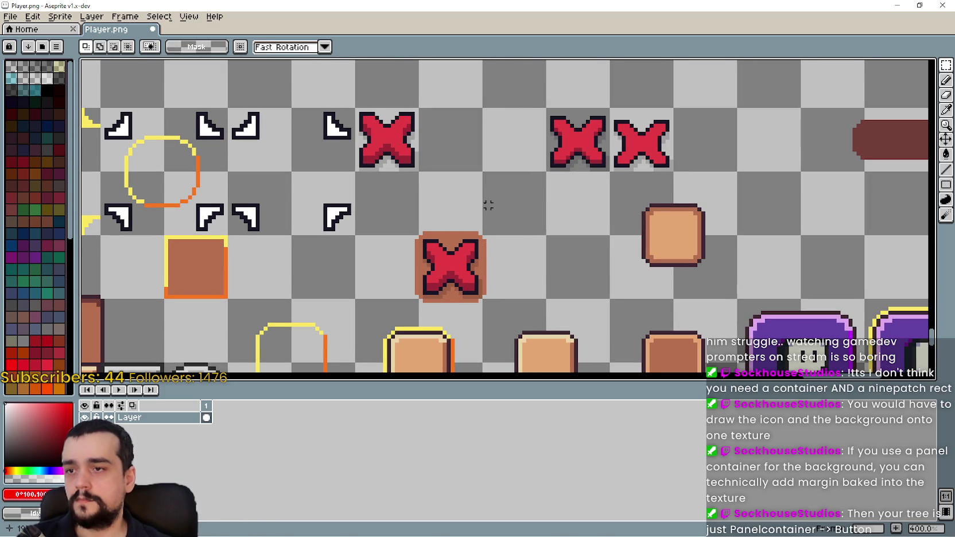
pyautogui.moveTo(352, 106); pyautogui.dragTo(422, 174)
pyautogui.moveTo(380, 148); pyautogui.dragTo(508, 148)
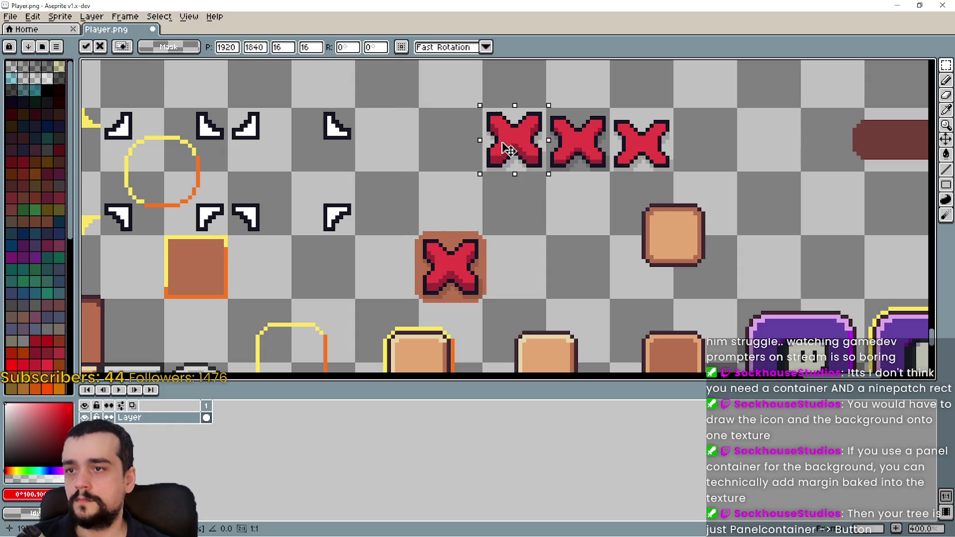
pyautogui.hotkey('ctrl', 'd')
pyautogui.moveTo(396, 217); pyautogui.dragTo(508, 313)
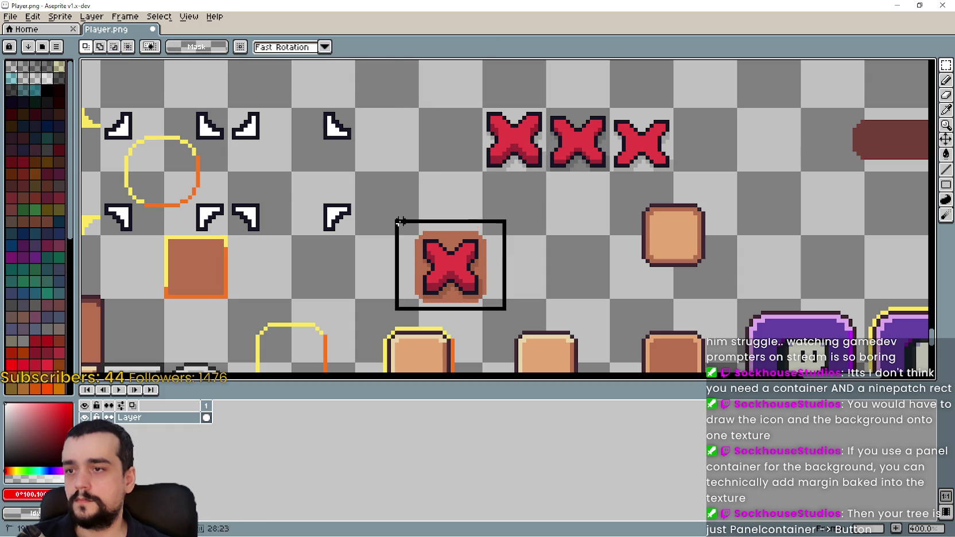
pyautogui.moveTo(461, 273)
pyautogui.mouseDown()
pyautogui.moveTo(429, 186)
pyautogui.moveTo(435, 153)
pyautogui.moveTo(428, 146)
pyautogui.moveTo(422, 209)
pyautogui.moveTo(452, 217)
pyautogui.moveTo(429, 145)
pyautogui.moveTo(399, 153)
pyautogui.mouseUp()
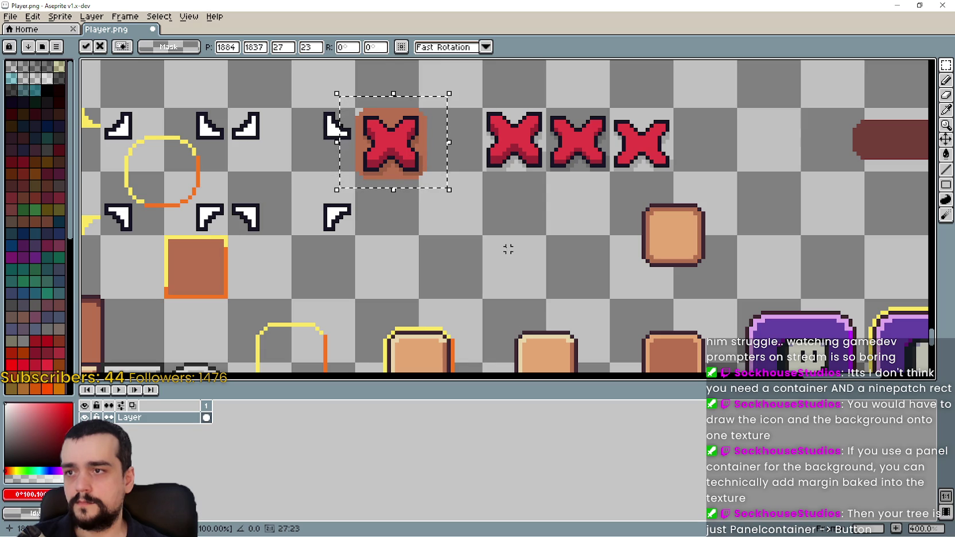
# - Place the X-on-brown icon and shift the three plain red X's one tile right
pyautogui.press('Return')
pyautogui.moveTo(433, 98)
pyautogui.mouseDown()
pyautogui.moveTo(401, 189)
pyautogui.moveTo(352, 201)
pyautogui.mouseUp()
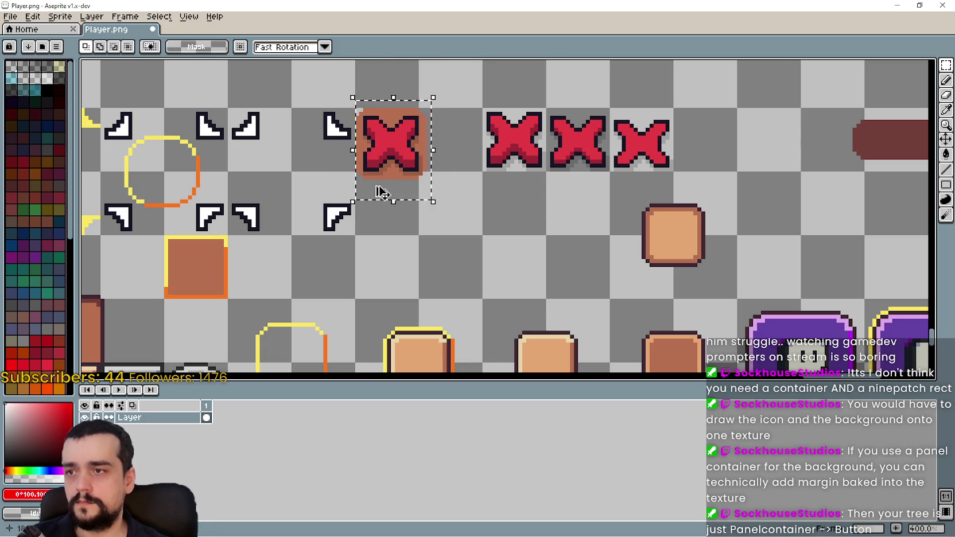
pyautogui.moveTo(482, 107)
pyautogui.mouseDown()
pyautogui.moveTo(547, 172)
pyautogui.moveTo(679, 172)
pyautogui.moveTo(711, 154)
pyautogui.moveTo(778, 154)
pyautogui.mouseUp()
pyautogui.click(495, 188)
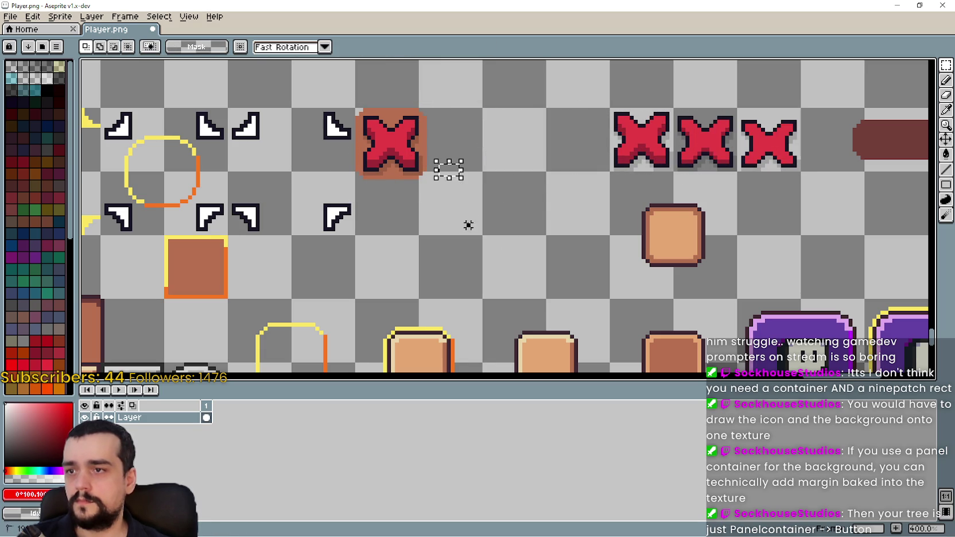
# - Duplicate the X-on-brown icon one tile right and delete the X from the copy
pyautogui.moveTo(458, 190); pyautogui.dragTo(352, 105)
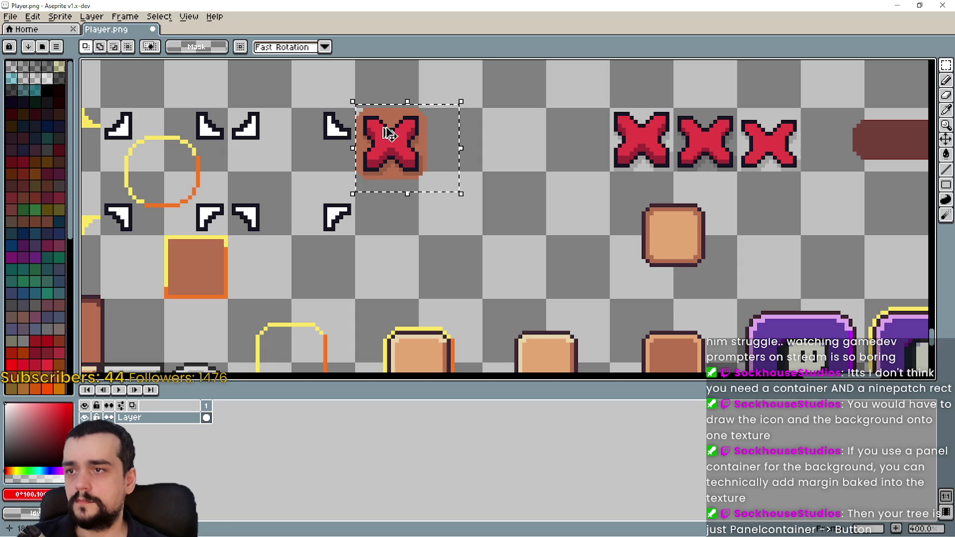
pyautogui.moveTo(393, 144)
pyautogui.mouseDown()
pyautogui.moveTo(494, 154)
pyautogui.moveTo(454, 136)
pyautogui.mouseUp()
pyautogui.scroll(2, 486, 143)
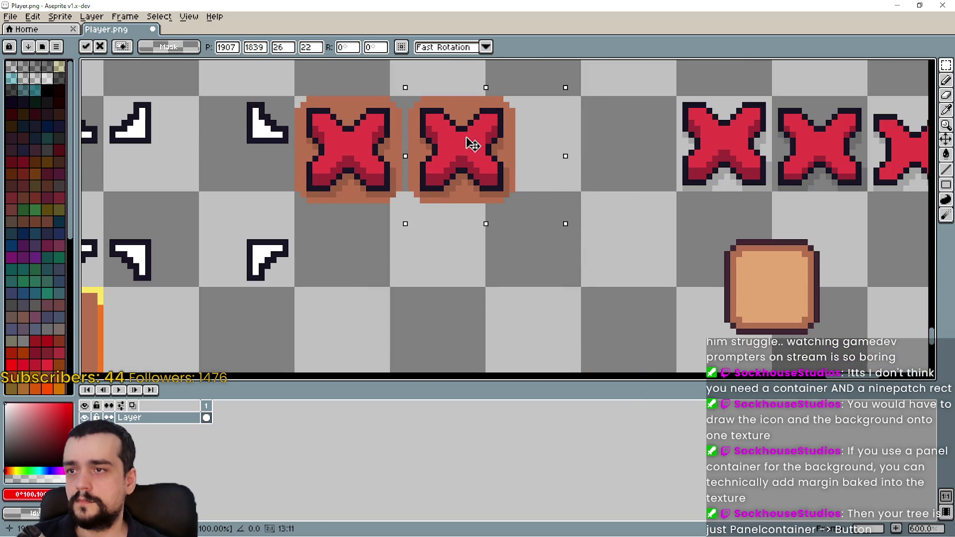
pyautogui.press('Return')
pyautogui.scroll(1, 430, 154)
pyautogui.scroll(-2, 430, 154)
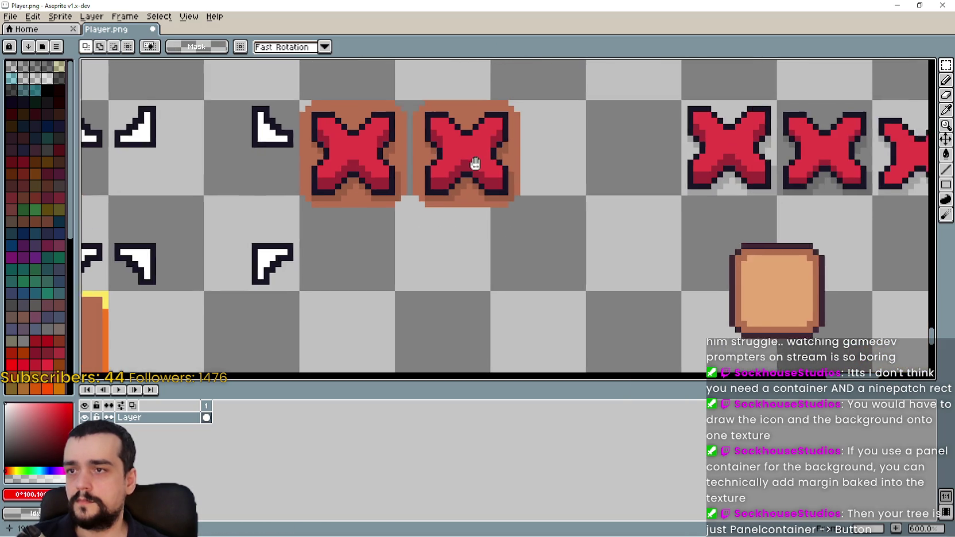
pyautogui.scroll(1, 471, 225)
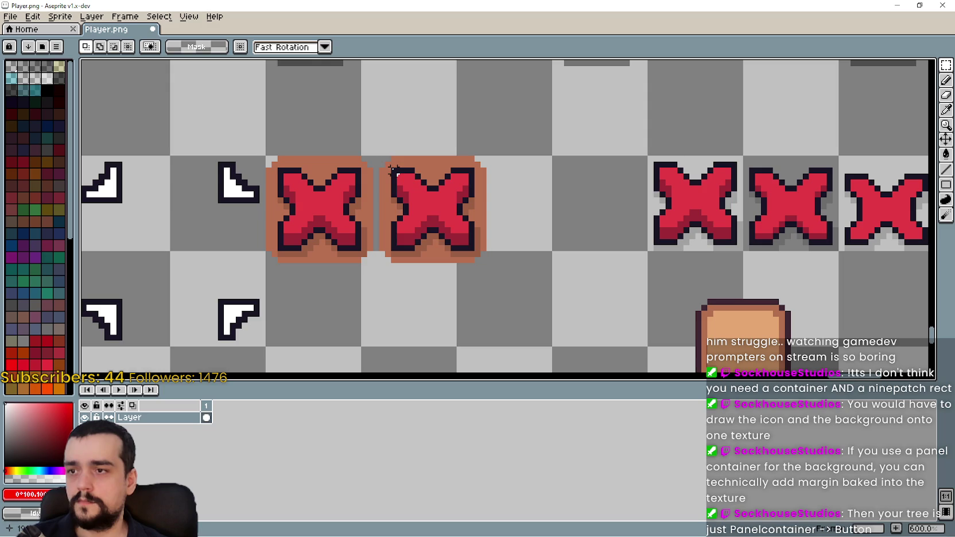
pyautogui.moveTo(394, 169)
pyautogui.mouseDown()
pyautogui.moveTo(459, 251)
pyautogui.moveTo(475, 253)
pyautogui.mouseUp()
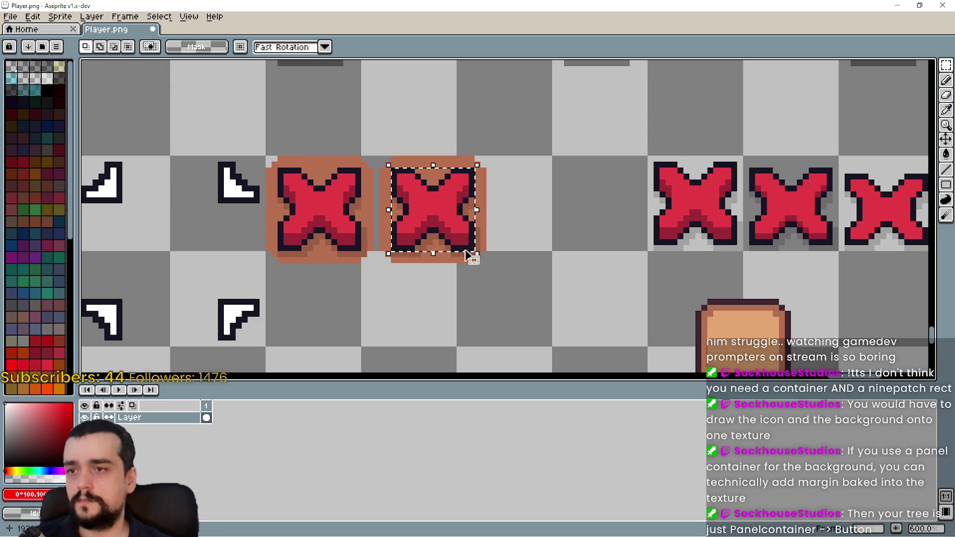
pyautogui.press('Delete')
pyautogui.scroll(3, 473, 243)
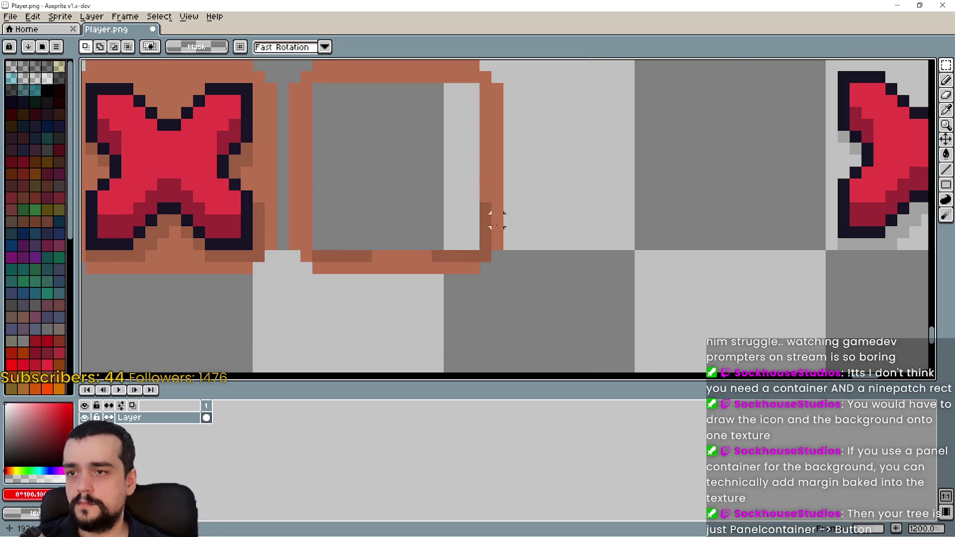
# - Eyedrop the brown outline colour and bucket-fill the hollow tile's interior and darker edge pixels
pyautogui.click(945, 125)
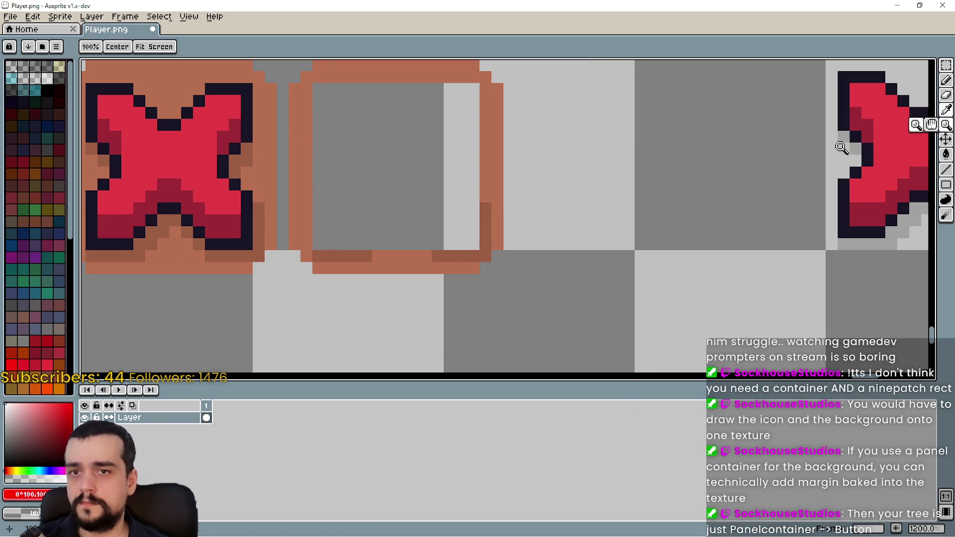
pyautogui.click(945, 110)
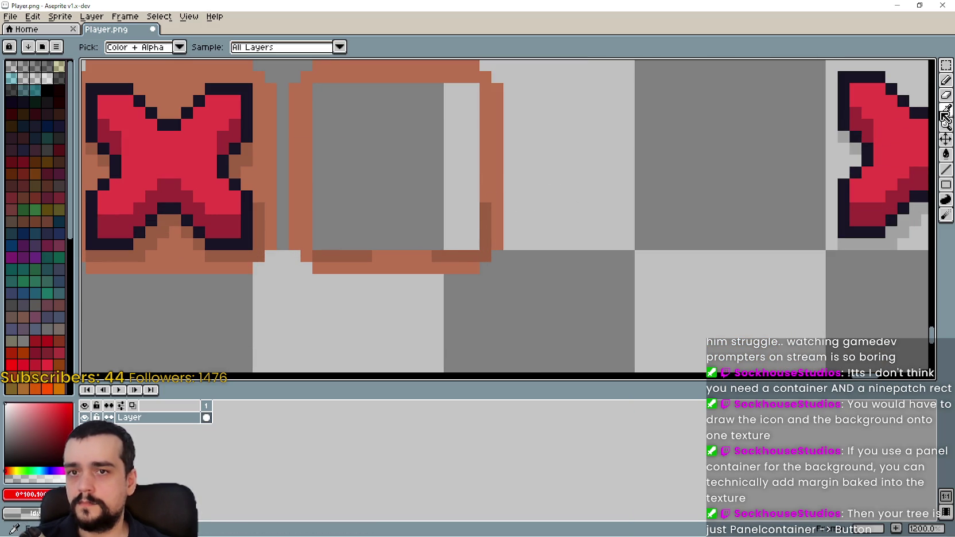
pyautogui.click(497, 177)
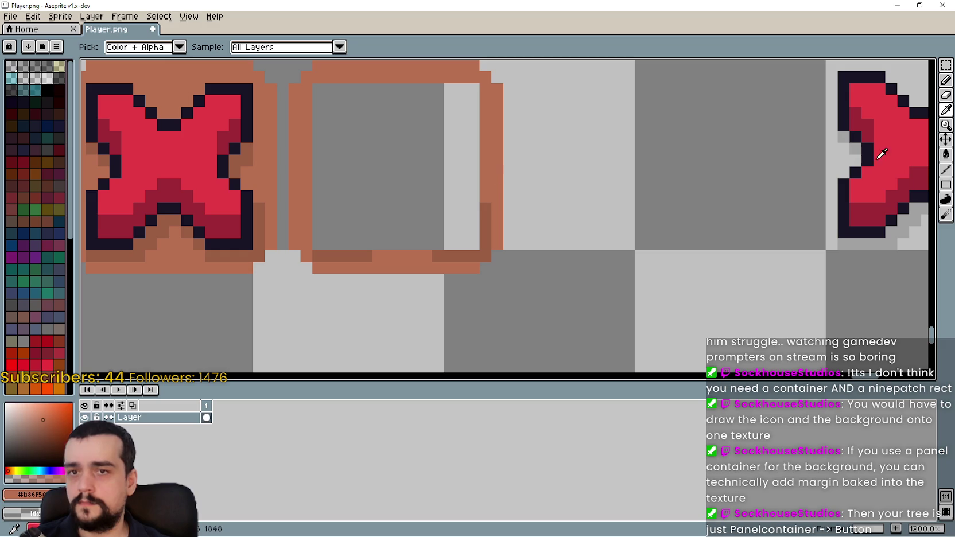
pyautogui.click(946, 155)
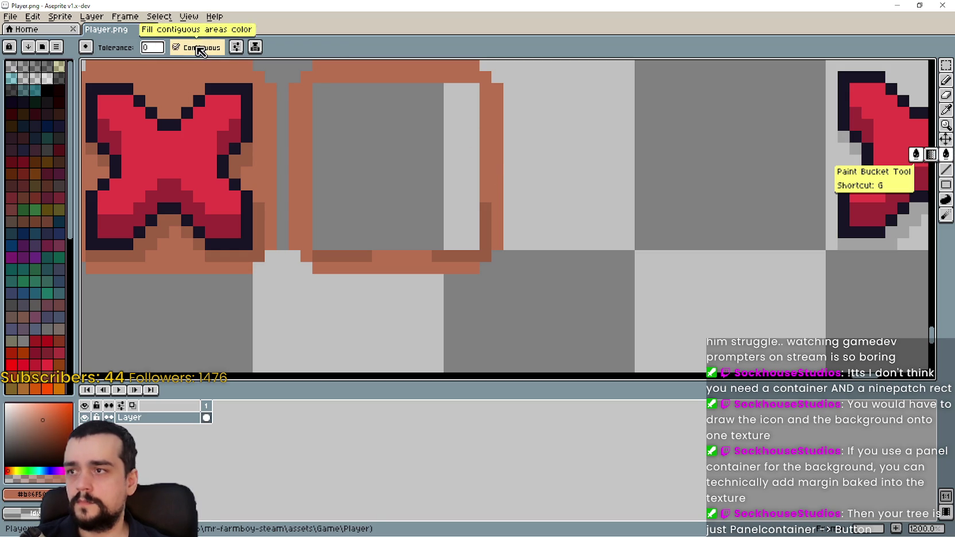
pyautogui.click(387, 155)
pyautogui.click(486, 215)
pyautogui.click(482, 256)
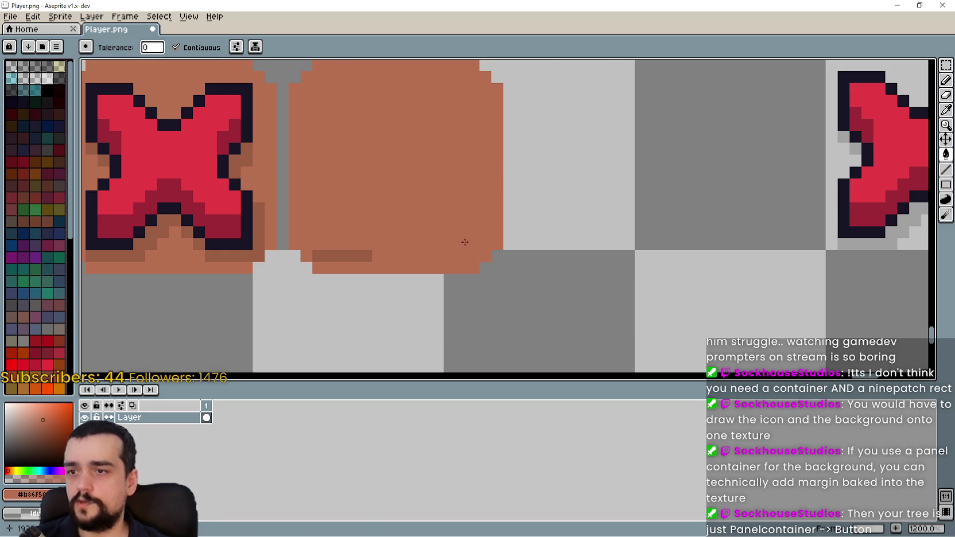
pyautogui.scroll(-3, 367, 252)
pyautogui.scroll(1, 404, 237)
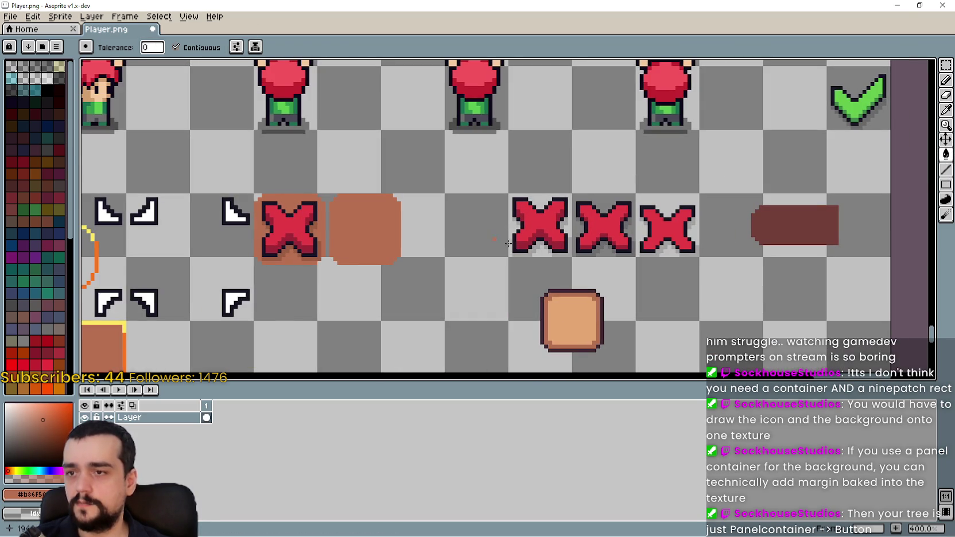
pyautogui.scroll(-1, 459, 239)
# - Duplicate the plain brown tile into the slot just to its right
pyautogui.click(946, 65)
pyautogui.scroll(-1, 652, 241)
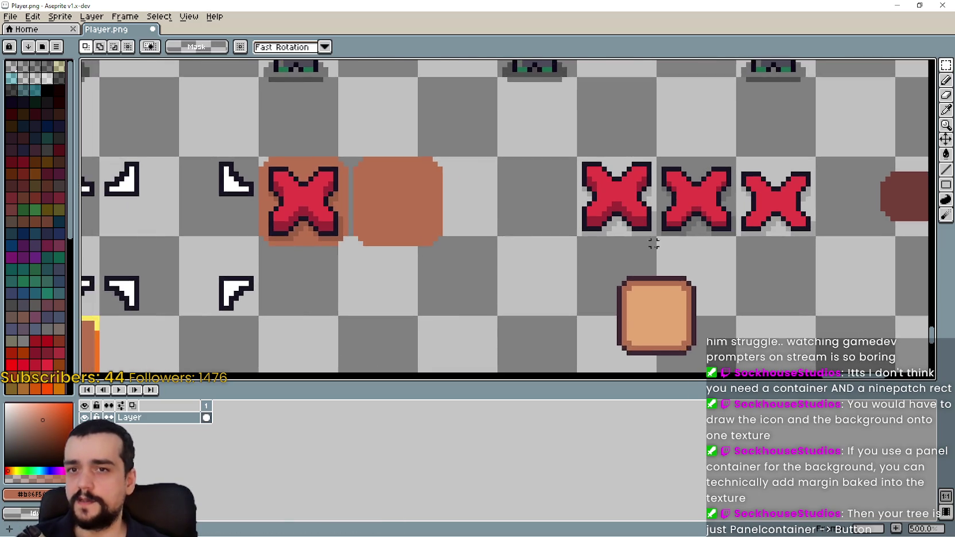
pyautogui.moveTo(619, 204); pyautogui.dragTo(628, 211)
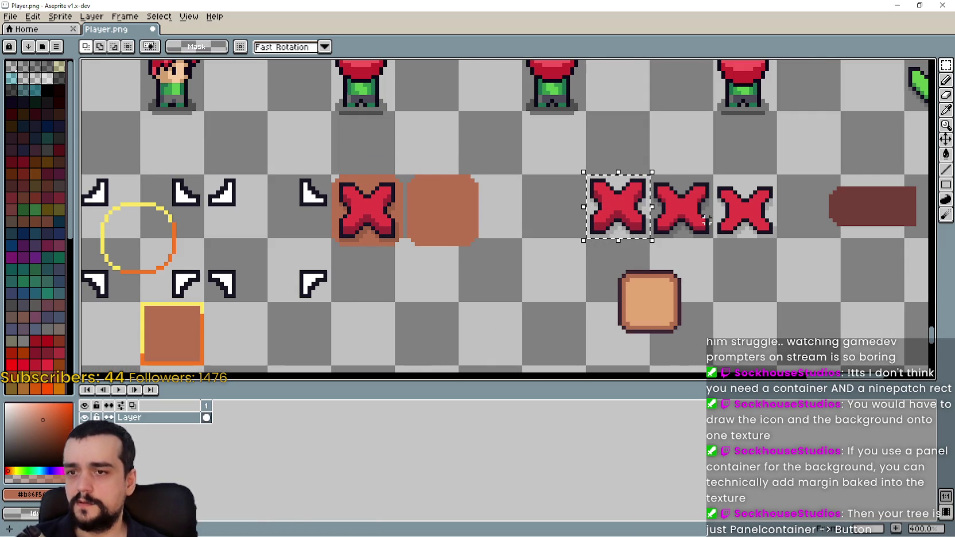
pyautogui.moveTo(504, 268); pyautogui.dragTo(400, 168)
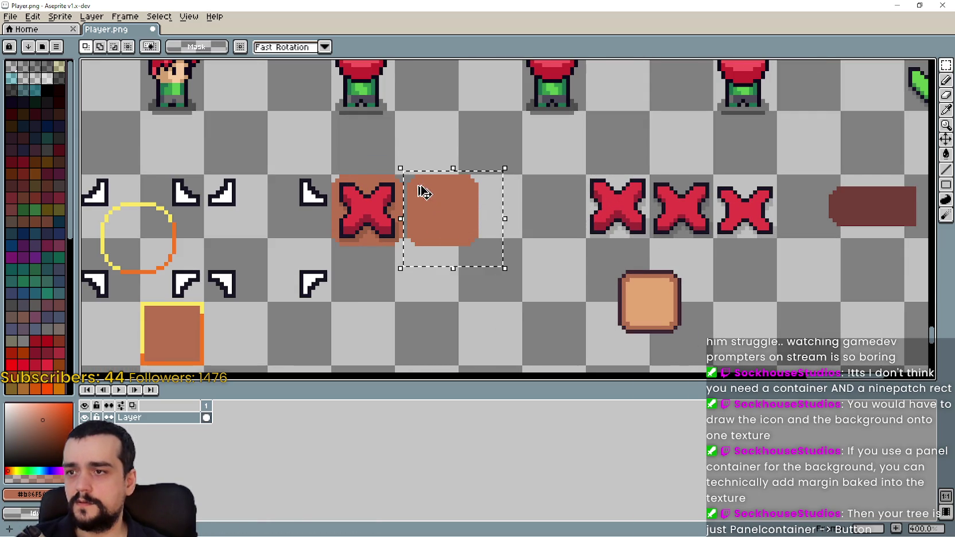
pyautogui.moveTo(440, 215)
pyautogui.mouseDown()
pyautogui.moveTo(525, 217)
pyautogui.moveTo(515, 216)
pyautogui.mouseUp()
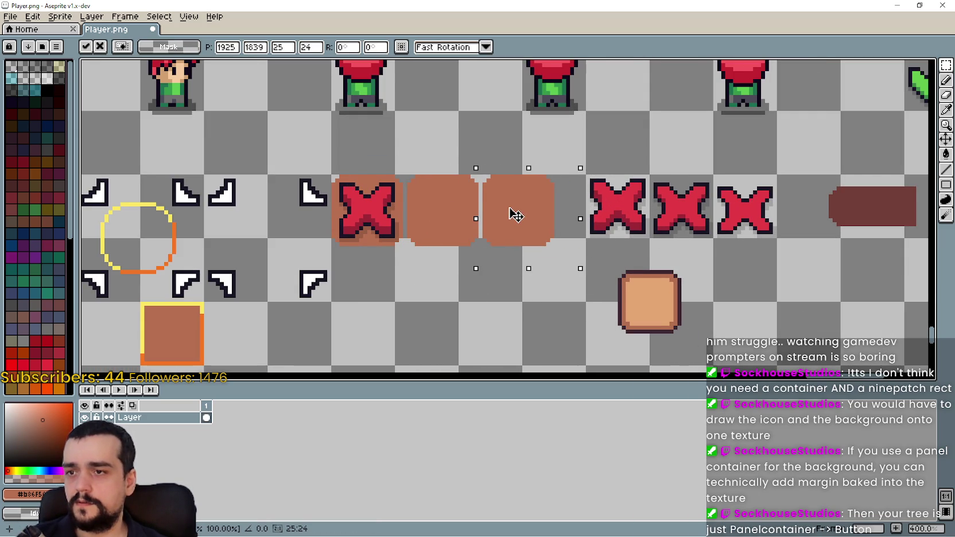
pyautogui.click(424, 281)
pyautogui.scroll(3, 497, 241)
pyautogui.scroll(-2, 578, 228)
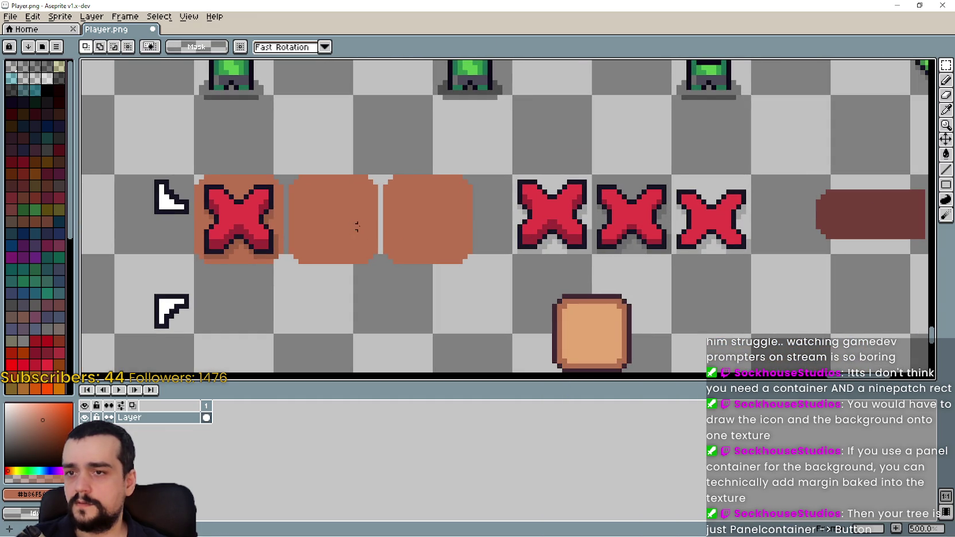
# - Copy a red X onto each of the two plain brown tiles
pyautogui.moveTo(615, 237)
pyautogui.mouseDown()
pyautogui.moveTo(321, 237)
pyautogui.moveTo(354, 220)
pyautogui.moveTo(336, 232)
pyautogui.mouseUp()
pyautogui.scroll(2, 331, 228)
pyautogui.scroll(5, 335, 233)
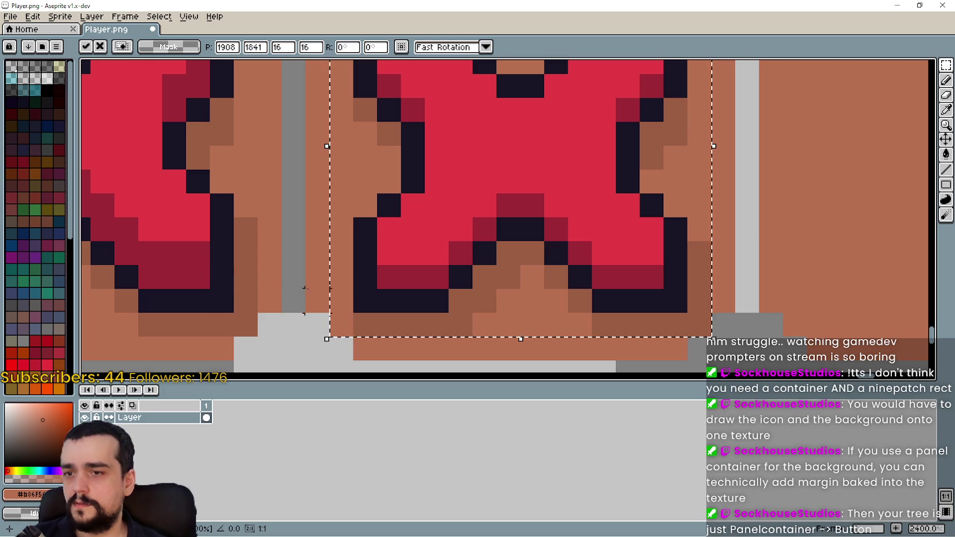
pyautogui.scroll(-4, 390, 271)
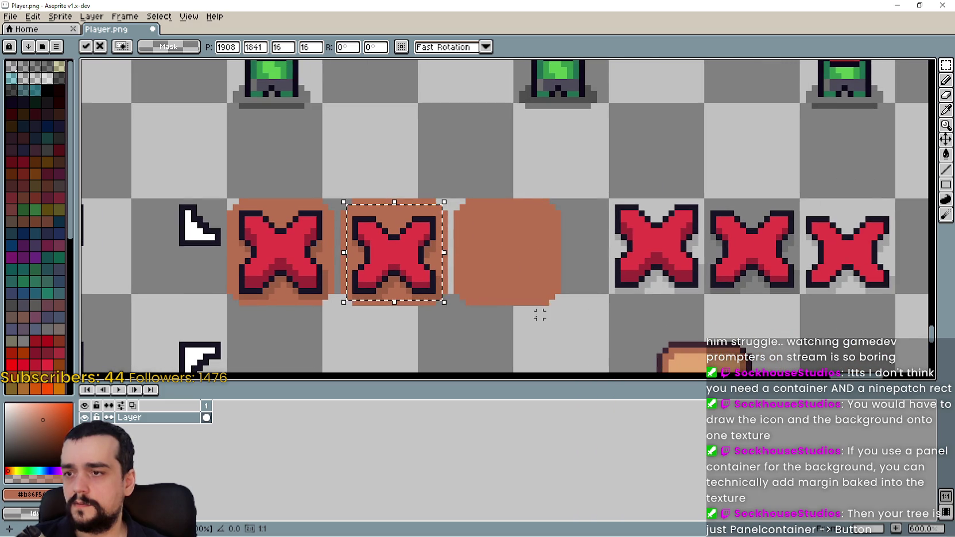
pyautogui.click(534, 315)
pyautogui.scroll(1, 367, 259)
pyautogui.scroll(-1, 405, 239)
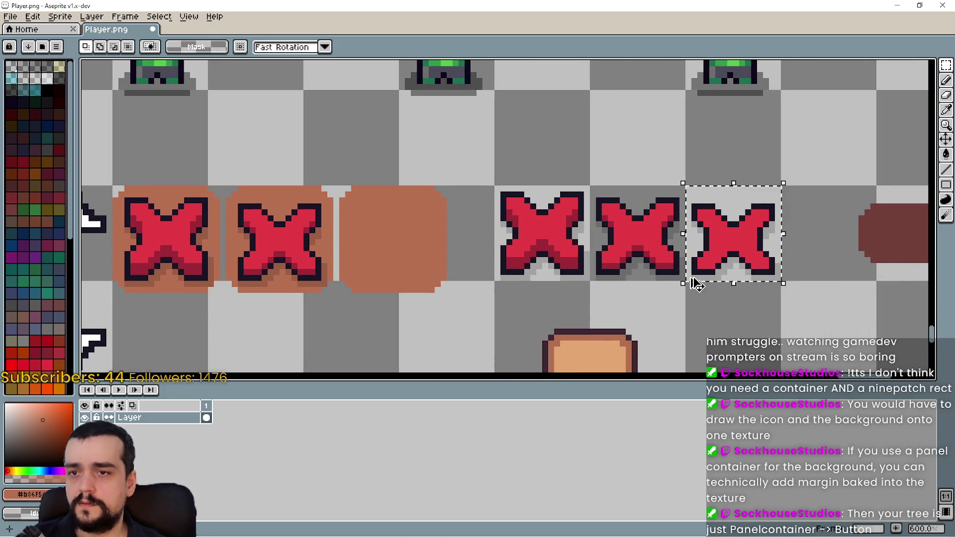
pyautogui.moveTo(720, 269)
pyautogui.mouseDown()
pyautogui.moveTo(408, 251)
pyautogui.moveTo(404, 269)
pyautogui.mouseUp()
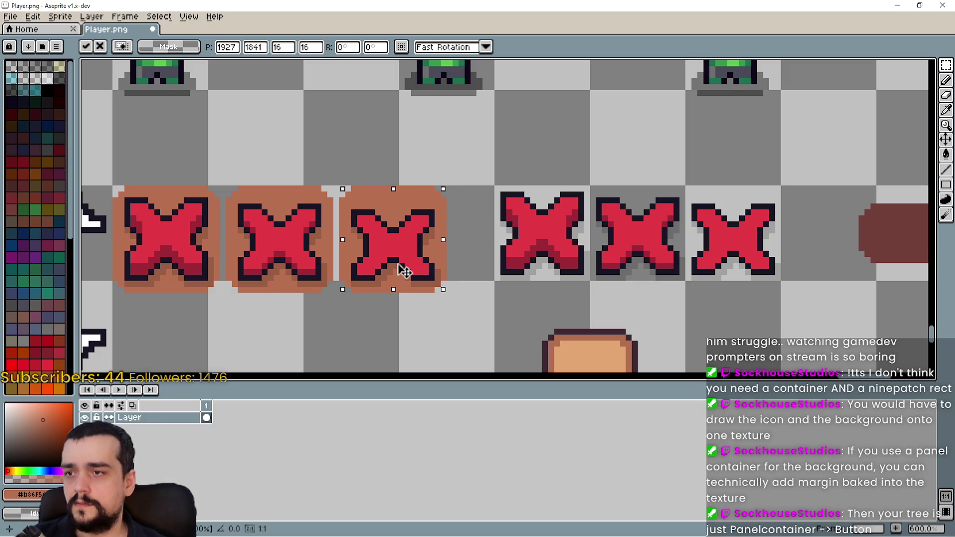
pyautogui.scroll(3, 307, 339)
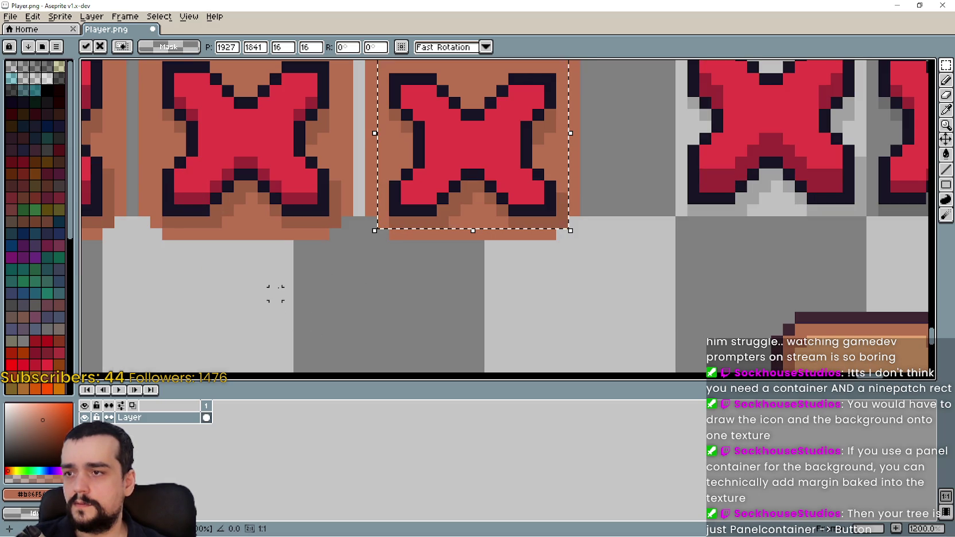
pyautogui.scroll(-5, 274, 294)
pyautogui.press('Return')
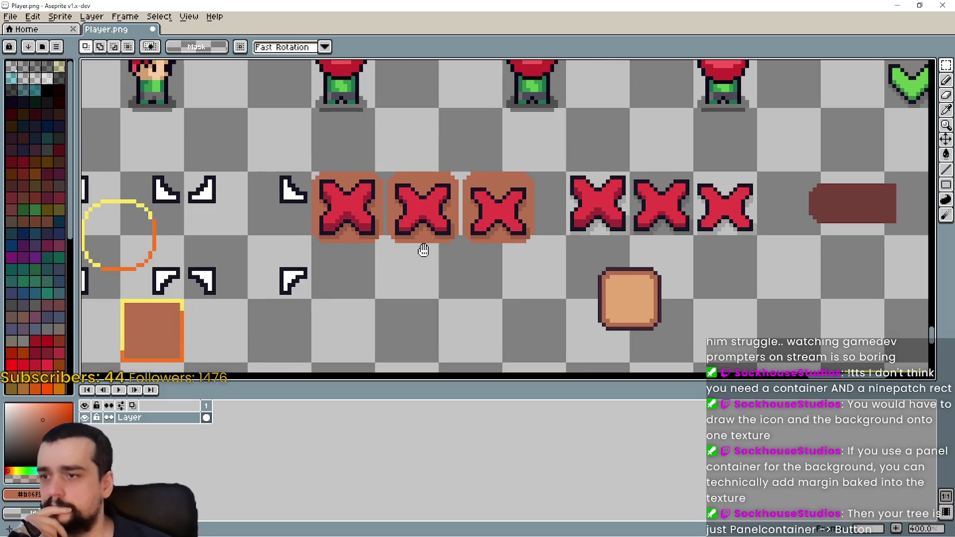
pyautogui.moveTo(523, 284); pyautogui.dragTo(535, 283)
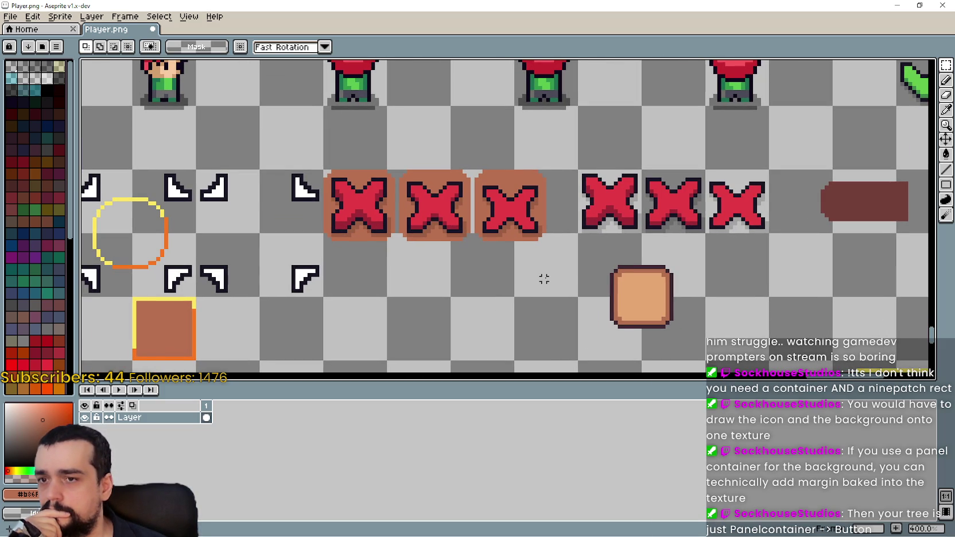
pyautogui.moveTo(544, 279); pyautogui.dragTo(578, 269)
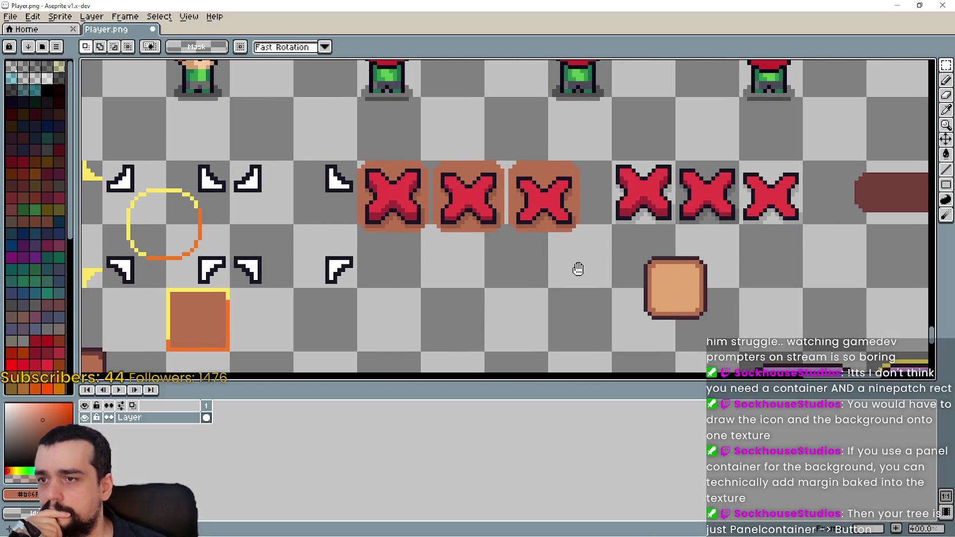
pyautogui.scroll(-2, 577, 266)
pyautogui.scroll(2, 568, 265)
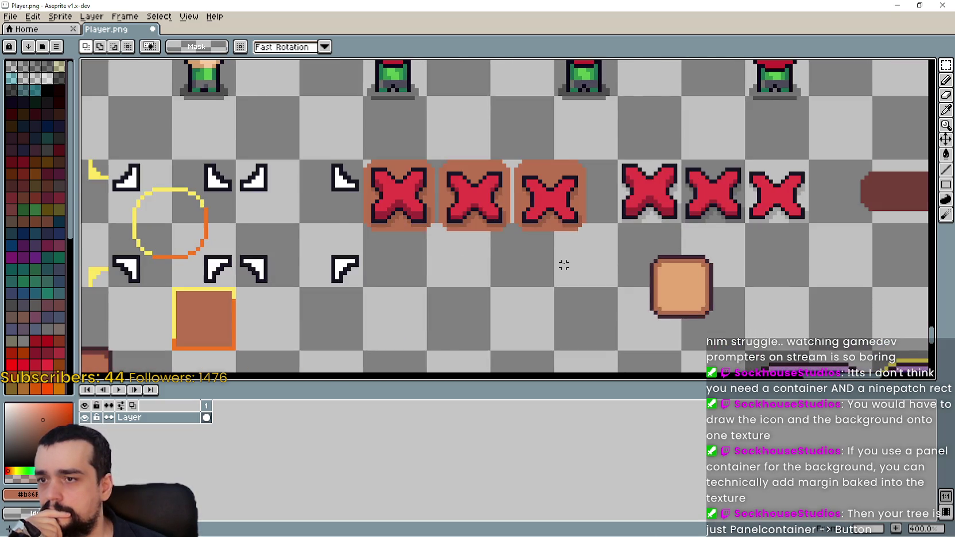
pyautogui.scroll(-2, 560, 262)
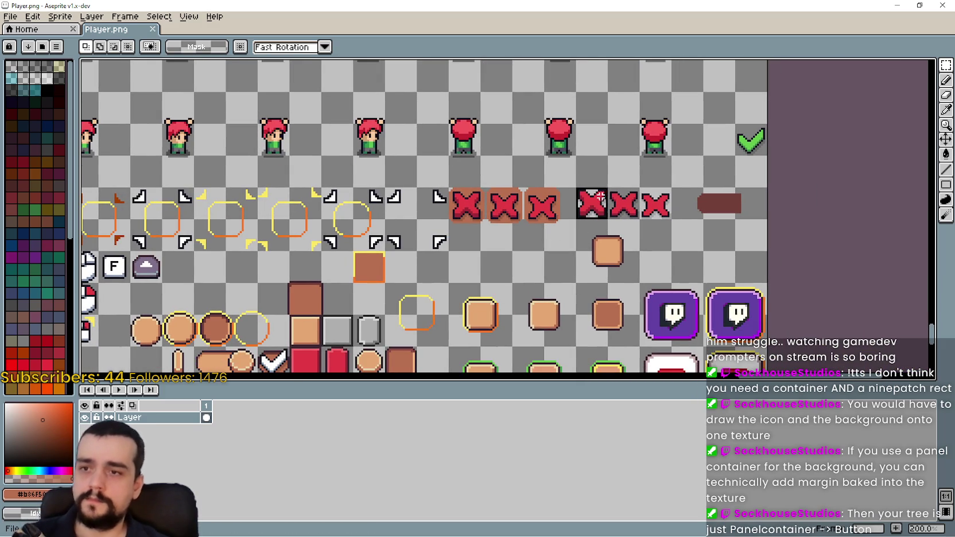
pyautogui.moveTo(574, 154); pyautogui.dragTo(673, 221)
pyautogui.click(678, 219)
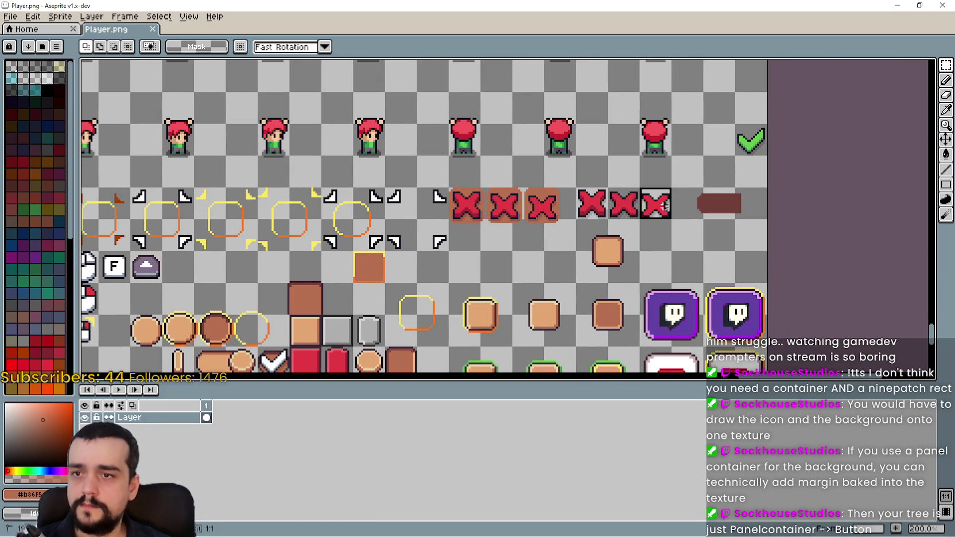
pyautogui.scroll(-3, 631, 221)
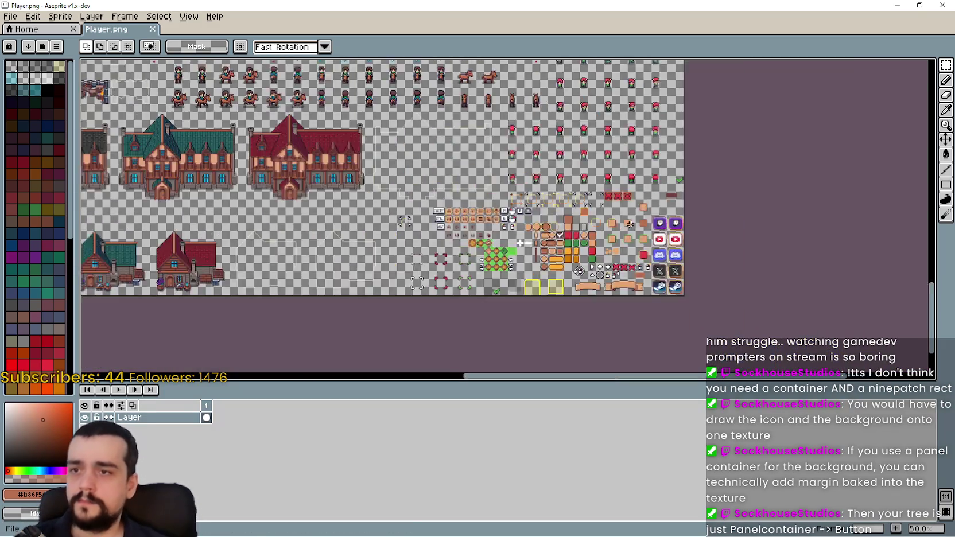
pyautogui.scroll(4, 629, 223)
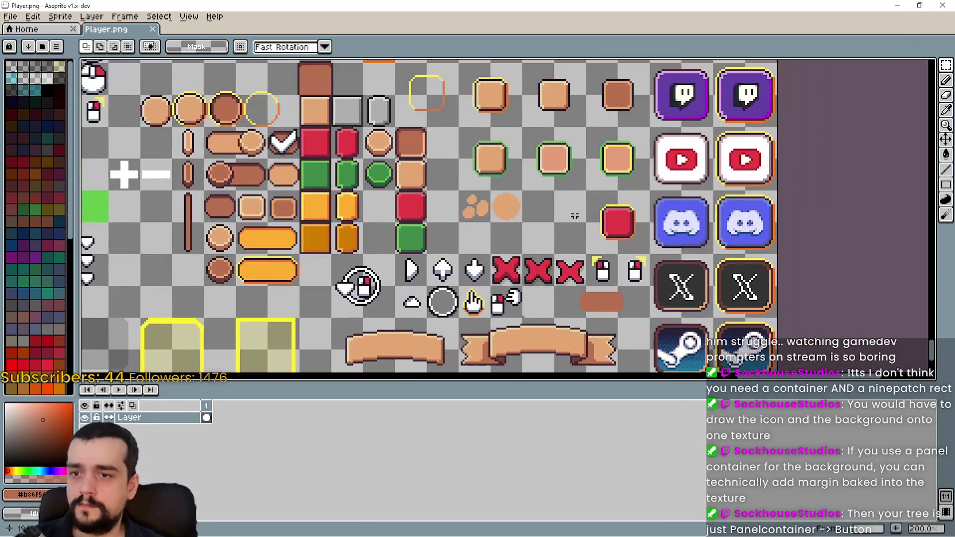
# - Back in Godot, delete the TextureRect node
pyautogui.click(897, 6)
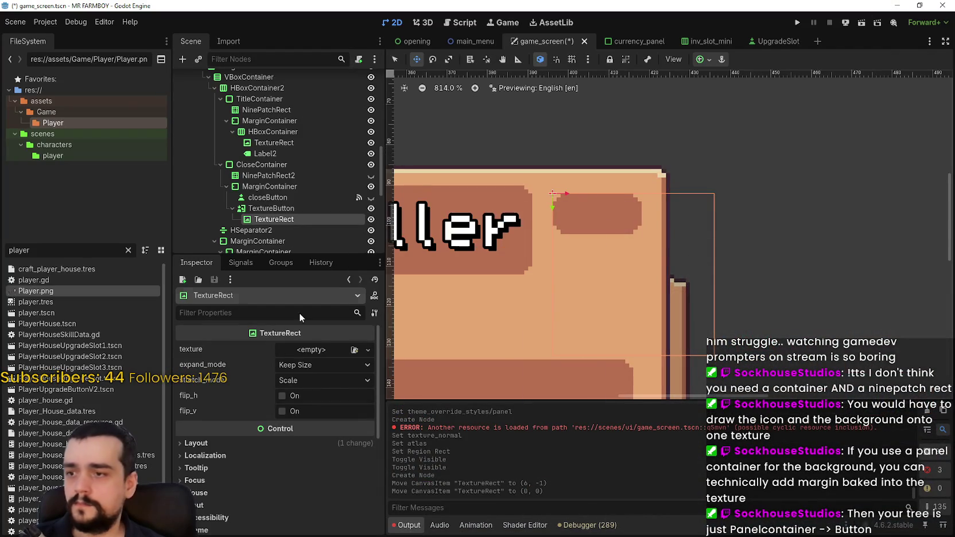
pyautogui.rightClick(274, 217)
pyautogui.click(332, 464)
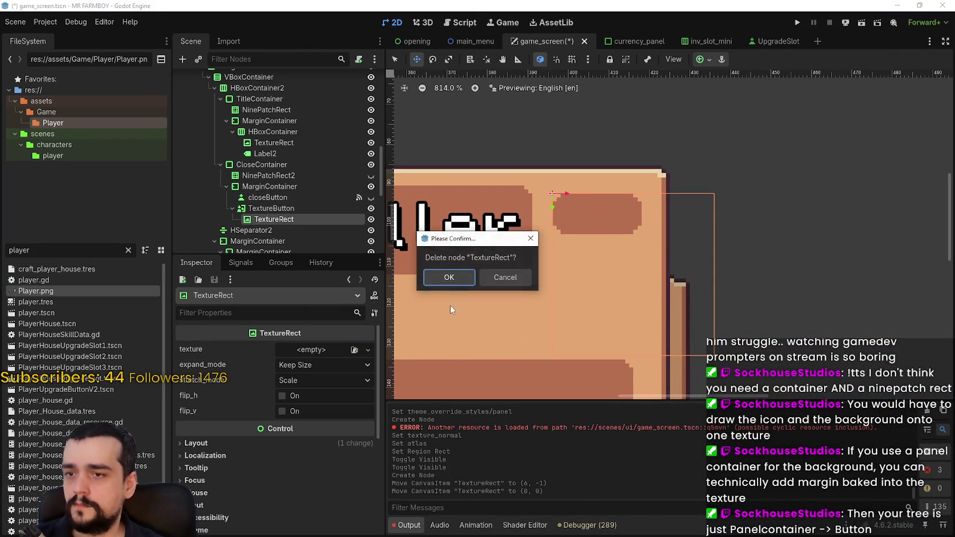
pyautogui.press('Return')
pyautogui.click(267, 210)
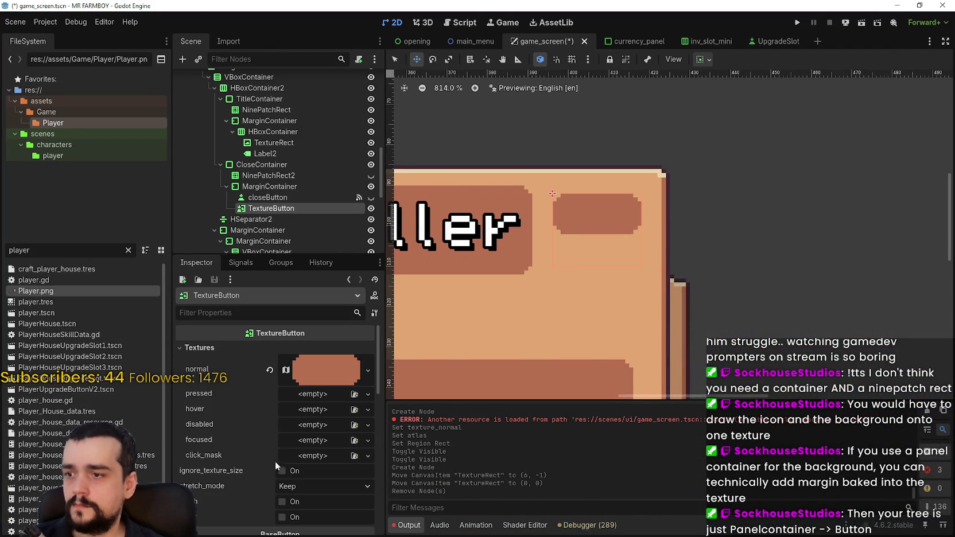
# - Replace the button's normal texture with a new AtlasTexture using Player.png as its atlas
pyautogui.click(271, 370)
pyautogui.click(313, 367)
pyautogui.click(305, 362)
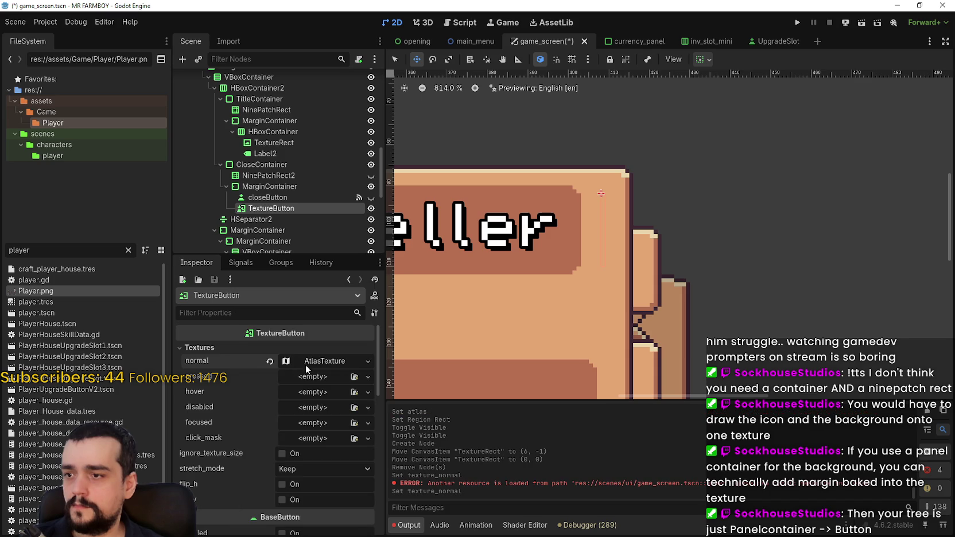
pyautogui.click(309, 361)
pyautogui.click(304, 453)
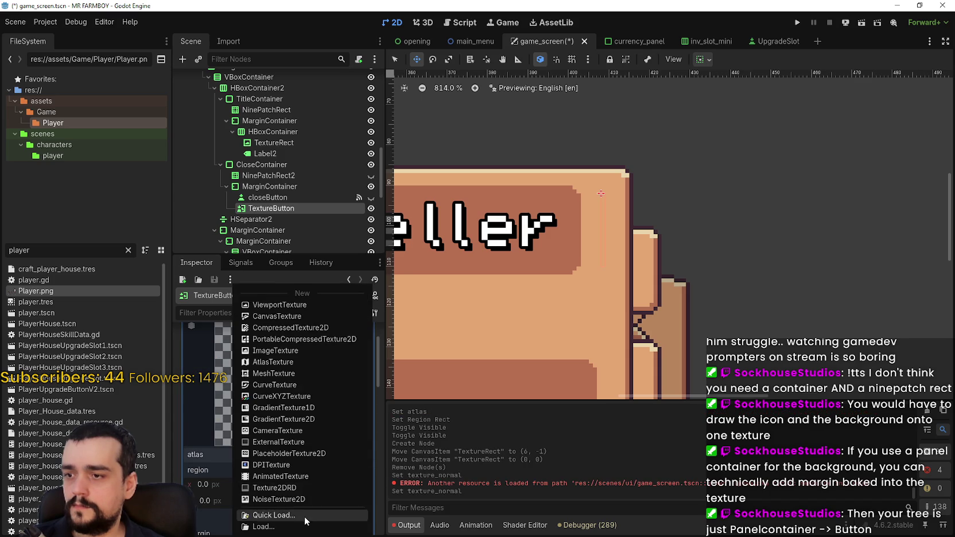
pyautogui.click(304, 517)
pyautogui.scroll(-1, 627, 187)
pyautogui.doubleClick(322, 146)
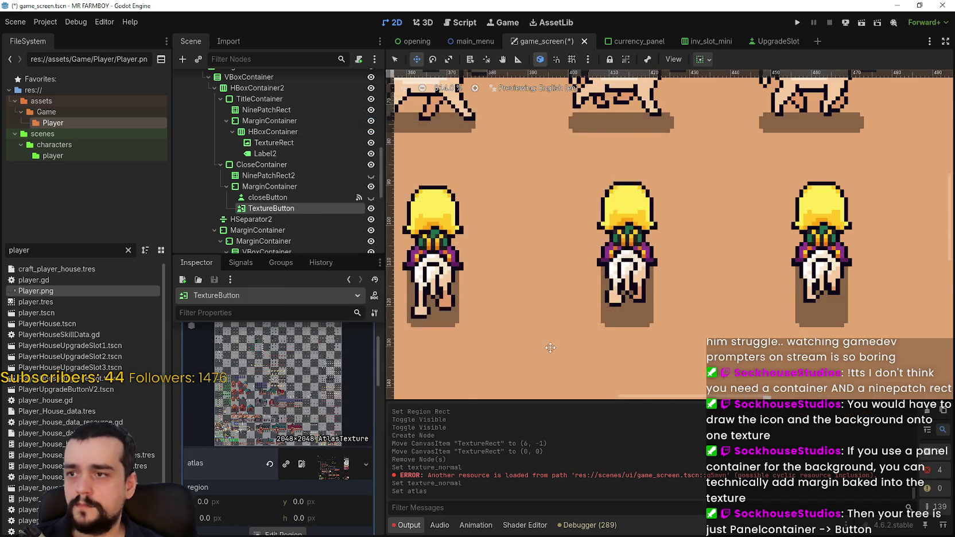
# - In the region editor, select the first 18×18 red X tile as the atlas region
pyautogui.scroll(2, 290, 475)
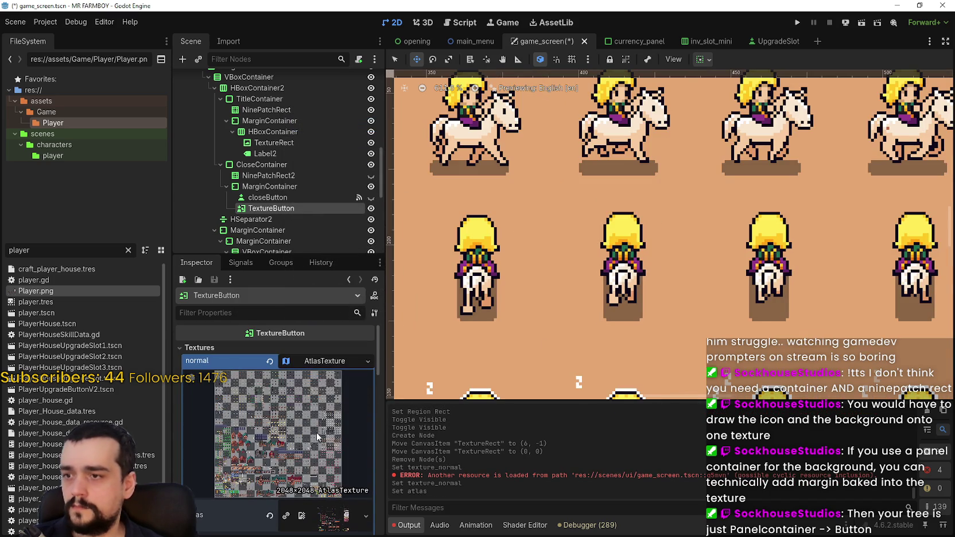
pyautogui.click(318, 361)
pyautogui.click(319, 361)
pyautogui.scroll(-5, 265, 478)
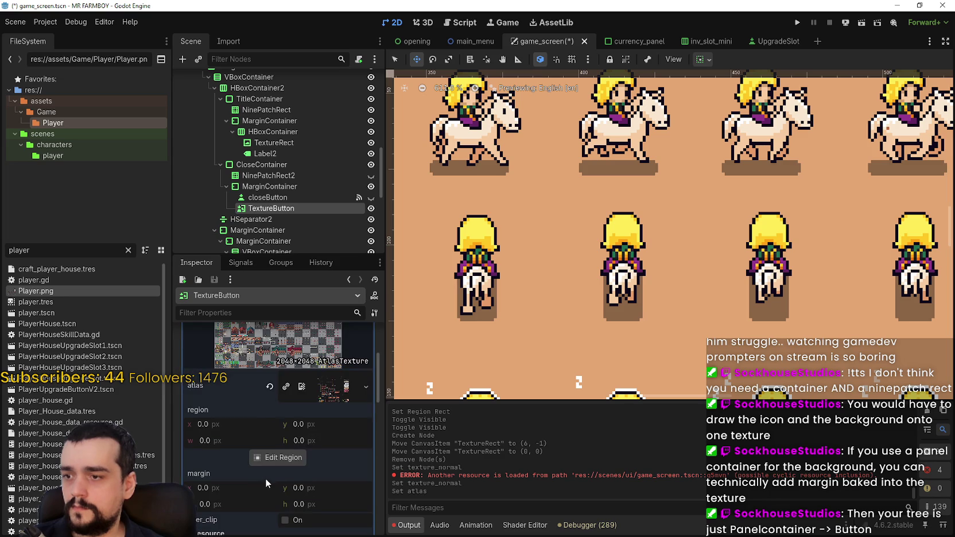
pyautogui.click(278, 458)
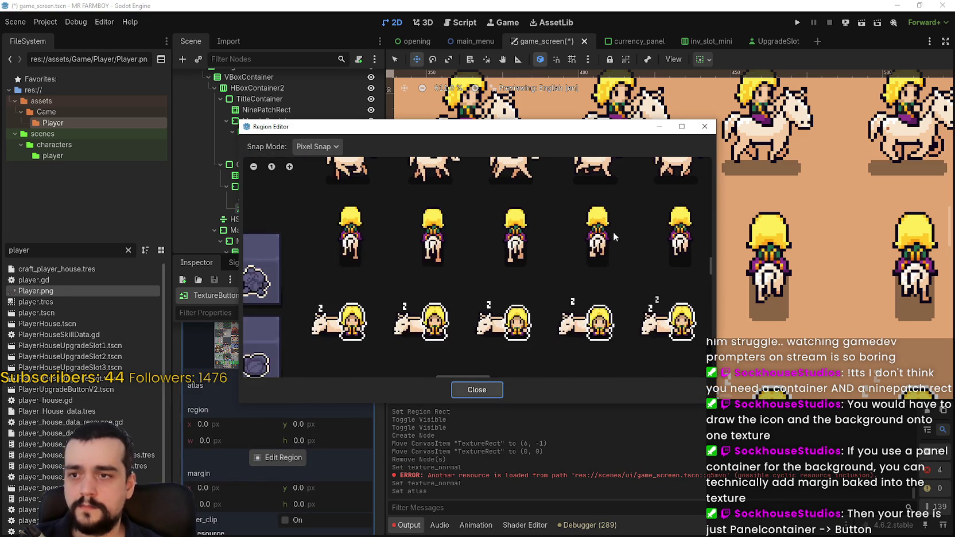
pyautogui.scroll(-8, 614, 236)
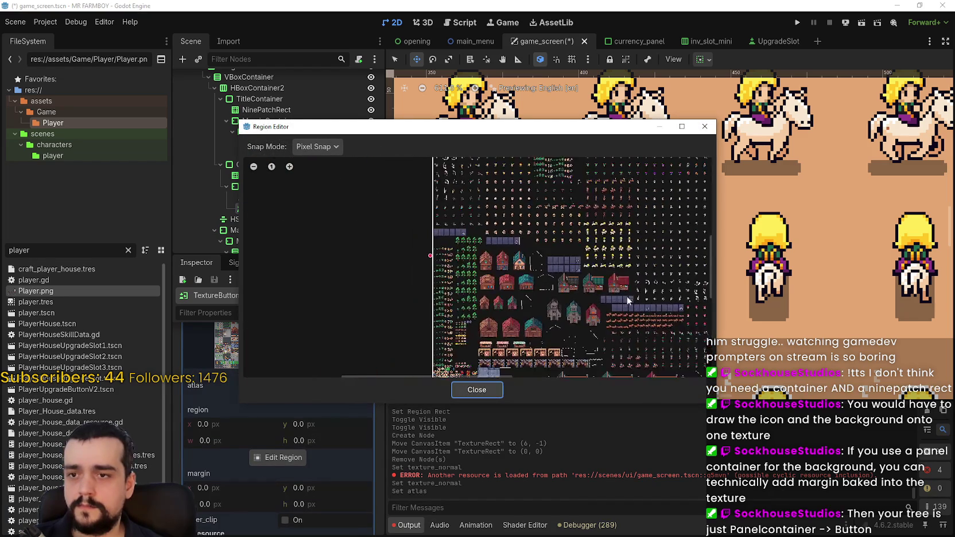
pyautogui.moveTo(627, 296); pyautogui.dragTo(402, 154)
pyautogui.scroll(10, 488, 195)
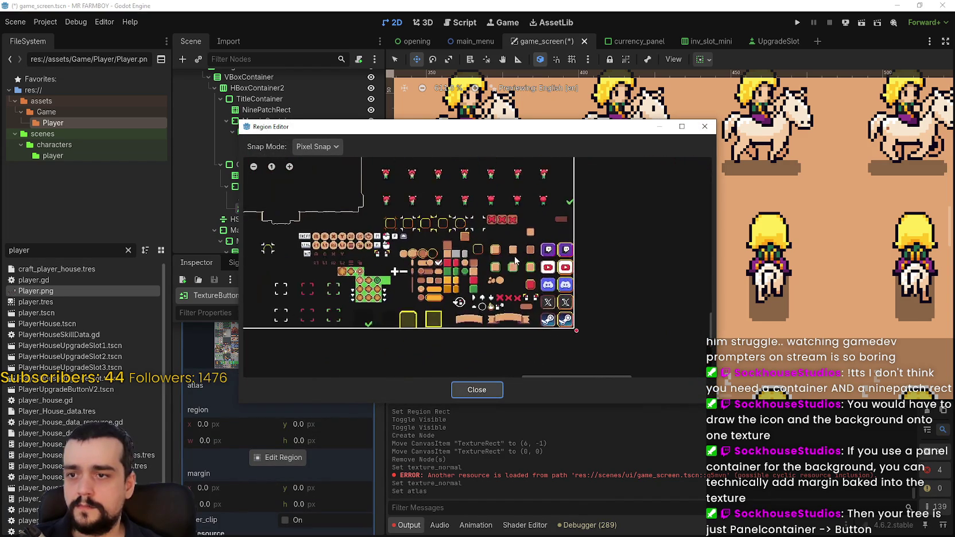
pyautogui.scroll(5, 486, 252)
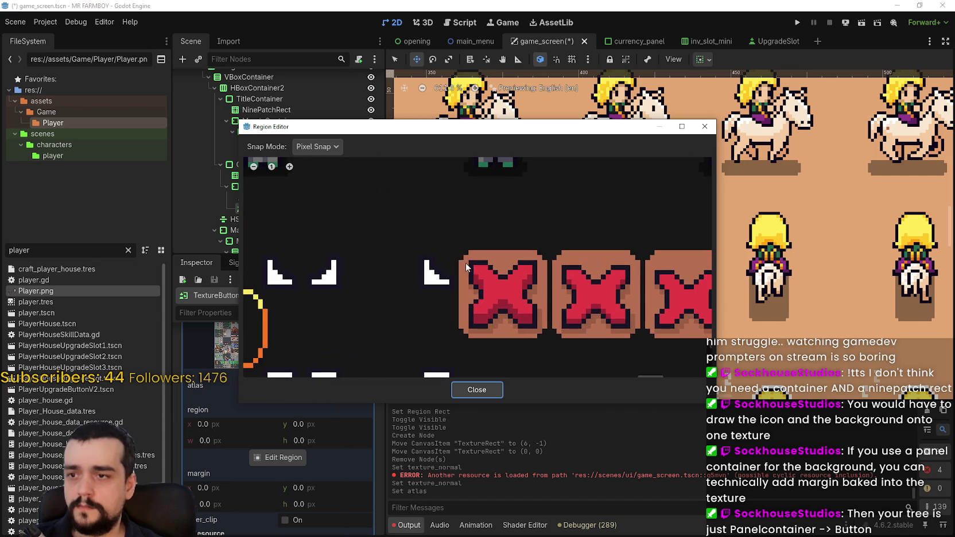
pyautogui.moveTo(460, 251); pyautogui.dragTo(548, 342)
# - Close the region editor and collapse the normal texture's properties
pyautogui.click(491, 391)
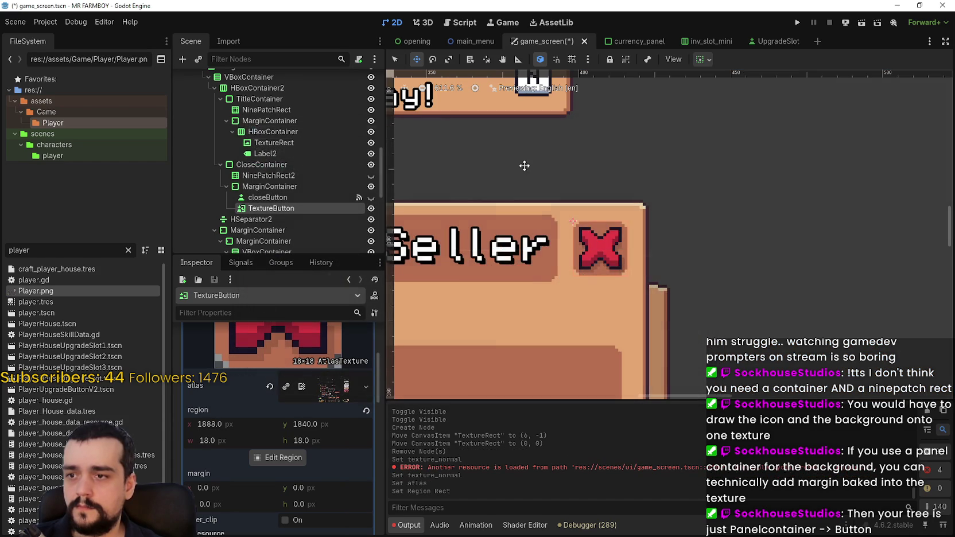
pyautogui.scroll(2, 600, 233)
pyautogui.scroll(-1, 601, 241)
pyautogui.scroll(2, 602, 253)
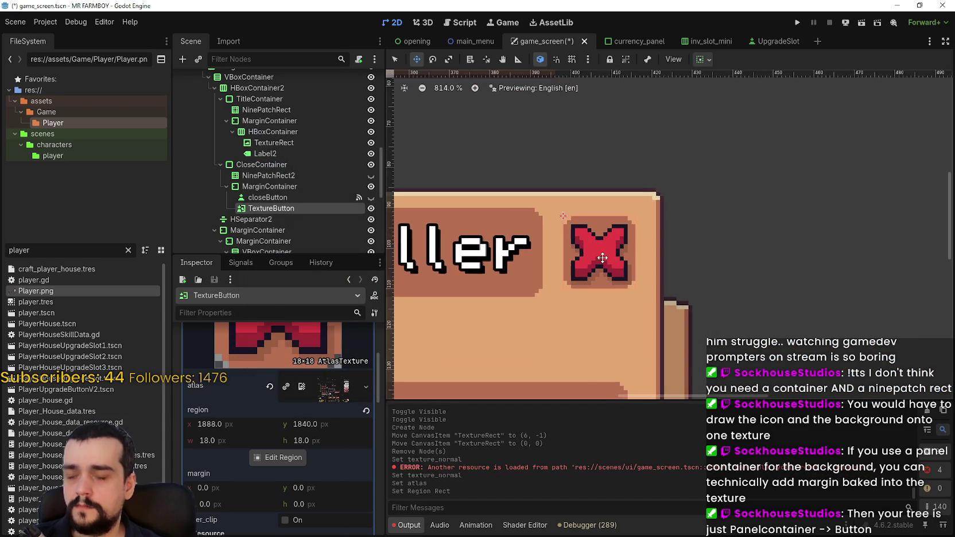
pyautogui.scroll(-2, 600, 255)
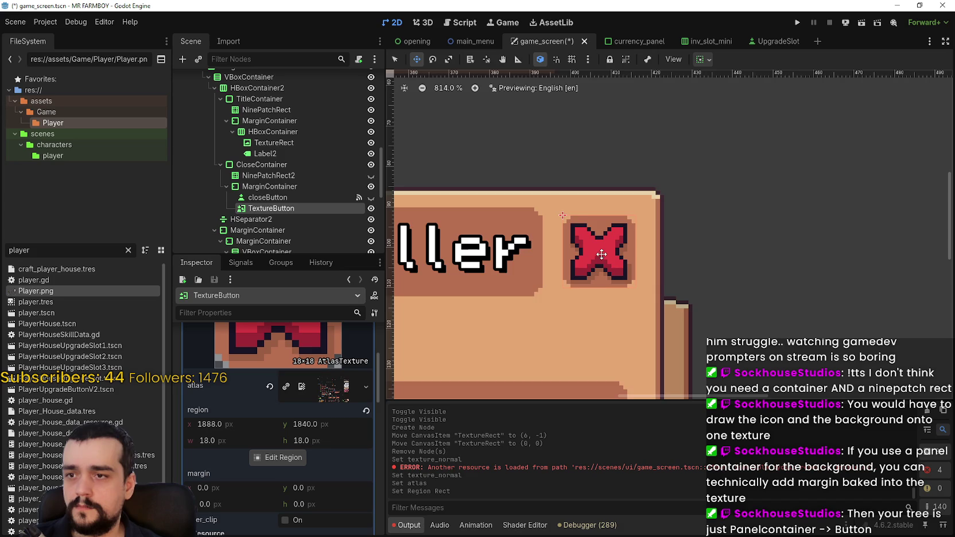
pyautogui.scroll(-1, 601, 254)
pyautogui.scroll(3, 279, 403)
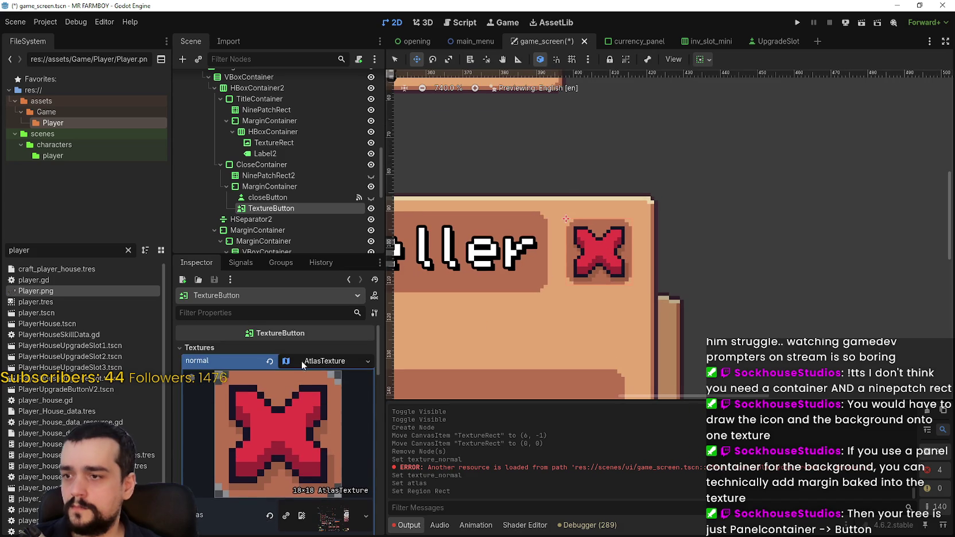
pyautogui.click(301, 361)
# - Copy the normal texture into the pressed slot and make it unique
pyautogui.rightClick(220, 367)
pyautogui.click(229, 393)
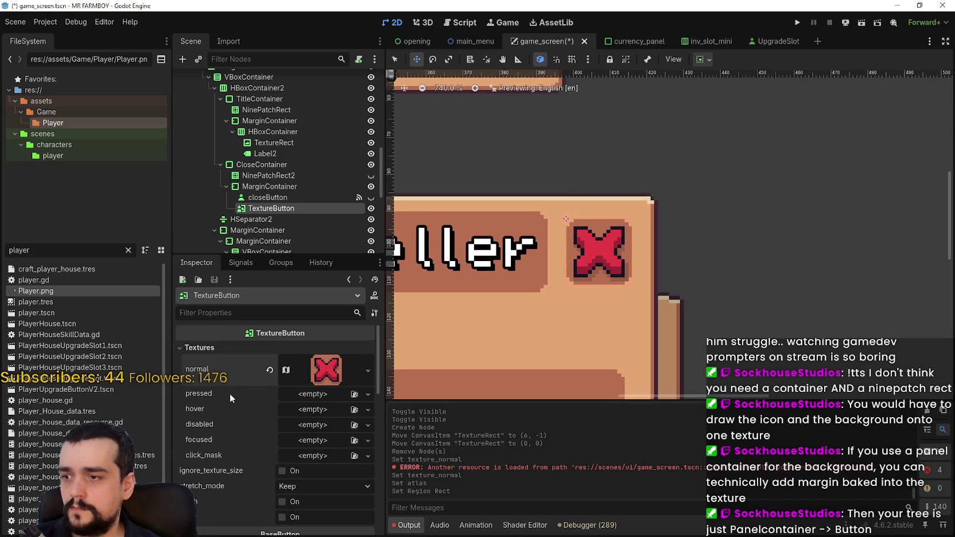
pyautogui.rightClick(229, 393)
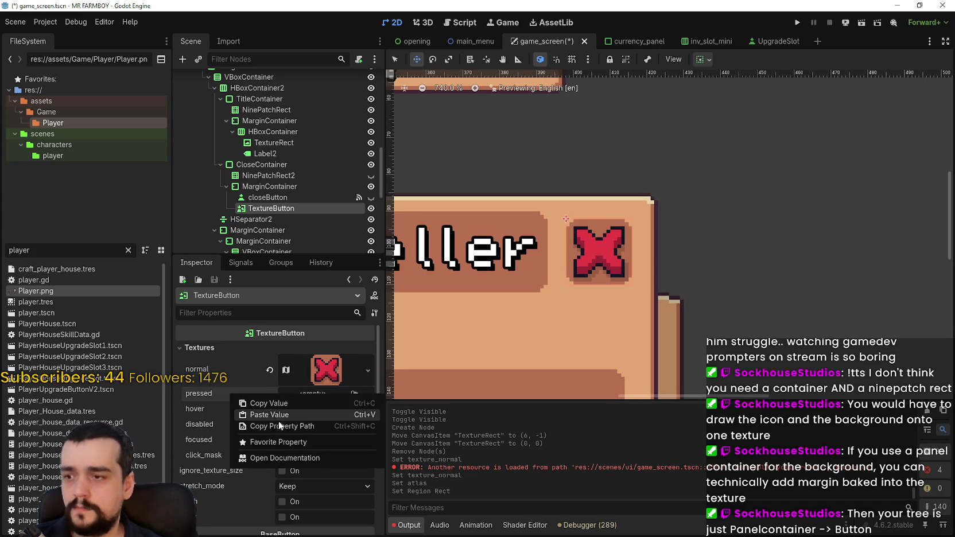
pyautogui.click(285, 415)
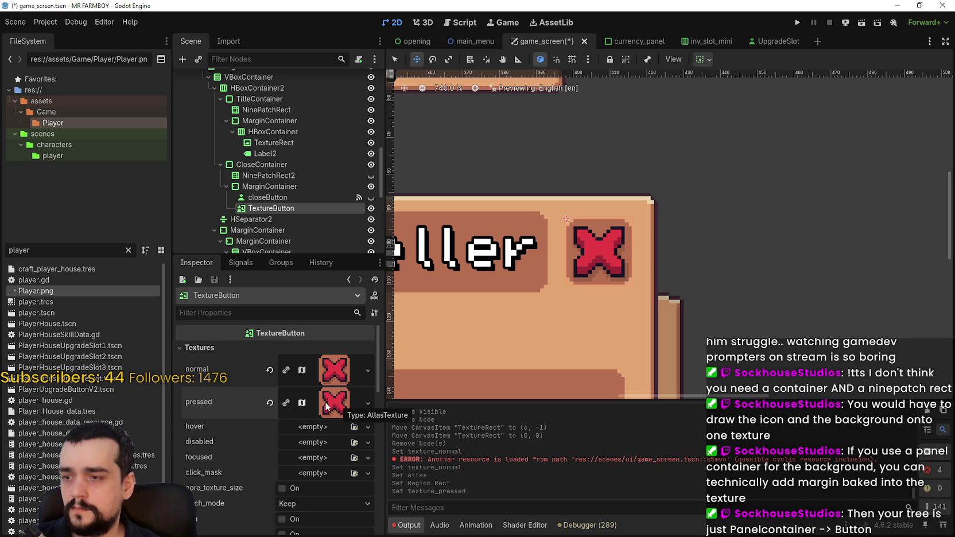
pyautogui.click(287, 405)
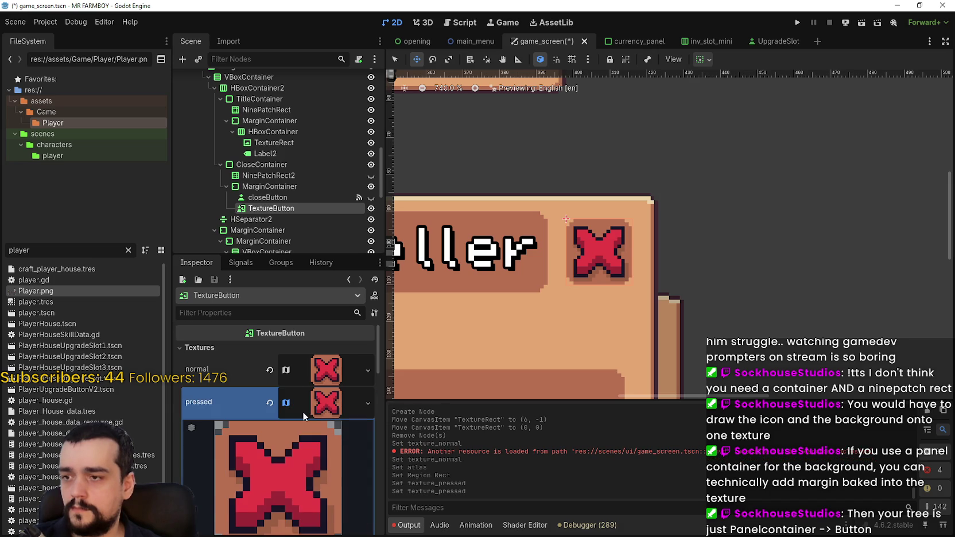
# - Move the pressed texture's region onto the third red X tile, trimmed to 18×18
pyautogui.scroll(-5, 261, 477)
pyautogui.click(275, 507)
pyautogui.scroll(-4, 485, 268)
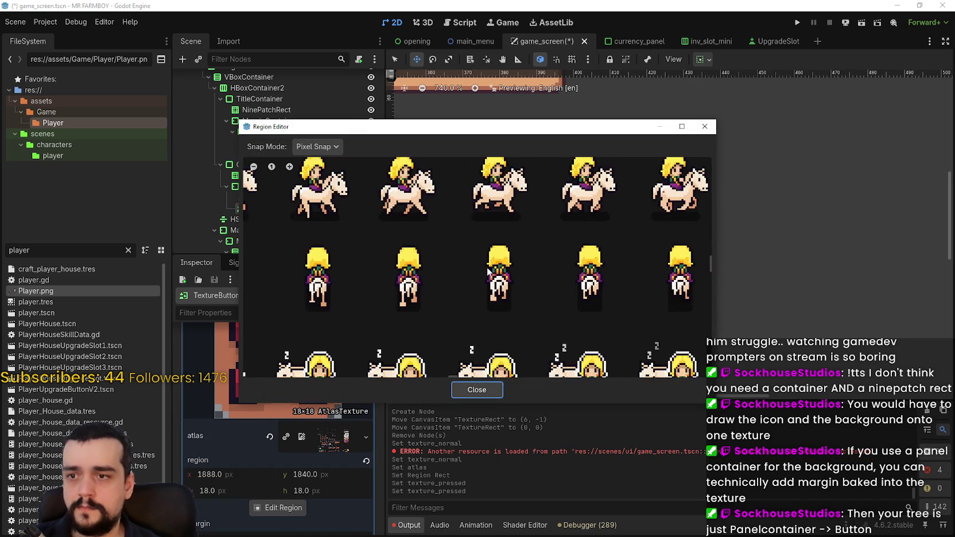
pyautogui.scroll(-5, 492, 270)
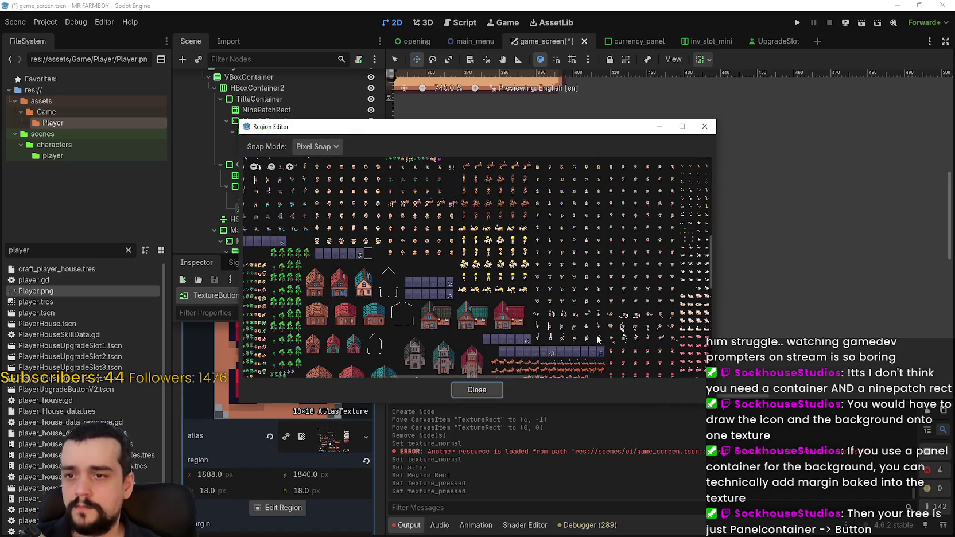
pyautogui.scroll(3, 603, 299)
pyautogui.scroll(6, 603, 302)
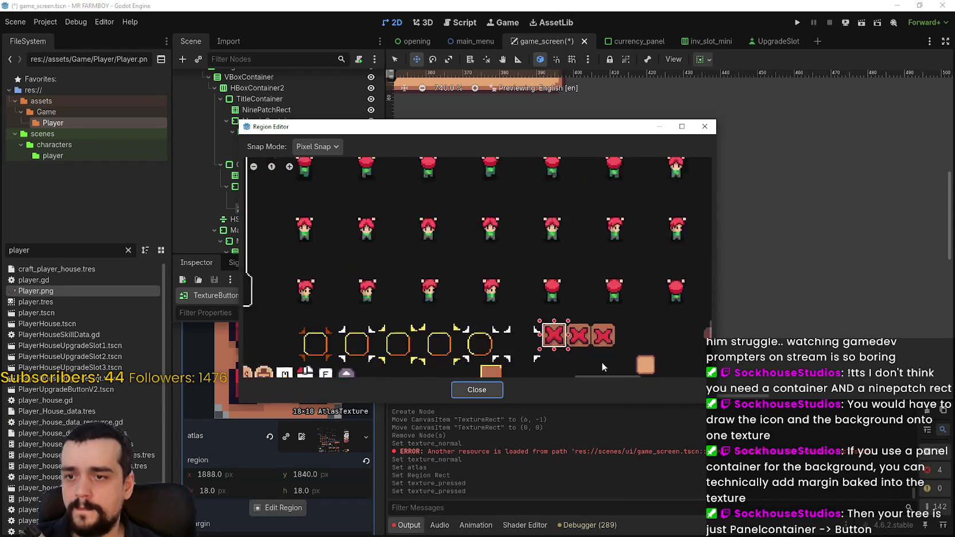
pyautogui.moveTo(584, 332); pyautogui.dragTo(548, 281)
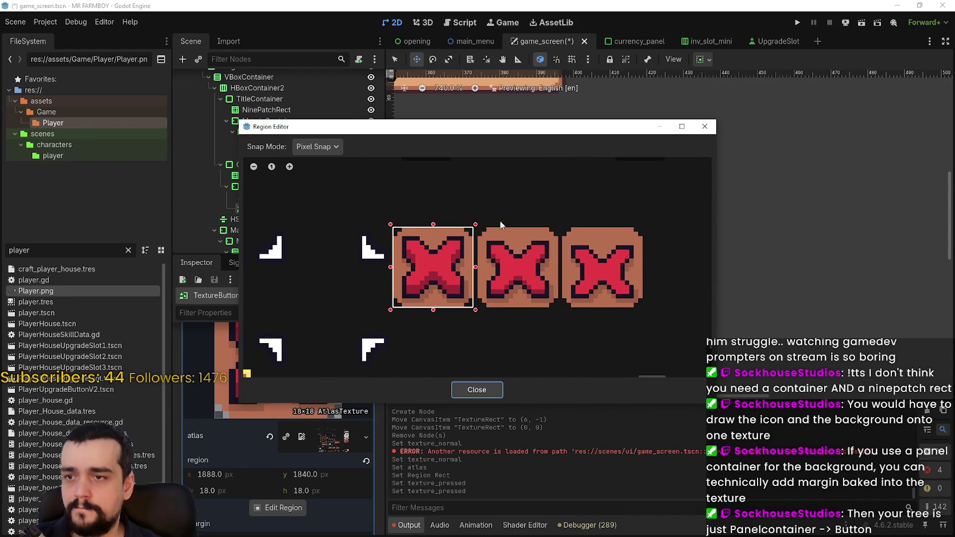
pyautogui.moveTo(559, 220); pyautogui.dragTo(643, 307)
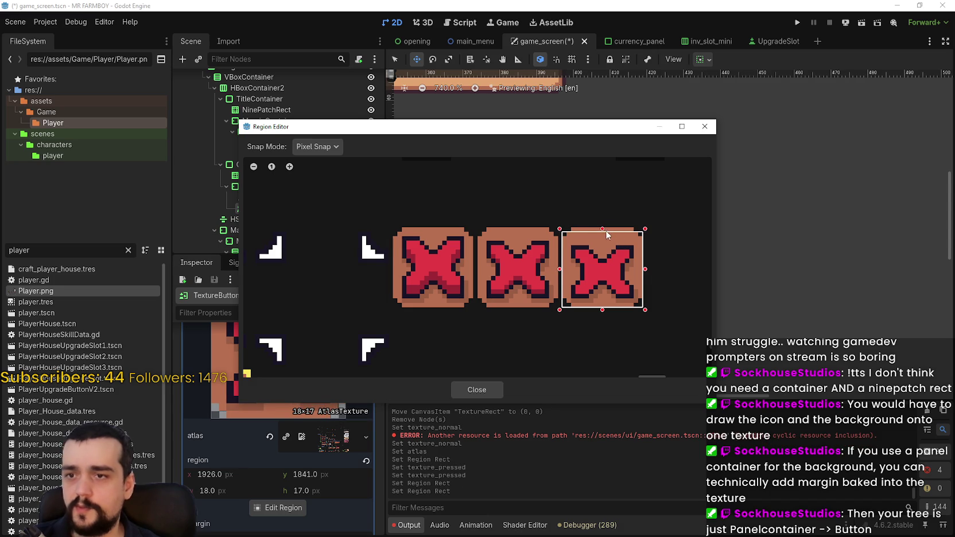
pyautogui.moveTo(605, 224); pyautogui.dragTo(605, 229)
# - Close the region editor and collapse the pressed texture preview
pyautogui.click(482, 391)
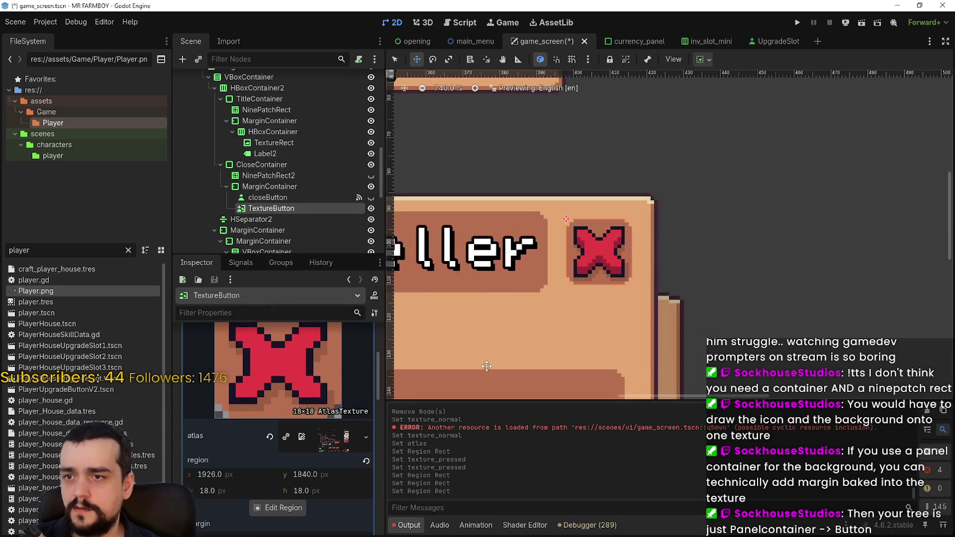
pyautogui.scroll(3, 314, 399)
pyautogui.click(315, 400)
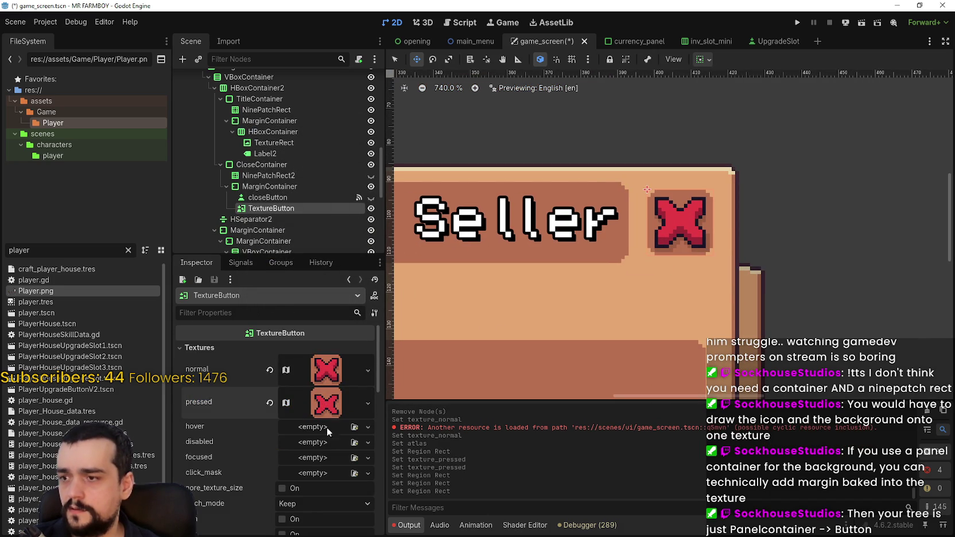
# - Browse the hover slot's new-texture choices repeatedly without assigning any texture
pyautogui.click(309, 430)
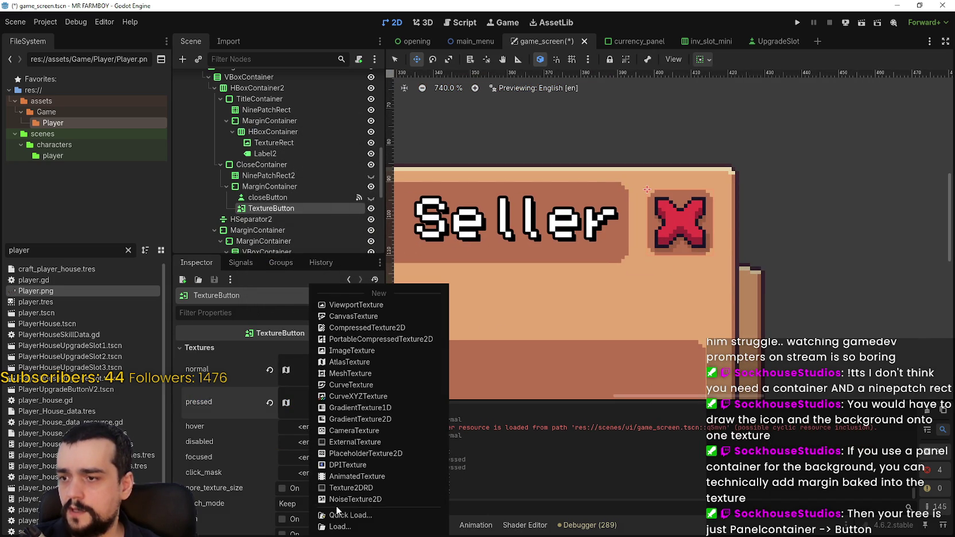
pyautogui.click(285, 404)
pyautogui.click(313, 427)
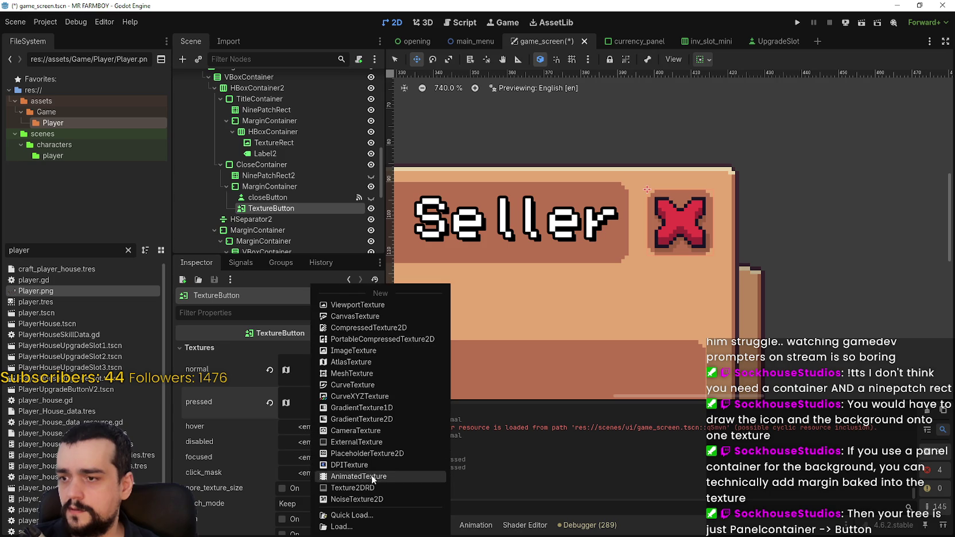
pyautogui.click(295, 425)
pyautogui.click(315, 430)
pyautogui.click(403, 440)
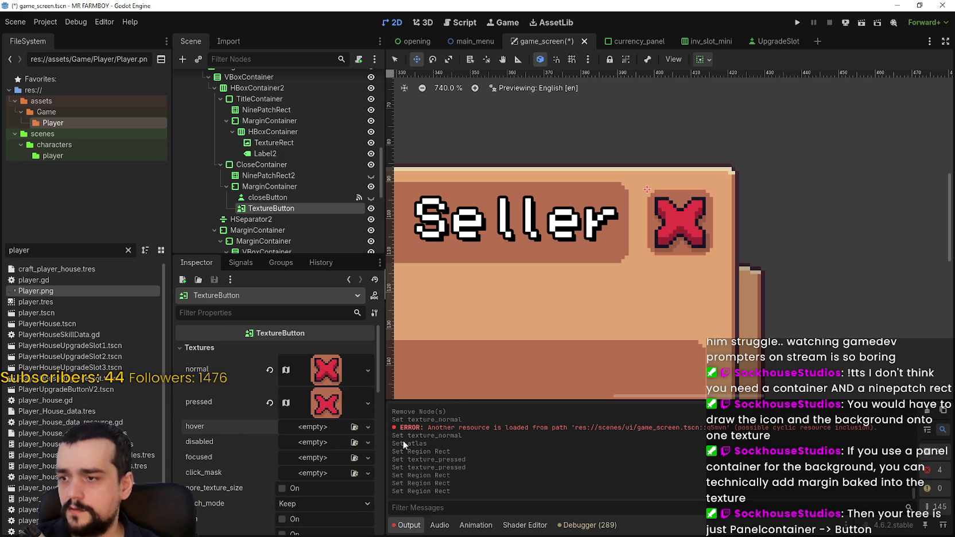
pyautogui.click(368, 426)
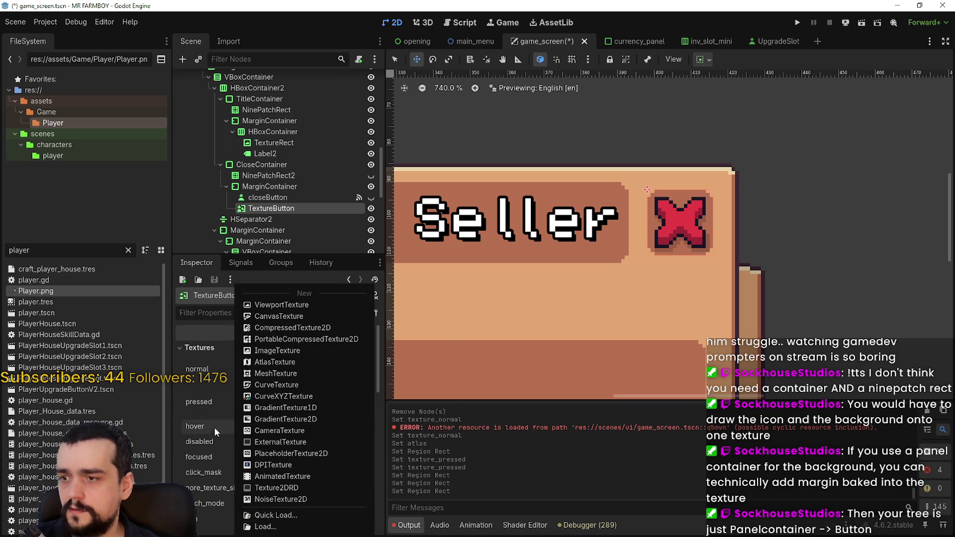
pyautogui.click(233, 423)
# - Copy the normal red X texture value for use in the hover property
pyautogui.click(304, 371)
pyautogui.rightClick(214, 365)
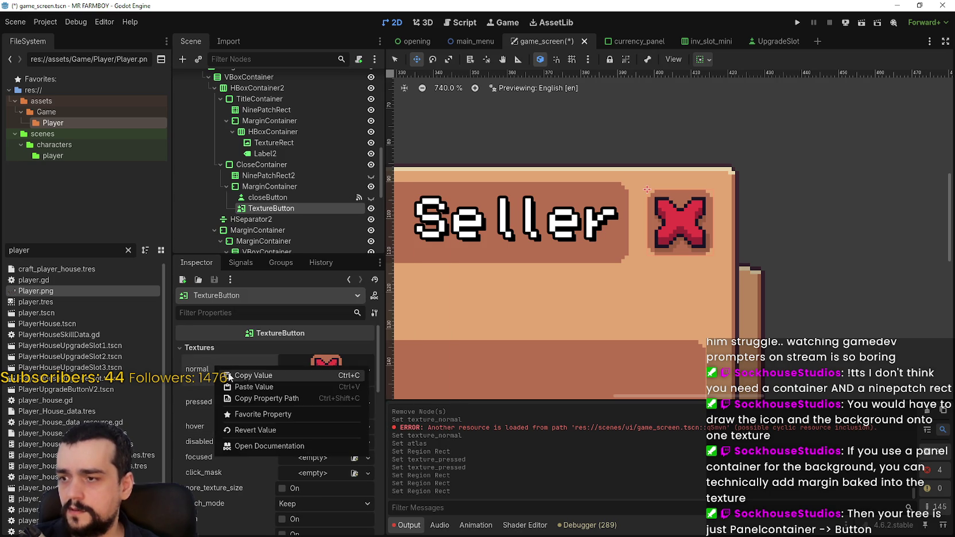
pyautogui.click(250, 411)
pyautogui.rightClick(226, 433)
# - Paste the copied red X atlas texture into hover and expand its settings
pyautogui.click(267, 451)
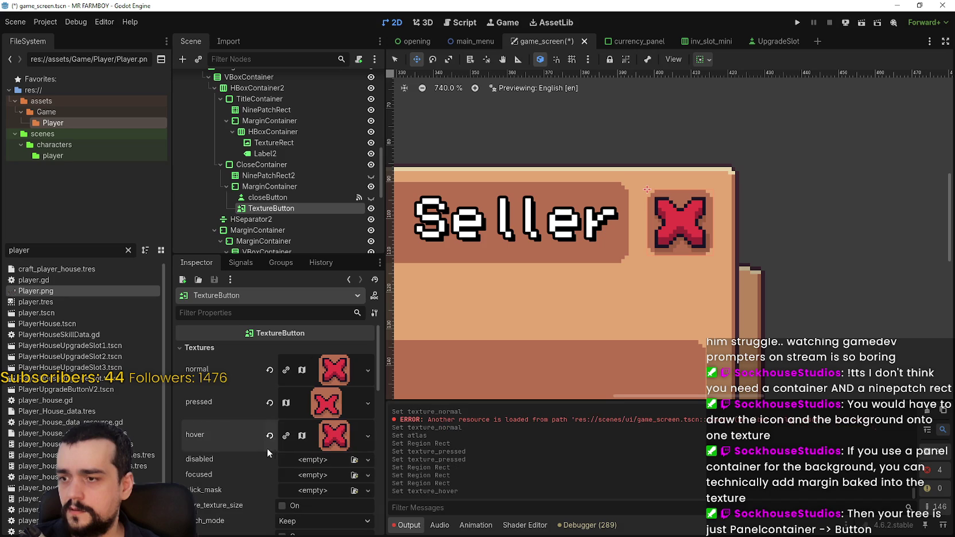
pyautogui.click(330, 442)
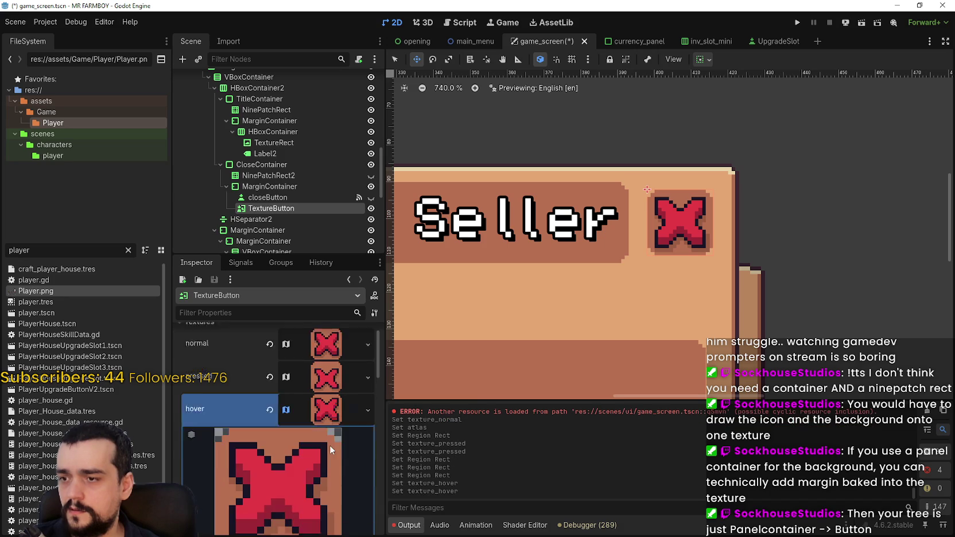
pyautogui.scroll(-5, 297, 454)
# - Move the hover region onto the second red X tile at 1907, 1840, sized 18×18
pyautogui.click(289, 489)
pyautogui.scroll(-5, 496, 288)
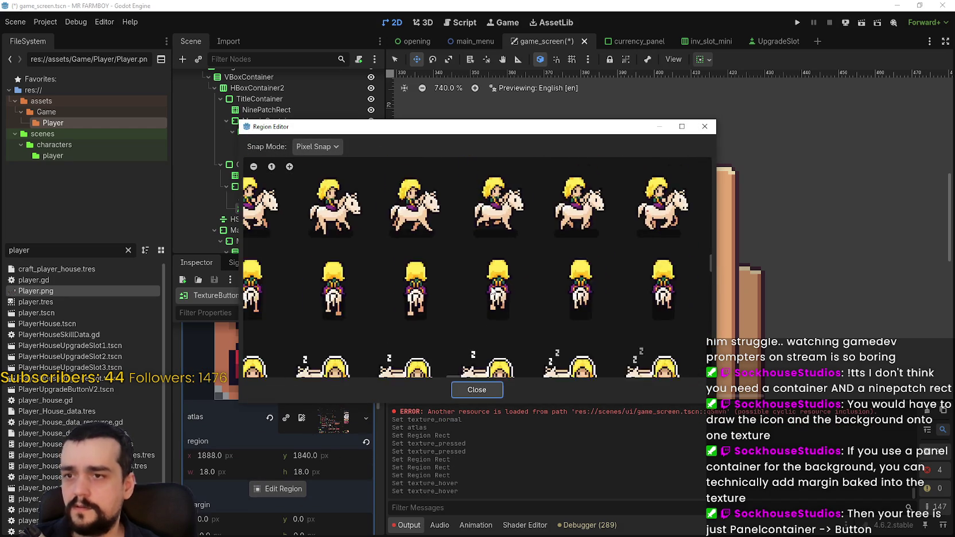
pyautogui.scroll(-2, 497, 288)
pyautogui.scroll(4, 465, 192)
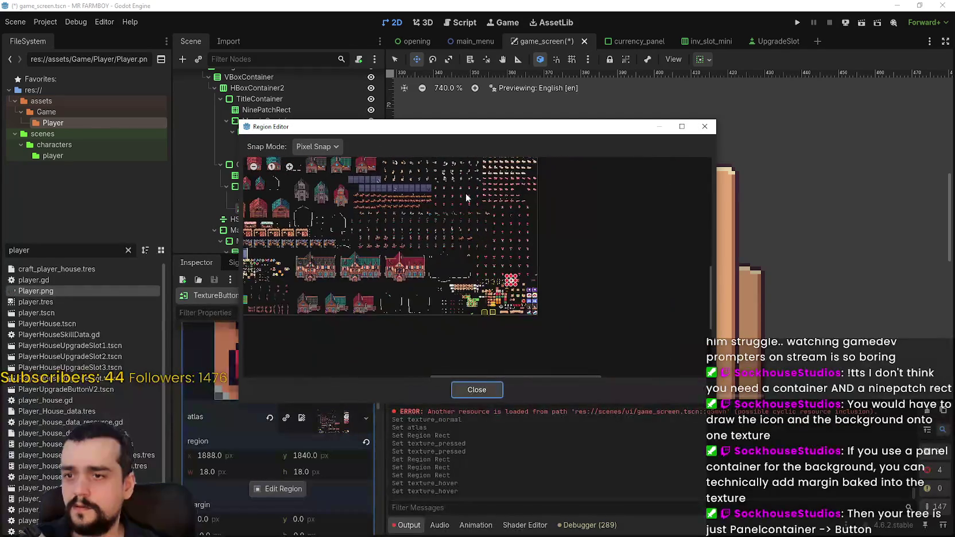
pyautogui.scroll(8, 519, 259)
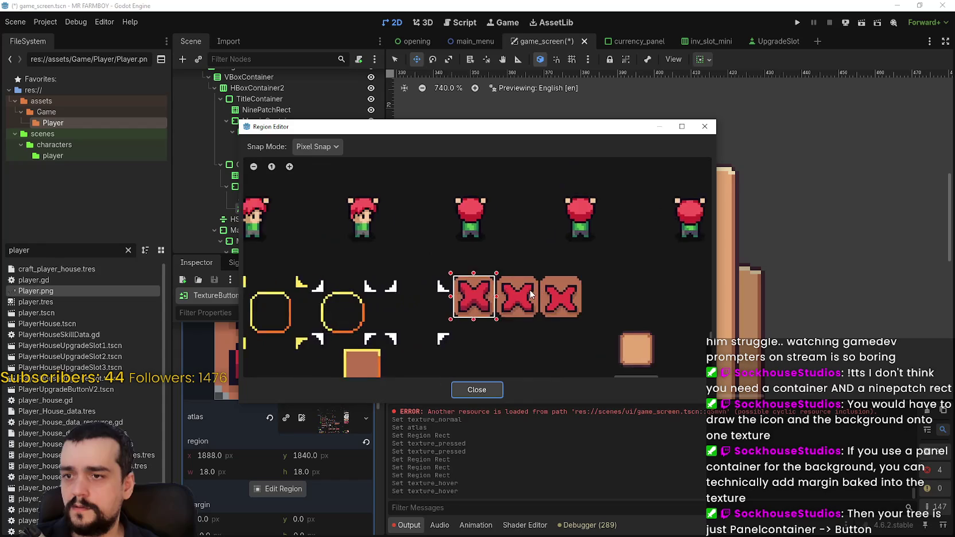
pyautogui.moveTo(556, 256)
pyautogui.mouseDown()
pyautogui.moveTo(459, 456)
pyautogui.moveTo(430, 411)
pyautogui.mouseUp()
pyautogui.scroll(-2, 457, 379)
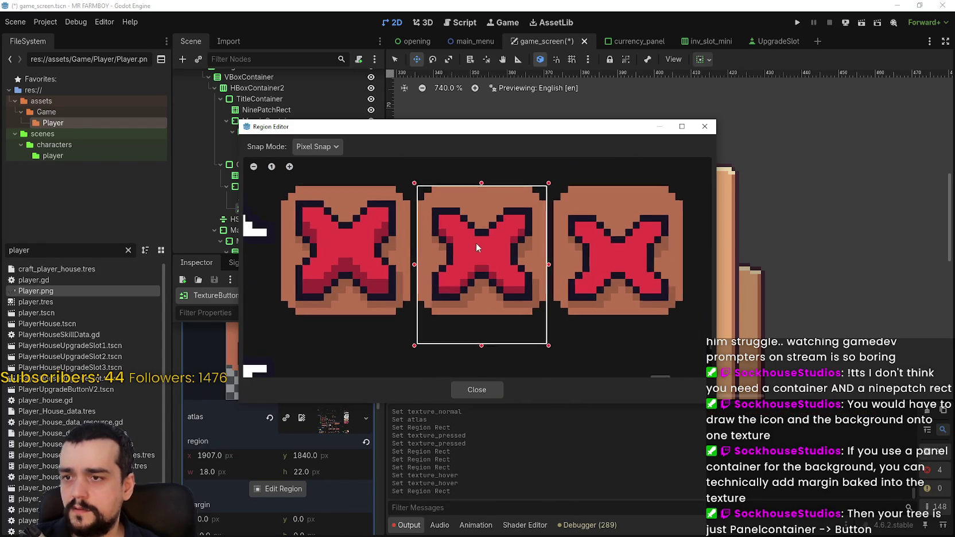
pyautogui.moveTo(481, 331); pyautogui.dragTo(481, 317)
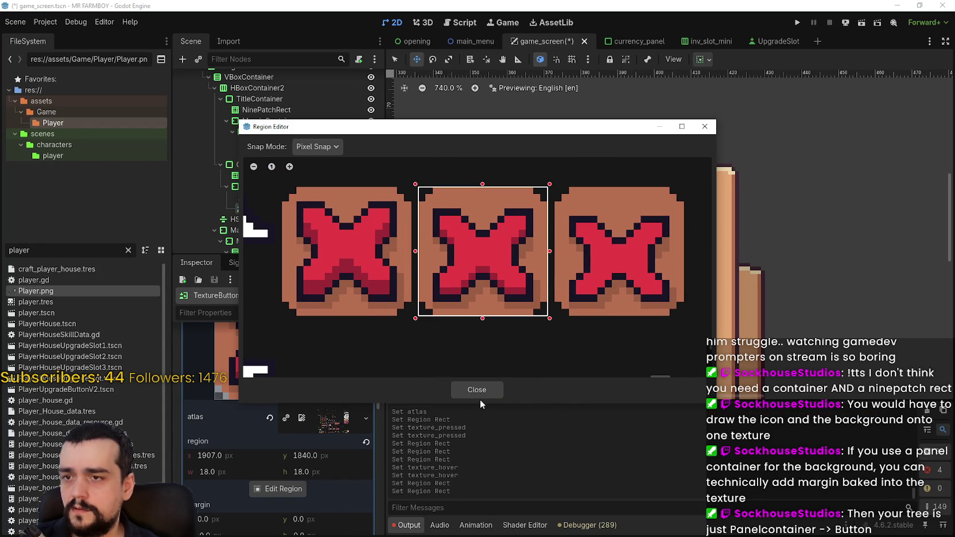
pyautogui.click(479, 393)
pyautogui.click(320, 415)
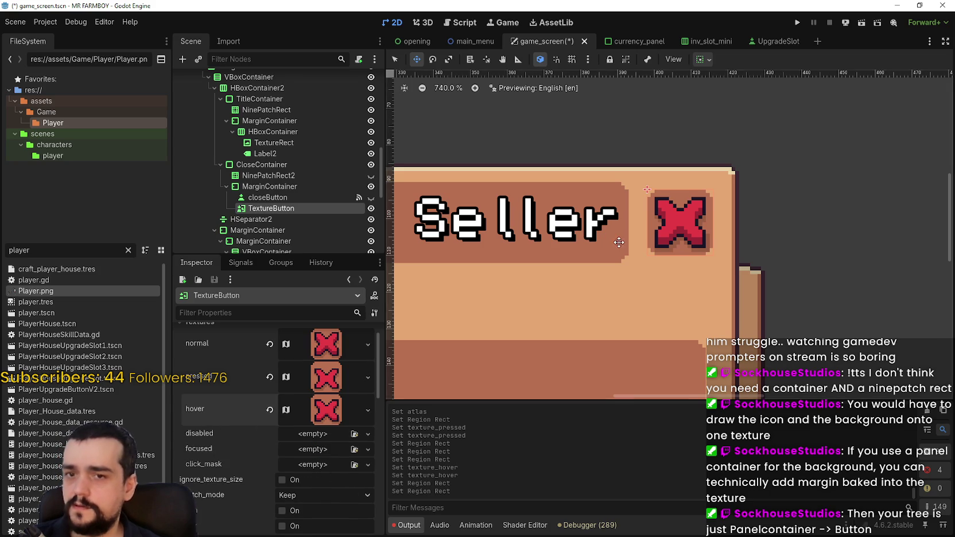
# - Save the game_screen scene with the updated close button textures
pyautogui.scroll(-1, 619, 242)
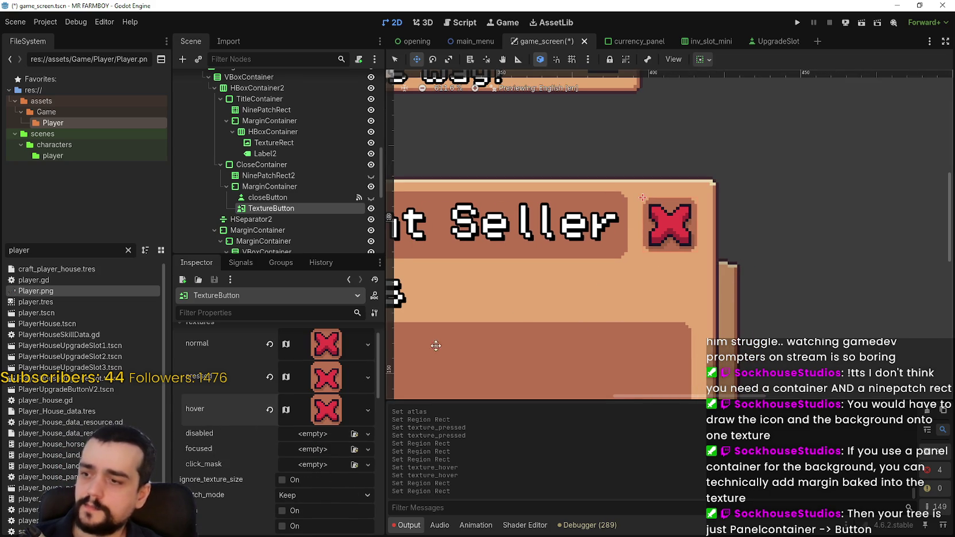
pyautogui.scroll(1, 676, 192)
pyautogui.hotkey('ctrl', 's')
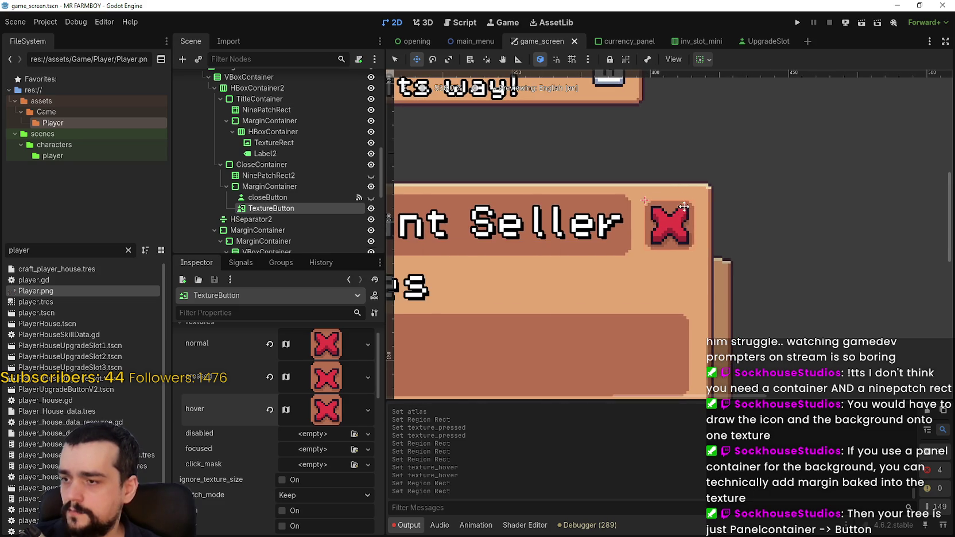
# - Inspect MarginContainer, NinePatchRect2 and CloseContainer, then move HSeparator2 up under Label2
pyautogui.scroll(1, 676, 192)
pyautogui.scroll(1, 346, 424)
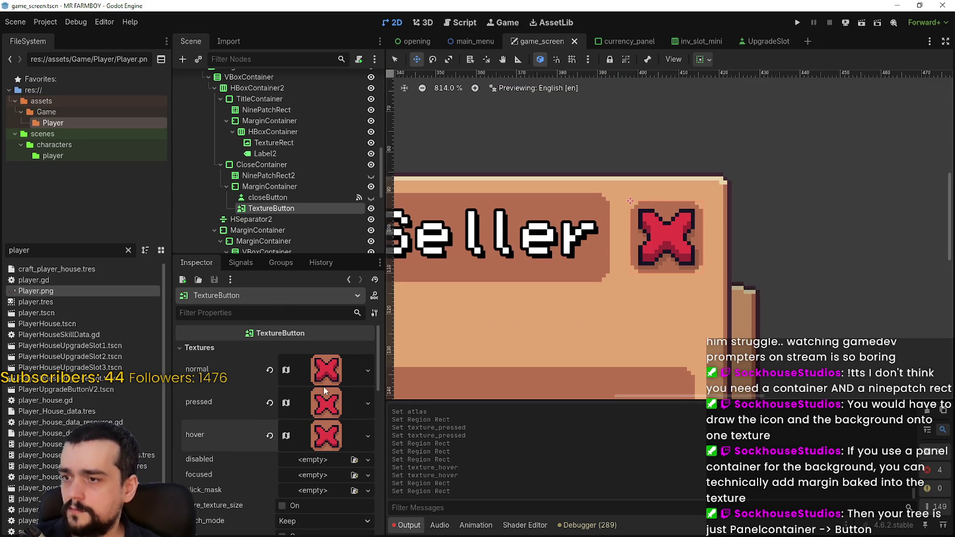
pyautogui.scroll(3, 689, 219)
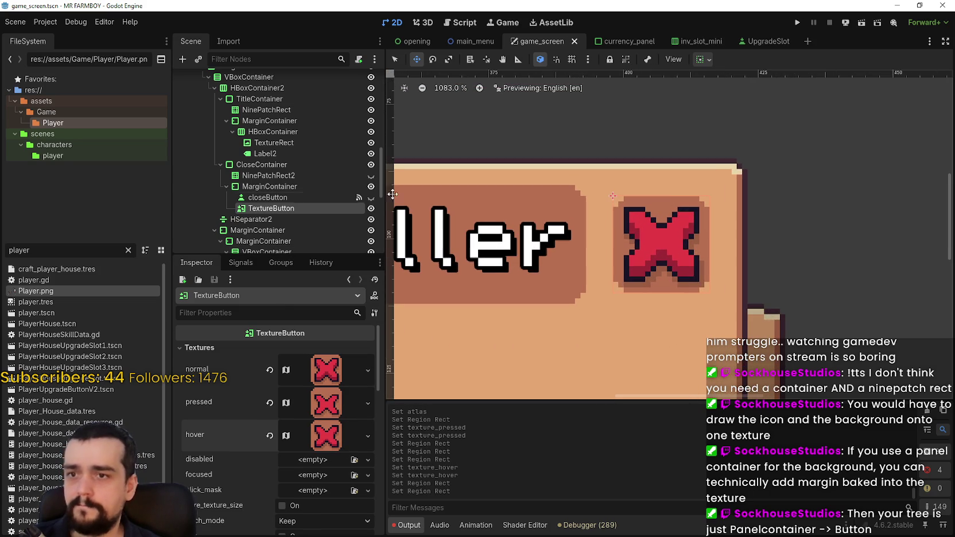
pyautogui.click(268, 186)
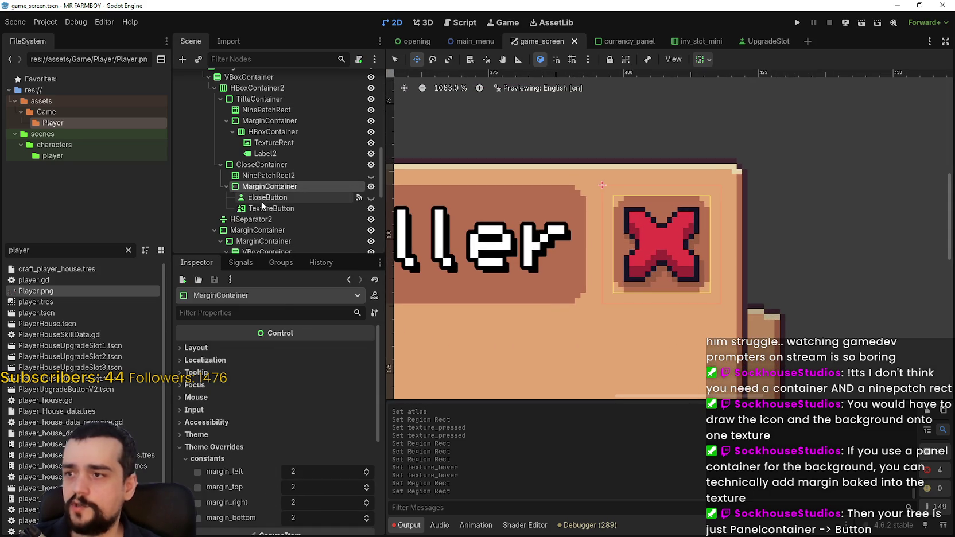
pyautogui.click(268, 177)
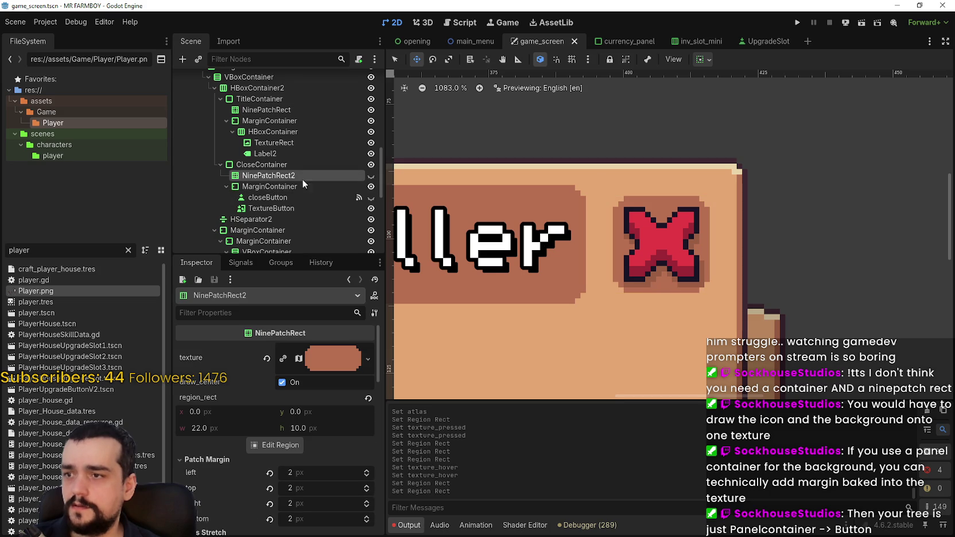
pyautogui.click(280, 163)
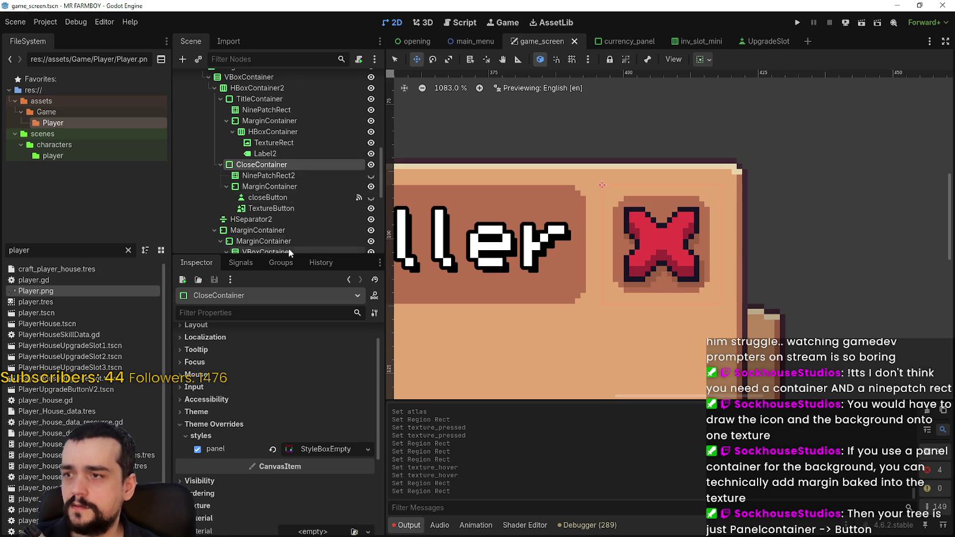
pyautogui.click(267, 208)
pyautogui.moveTo(262, 219)
pyautogui.mouseDown()
pyautogui.moveTo(272, 173)
pyautogui.moveTo(248, 163)
pyautogui.mouseUp()
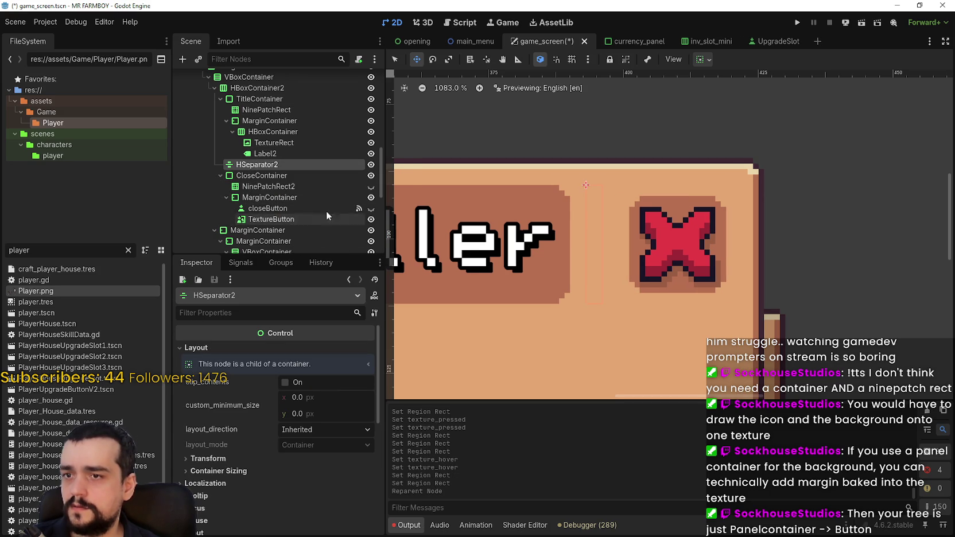
# - Undo the HSeparator2 move and place TextureButton right after the Seller title
pyautogui.hotkey('ctrl', 'z')
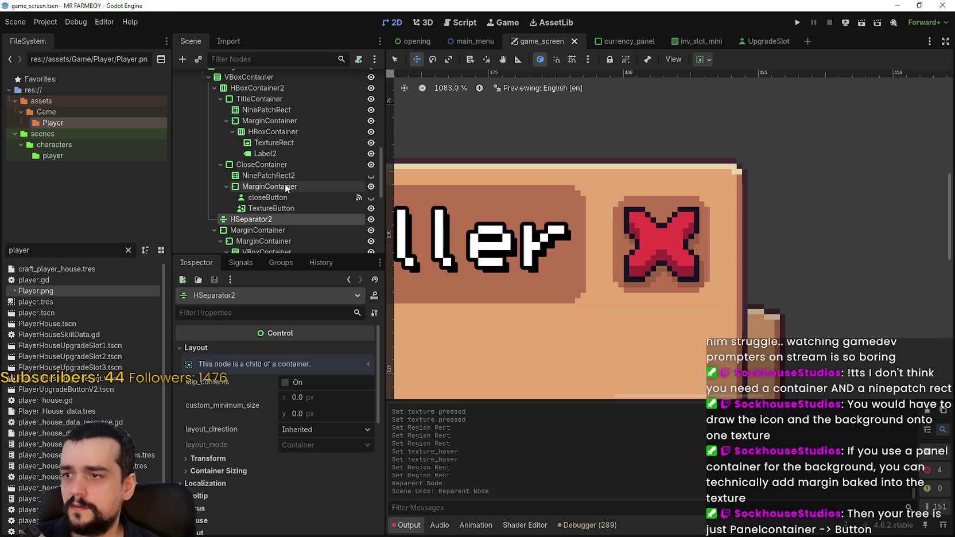
pyautogui.click(278, 210)
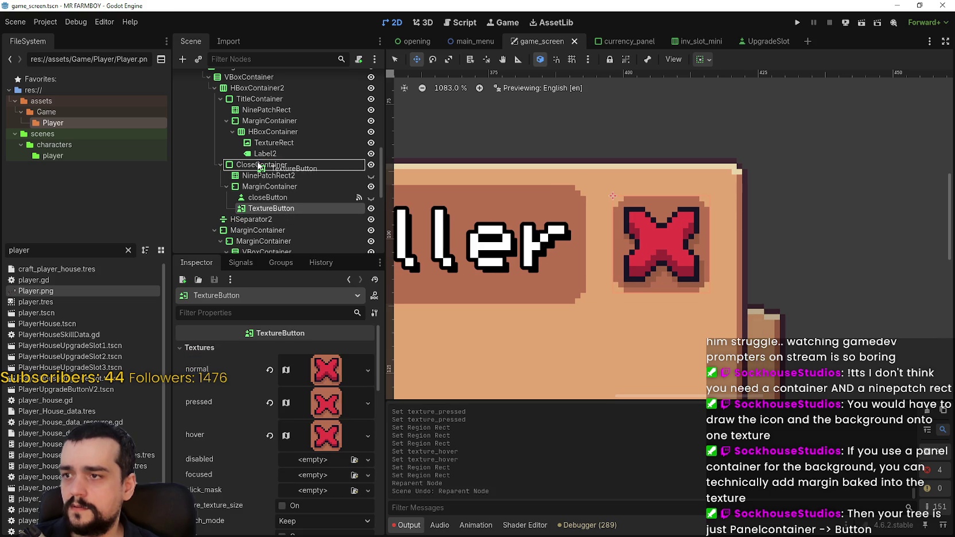
pyautogui.moveTo(259, 164); pyautogui.dragTo(259, 164)
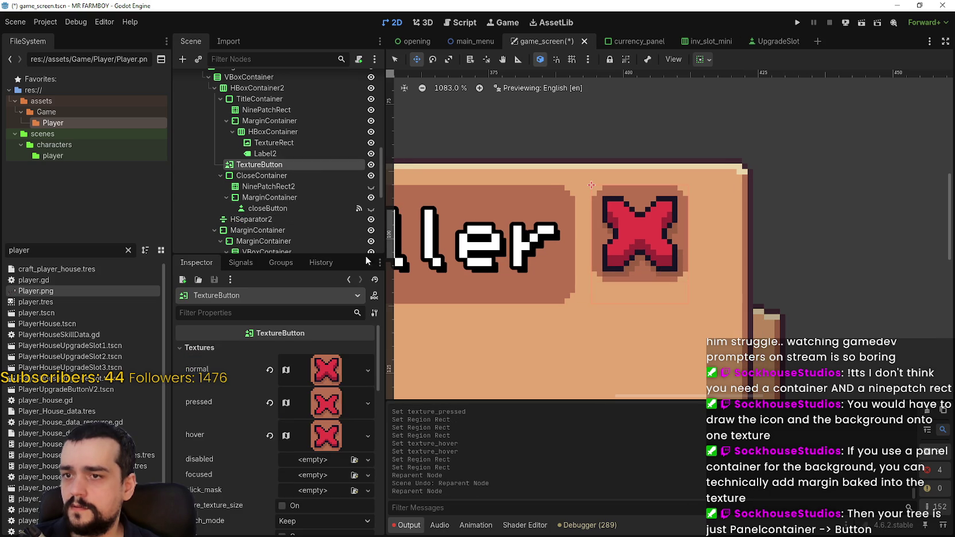
# - Toggle HSeparator2's visibility to compare, leaving the separator hidden
pyautogui.click(370, 220)
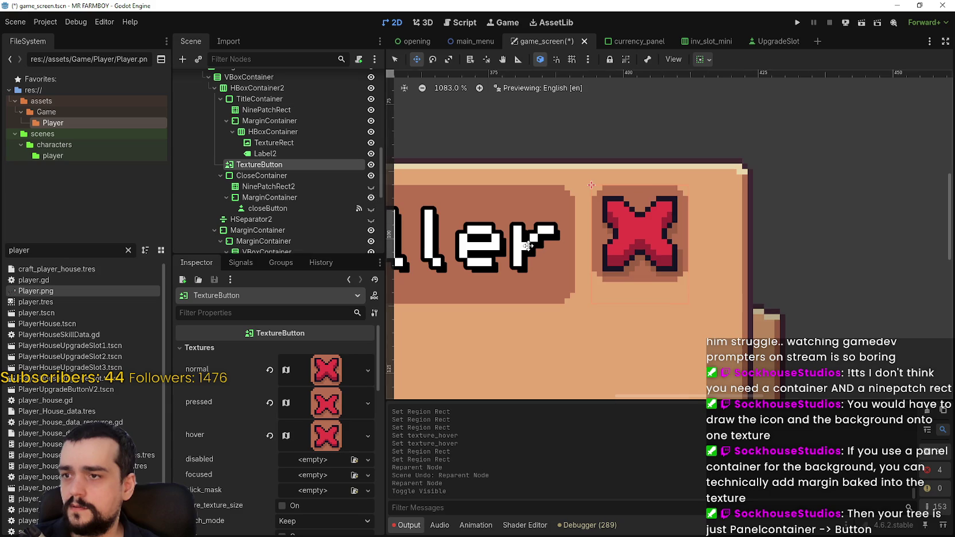
pyautogui.scroll(-3, 514, 282)
pyautogui.scroll(-3, 515, 283)
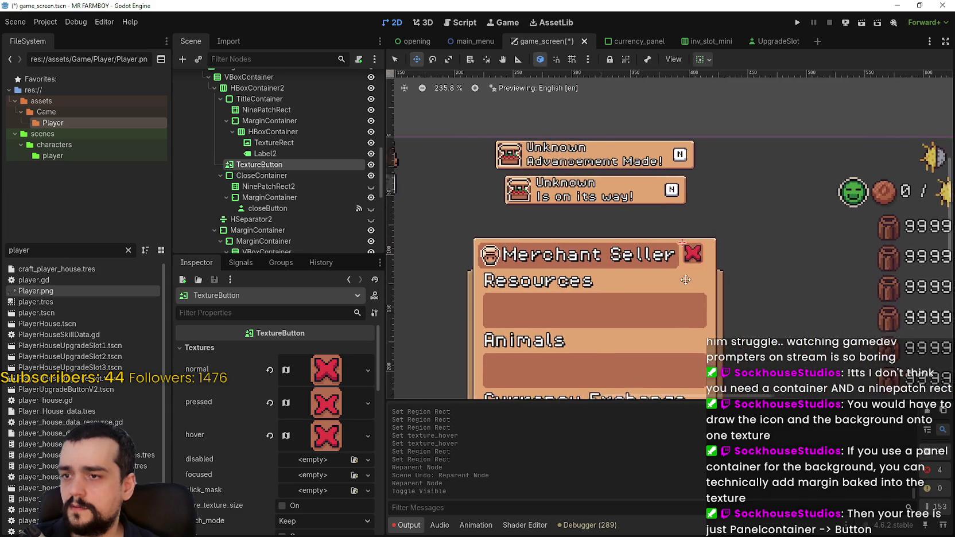
pyautogui.click(371, 219)
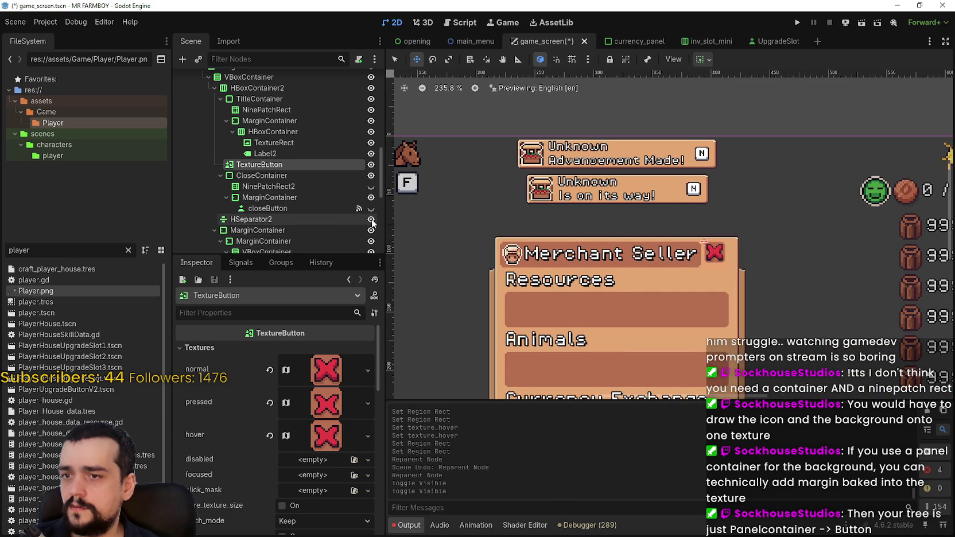
pyautogui.click(371, 220)
pyautogui.click(348, 219)
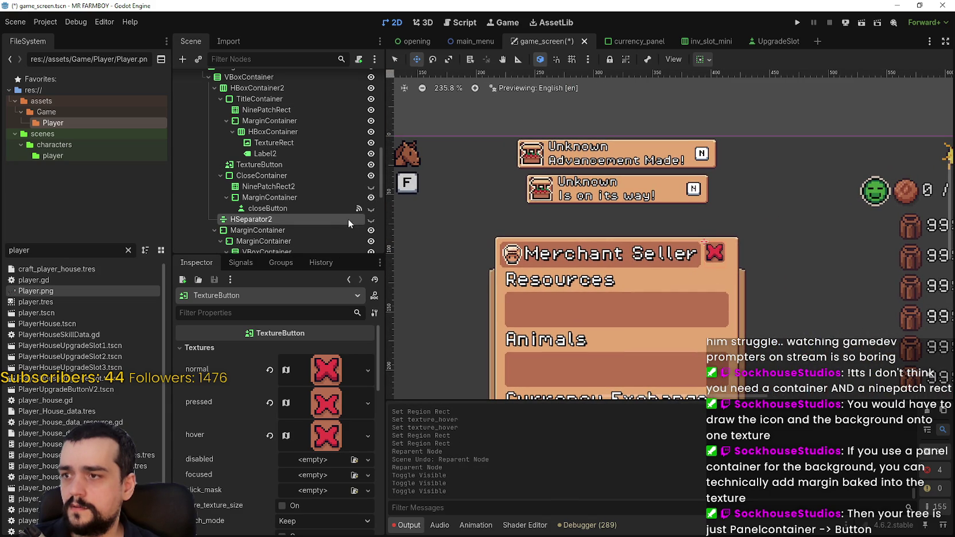
pyautogui.click(374, 222)
pyautogui.click(374, 222)
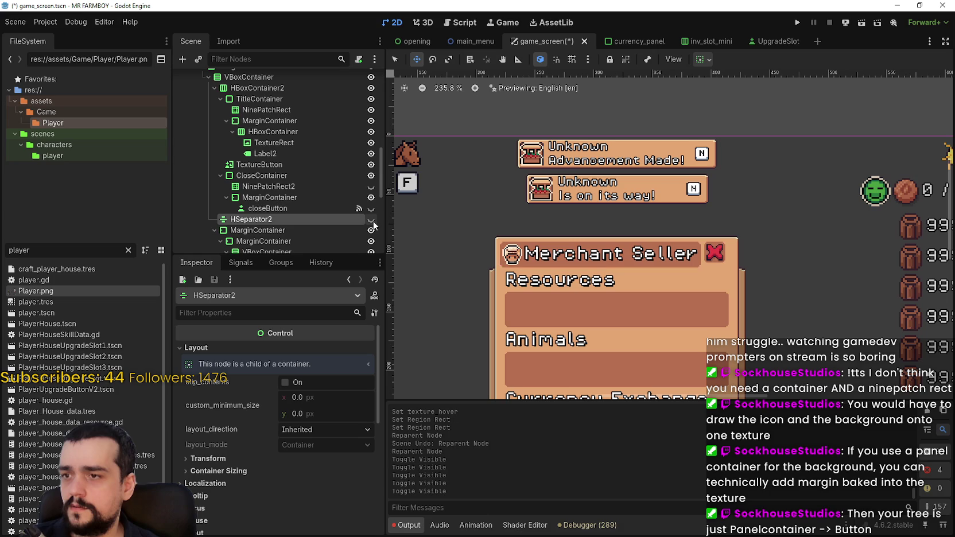
pyautogui.click(373, 223)
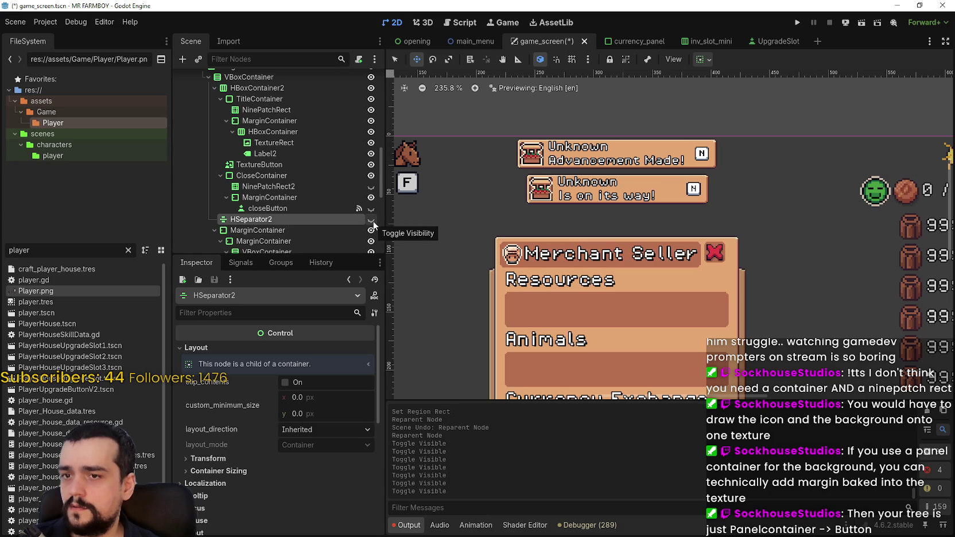
pyautogui.click(371, 217)
pyautogui.click(371, 218)
pyautogui.scroll(3, 699, 277)
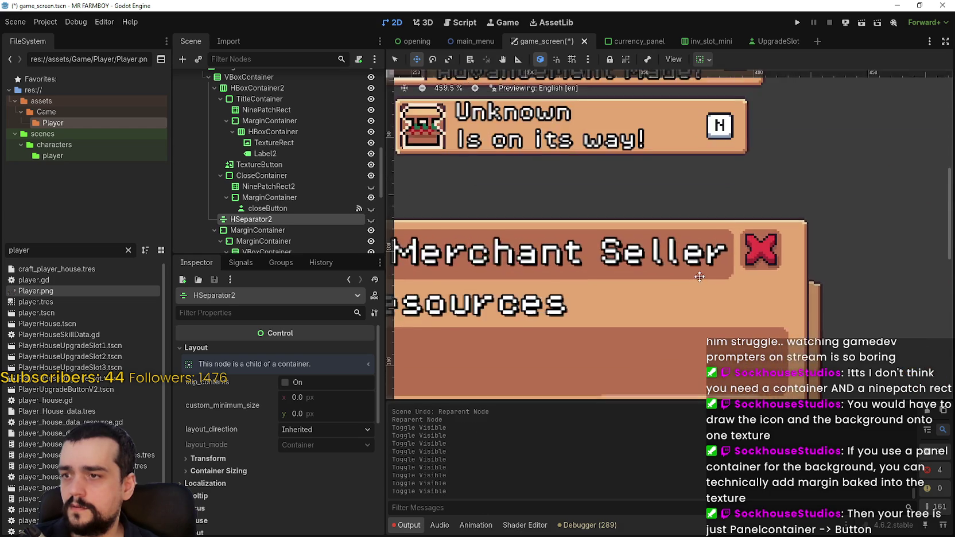
pyautogui.hscroll(3, 631, 264)
pyautogui.scroll(2, 589, 250)
pyautogui.scroll(-2, 589, 250)
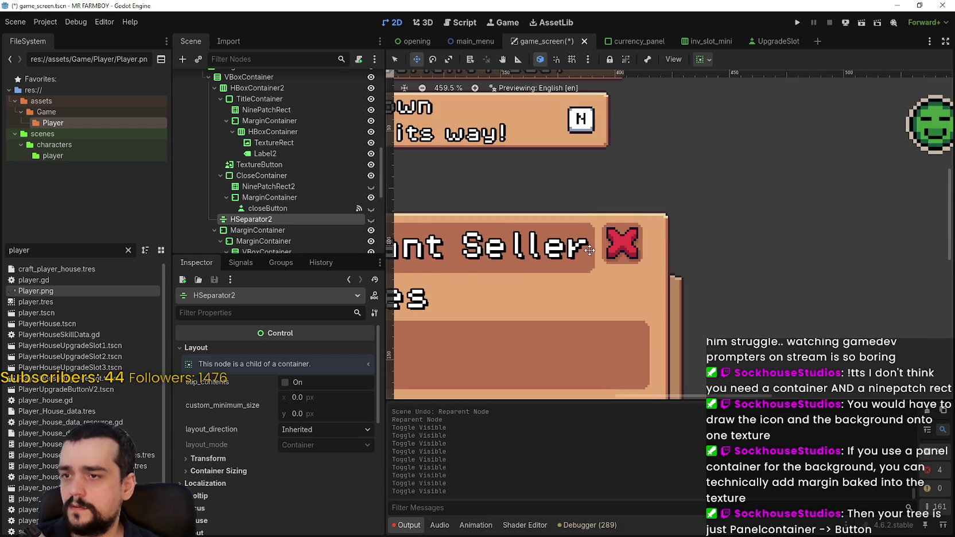
pyautogui.scroll(1, 589, 250)
# - Hide the old close button's margin container and the whole CloseContainer
pyautogui.click(328, 210)
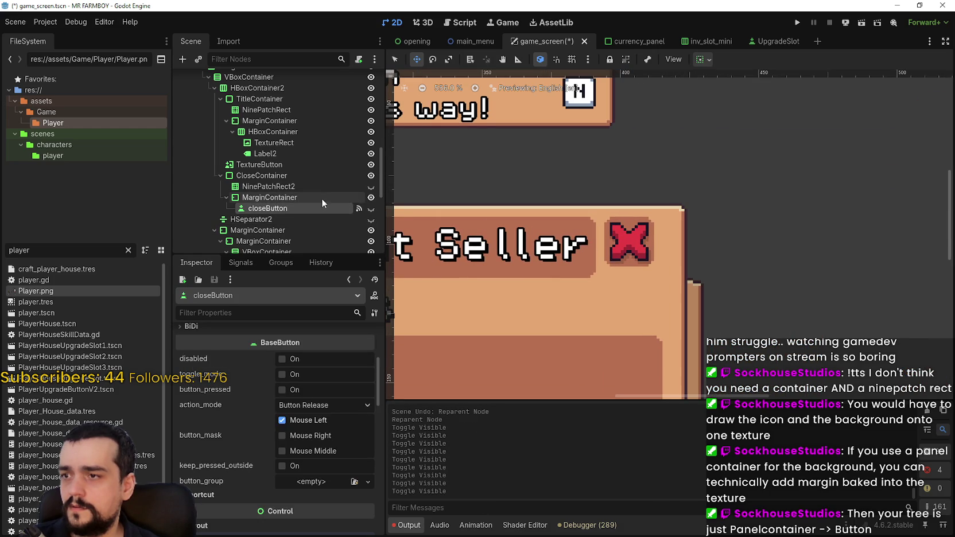
pyautogui.click(308, 197)
pyautogui.click(371, 197)
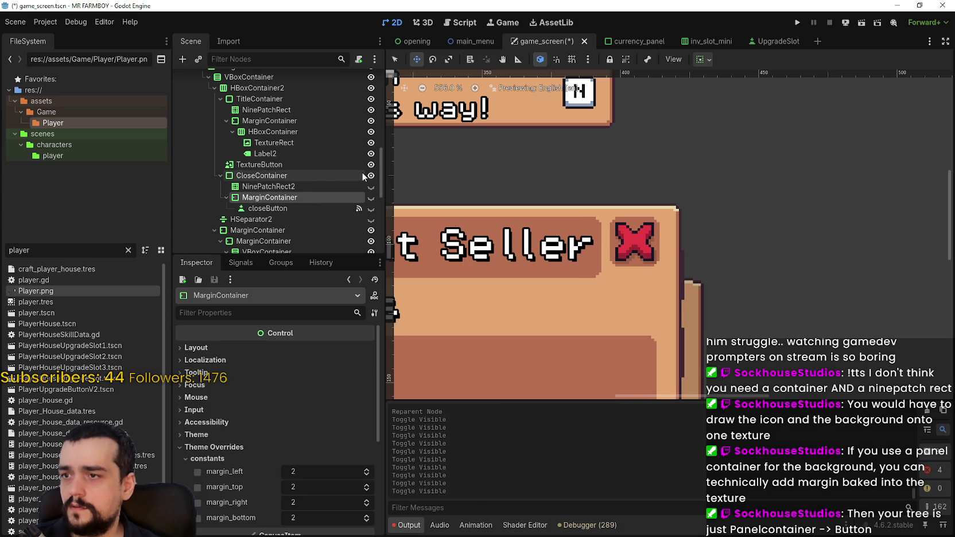
pyautogui.click(371, 176)
pyautogui.scroll(2, 663, 231)
pyautogui.scroll(-3, 663, 232)
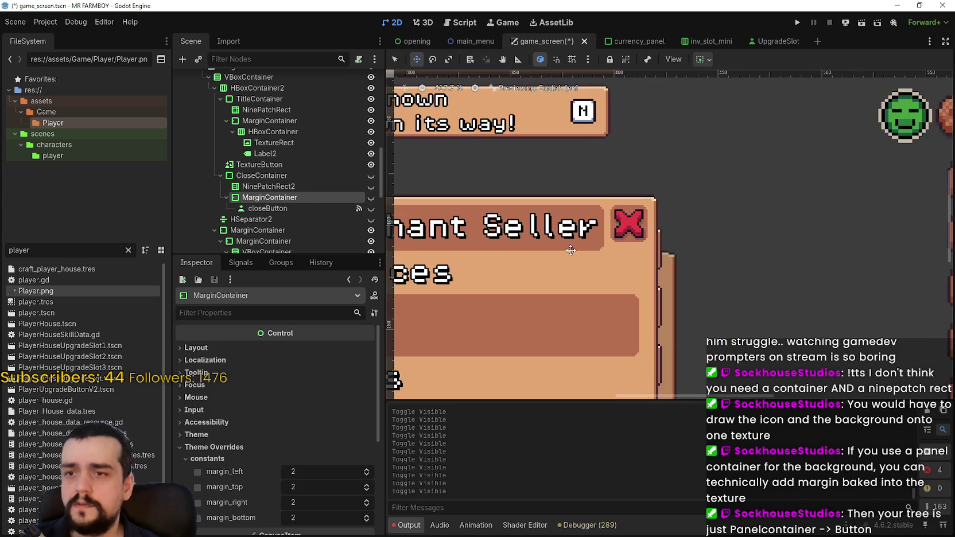
pyautogui.scroll(1, 632, 227)
pyautogui.click(259, 165)
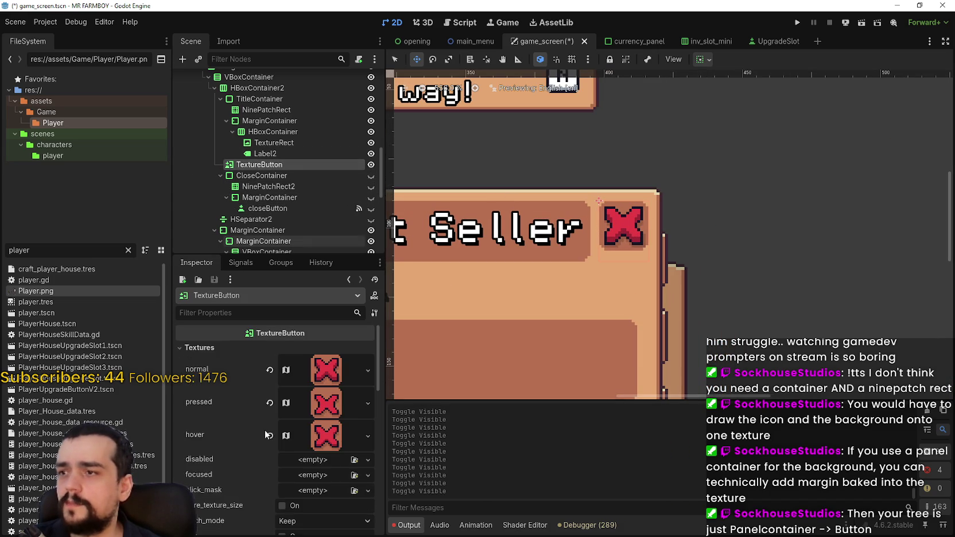
# - Set the close button's custom minimum size to 26×26
pyautogui.scroll(-5, 287, 504)
pyautogui.scroll(-4, 290, 497)
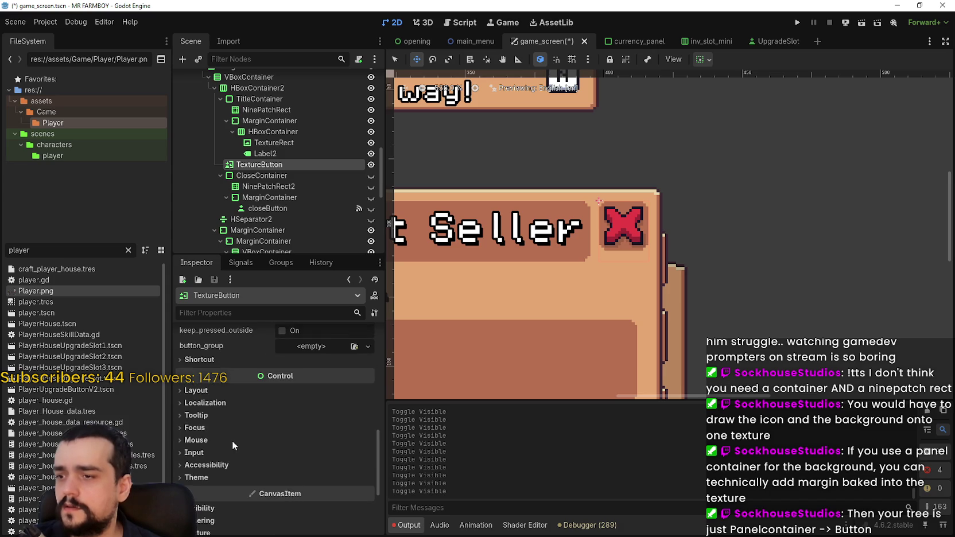
pyautogui.click(196, 391)
pyautogui.click(337, 440)
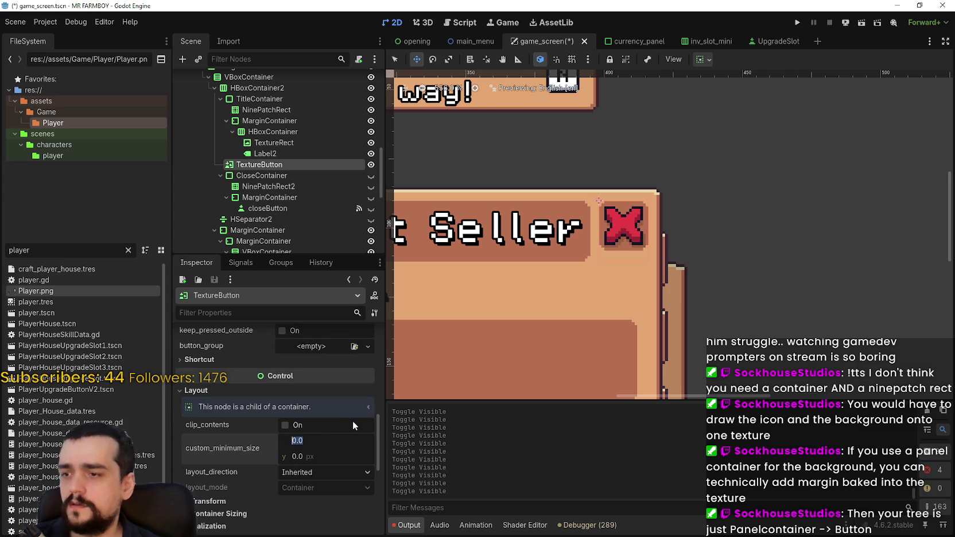
pyautogui.write('26')
pyautogui.press('Return')
pyautogui.press('Tab')
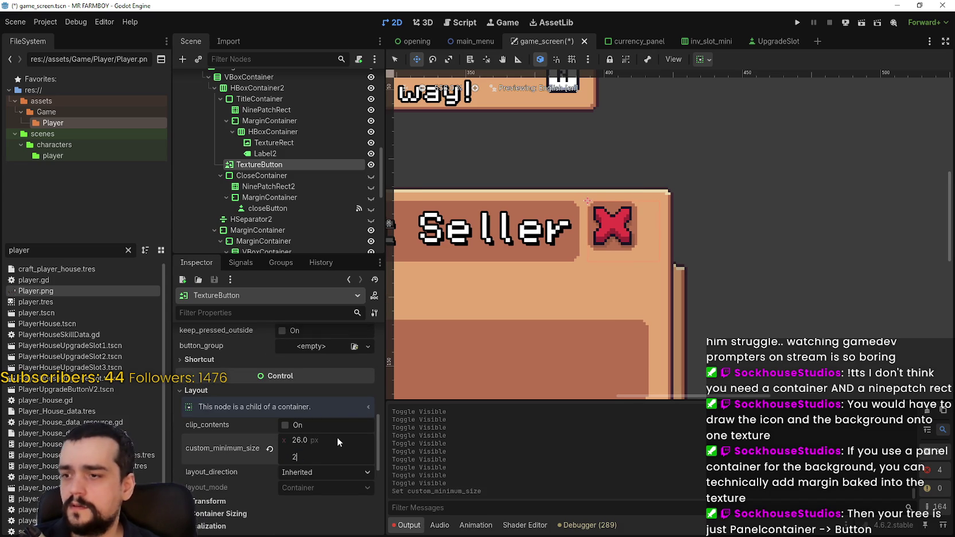
pyautogui.write('26')
pyautogui.press('Return')
# - Try horizontal Expand in the button's container sizing, then leave it off
pyautogui.scroll(3, 711, 288)
pyautogui.scroll(3, 710, 284)
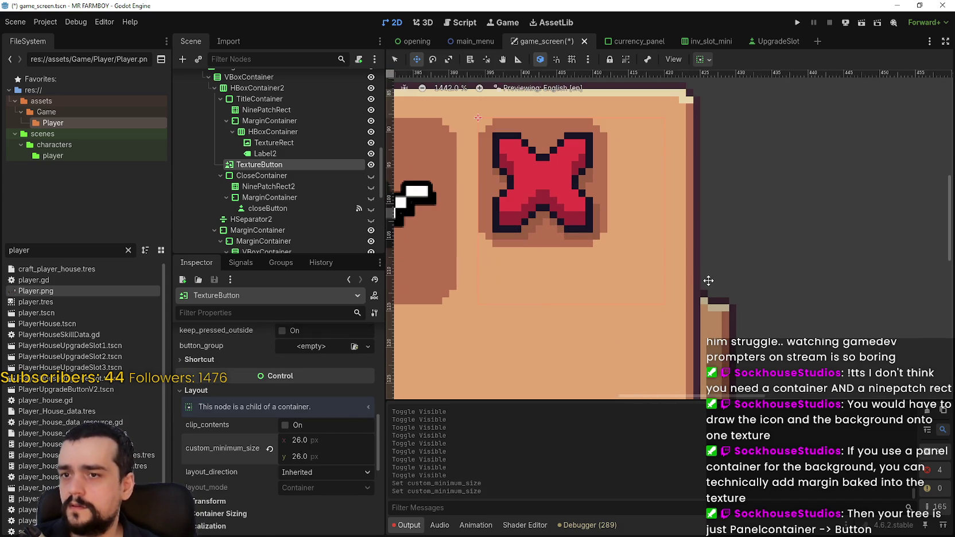
pyautogui.click(704, 59)
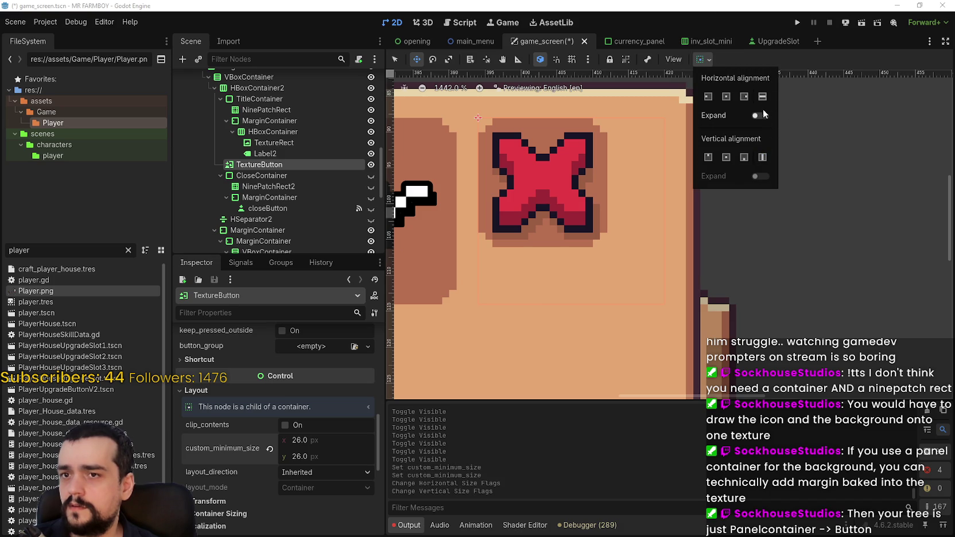
pyautogui.click(758, 115)
pyautogui.click(758, 116)
pyautogui.click(762, 95)
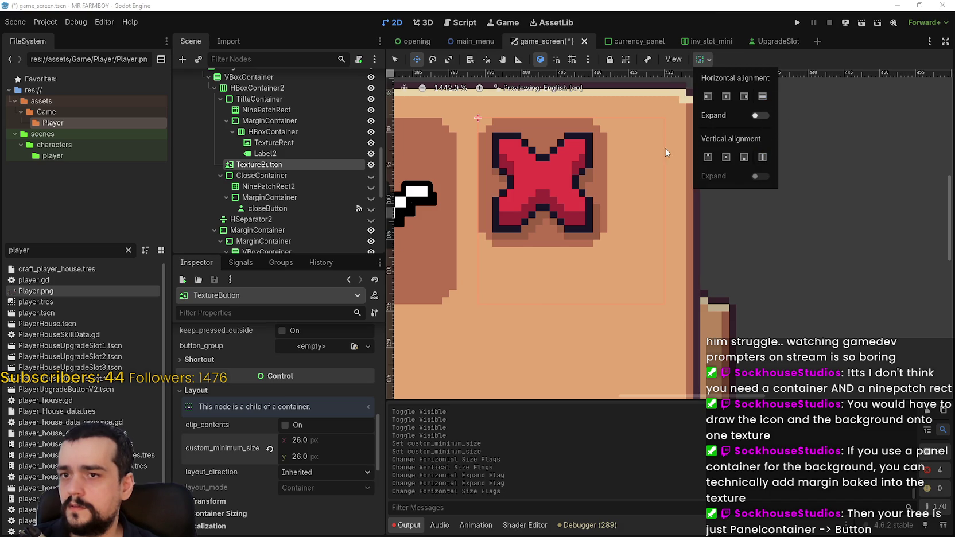
pyautogui.click(268, 156)
# - Set the button's stretch mode to Scale so the X fills it
pyautogui.scroll(5, 300, 465)
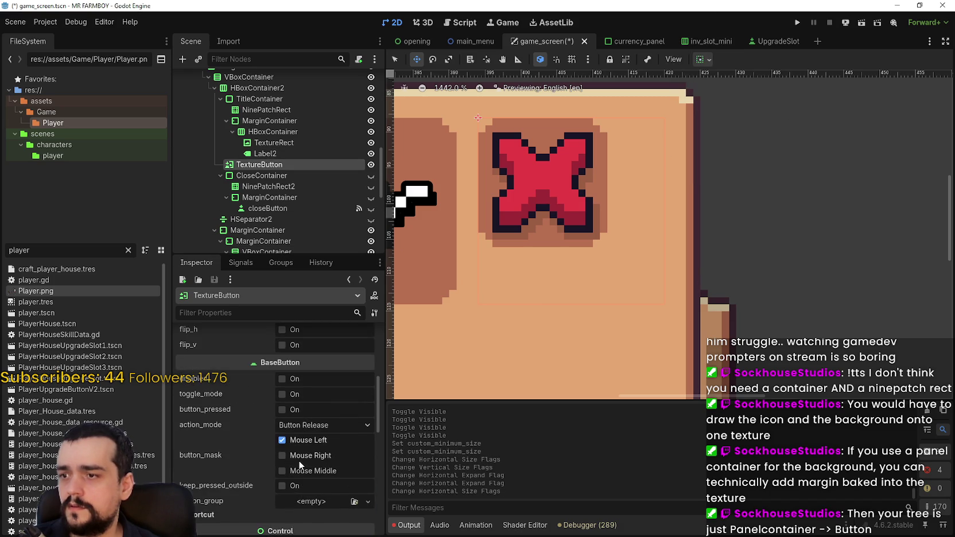
pyautogui.scroll(5, 299, 462)
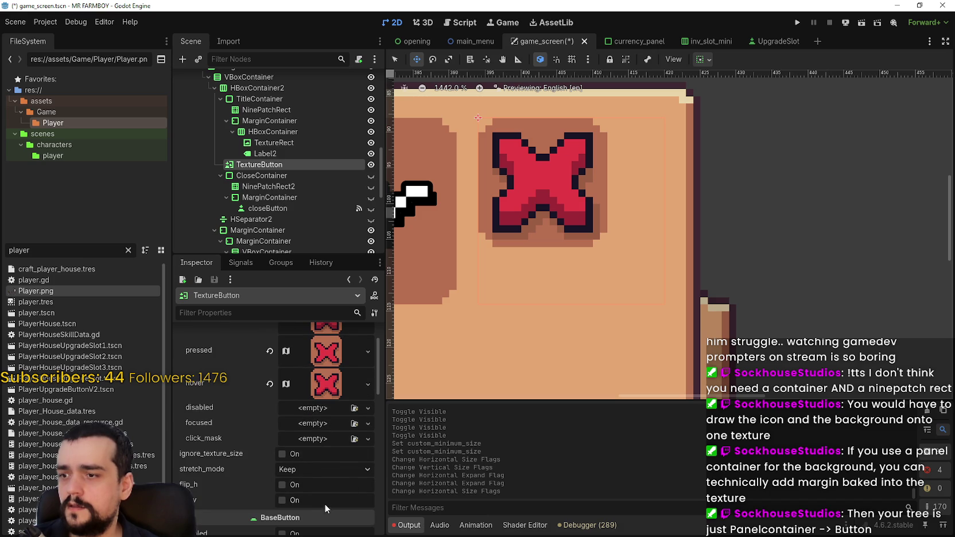
pyautogui.click(319, 470)
pyautogui.click(319, 466)
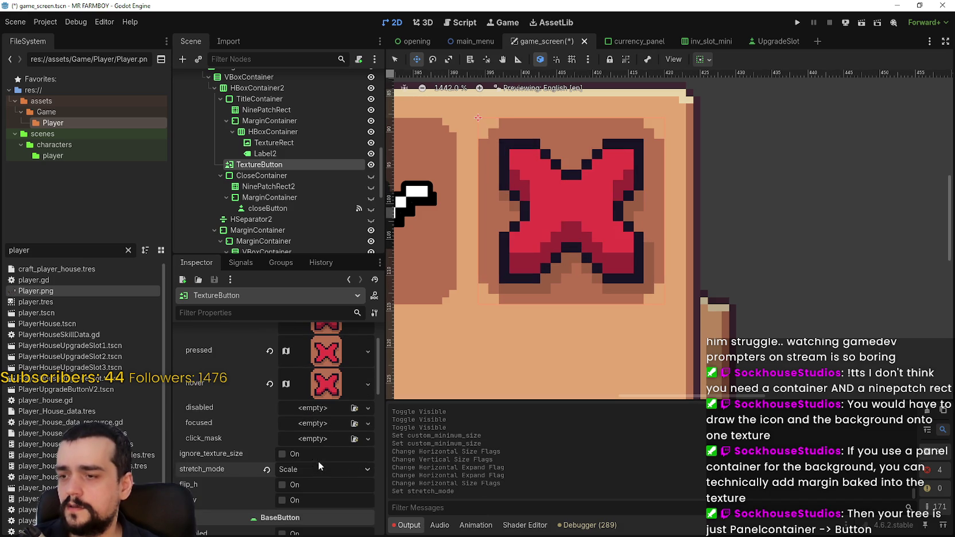
pyautogui.scroll(-4, 554, 230)
pyautogui.scroll(1, 568, 235)
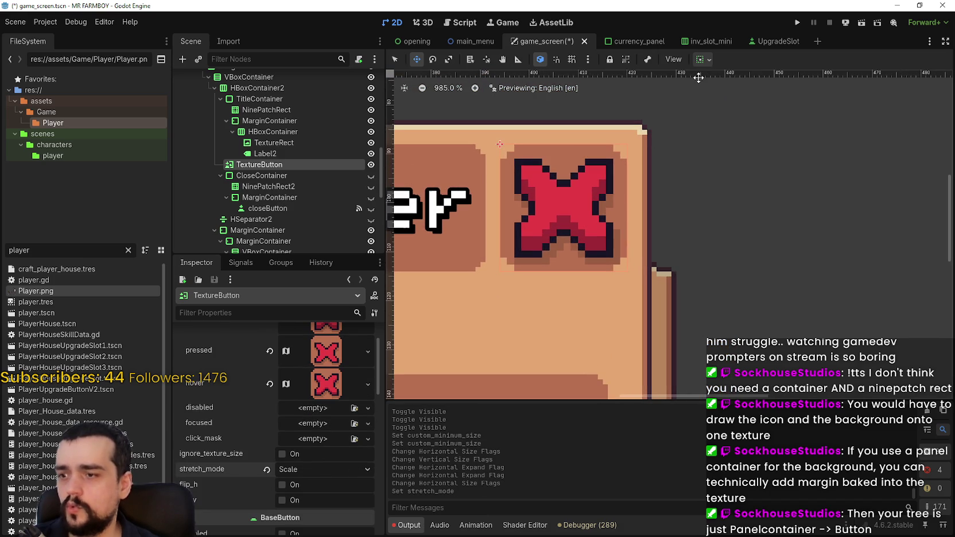
# - Set container sizing to Fill horizontally and vertically, then save the scene
pyautogui.click(703, 59)
pyautogui.click(762, 97)
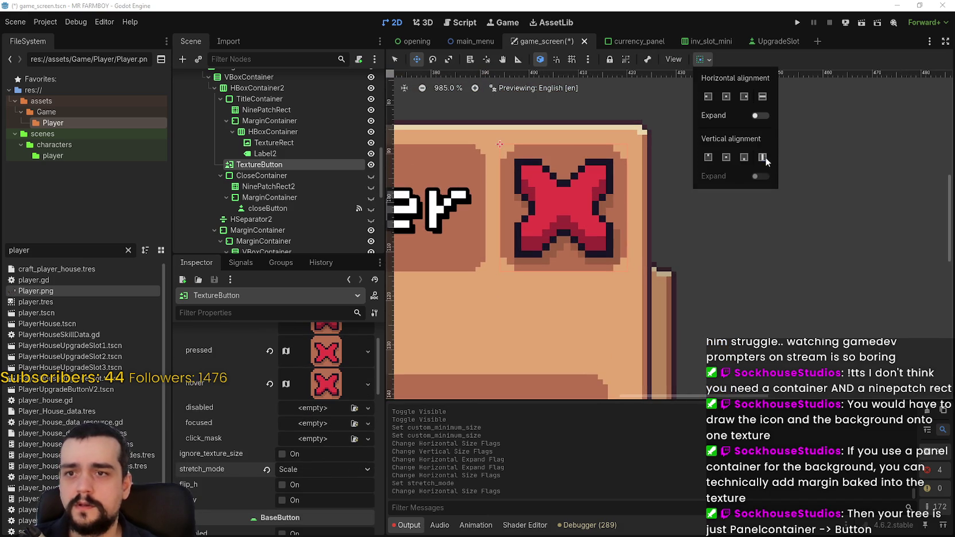
pyautogui.click(763, 156)
pyautogui.click(782, 56)
pyautogui.scroll(3, 553, 192)
pyautogui.scroll(-5, 552, 193)
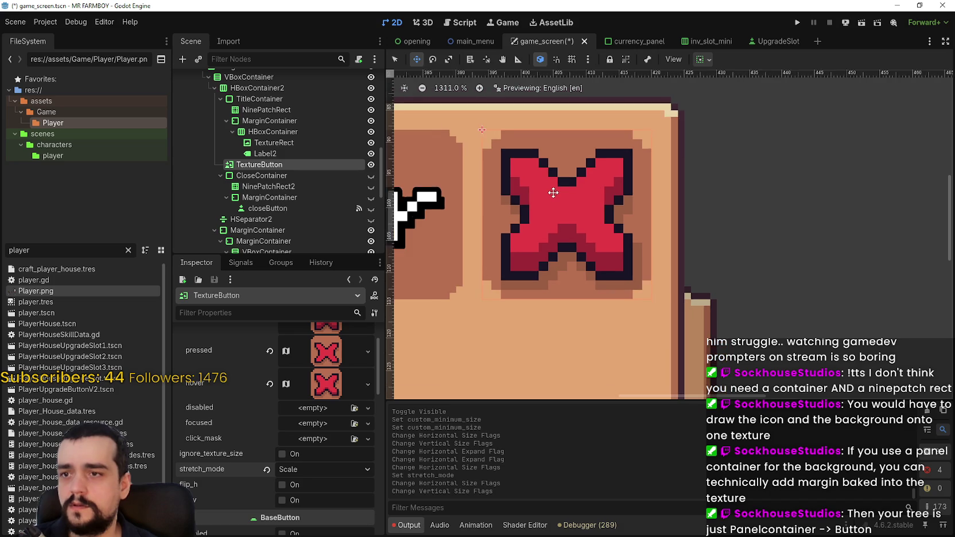
pyautogui.scroll(-10, 524, 257)
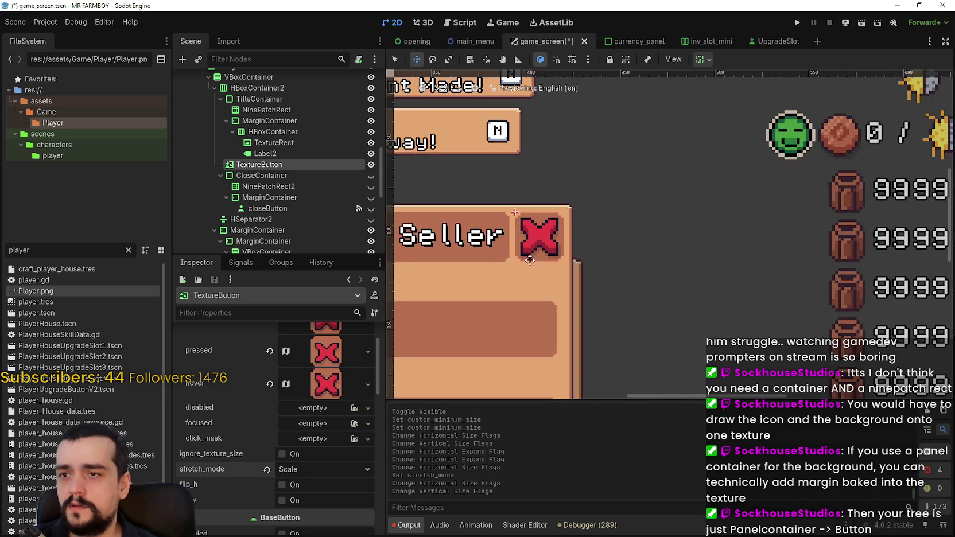
pyautogui.scroll(1, 646, 251)
pyautogui.hotkey('ctrl', 's')
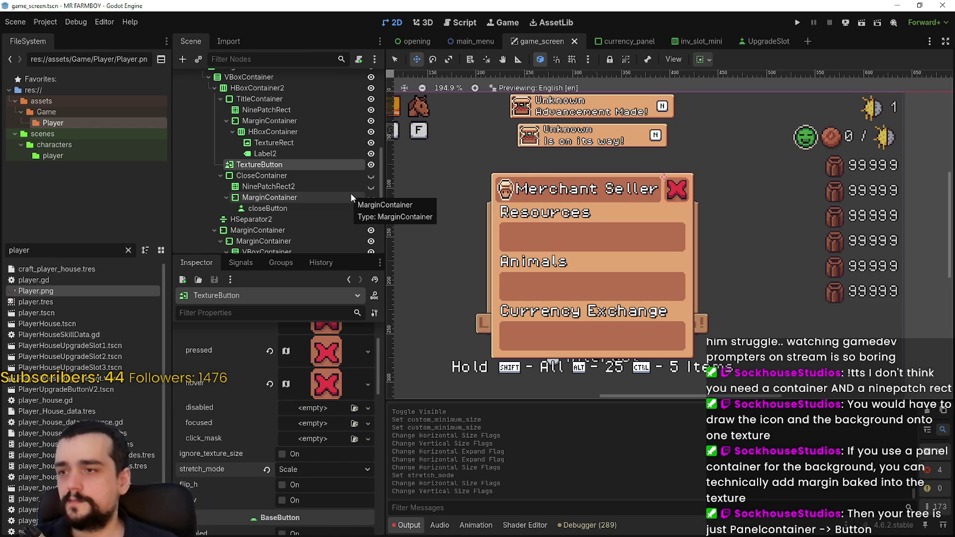
# - Rename the title bar's TextureButton node to closeButton and save the scene
pyautogui.click(267, 208)
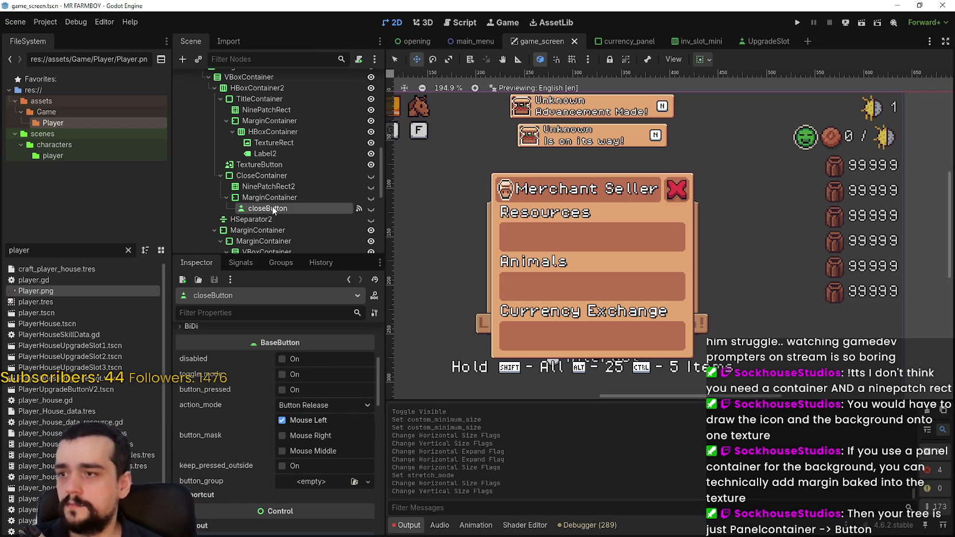
pyautogui.click(272, 207)
pyautogui.doubleClick(262, 166)
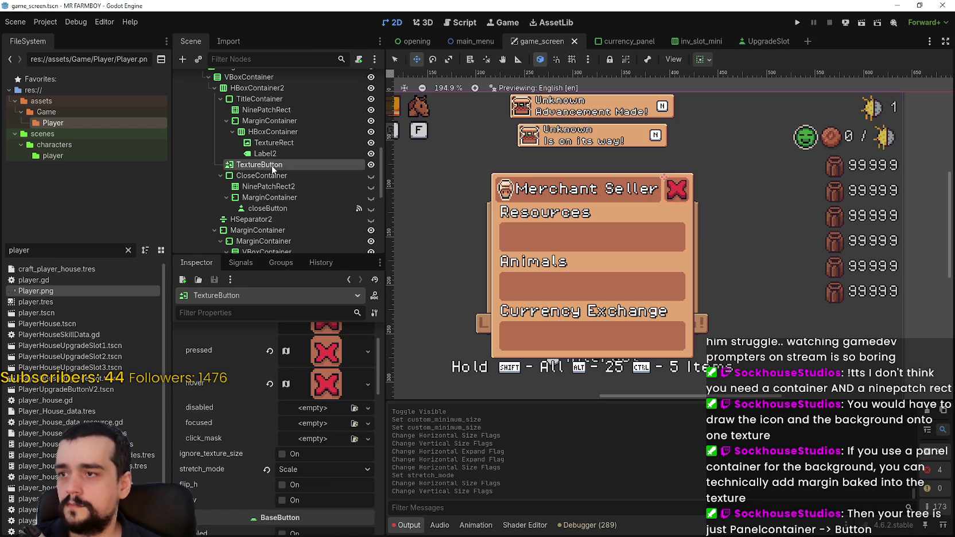
pyautogui.write('closeButton')
pyautogui.press('Return')
pyautogui.hotkey('ctrl', 's')
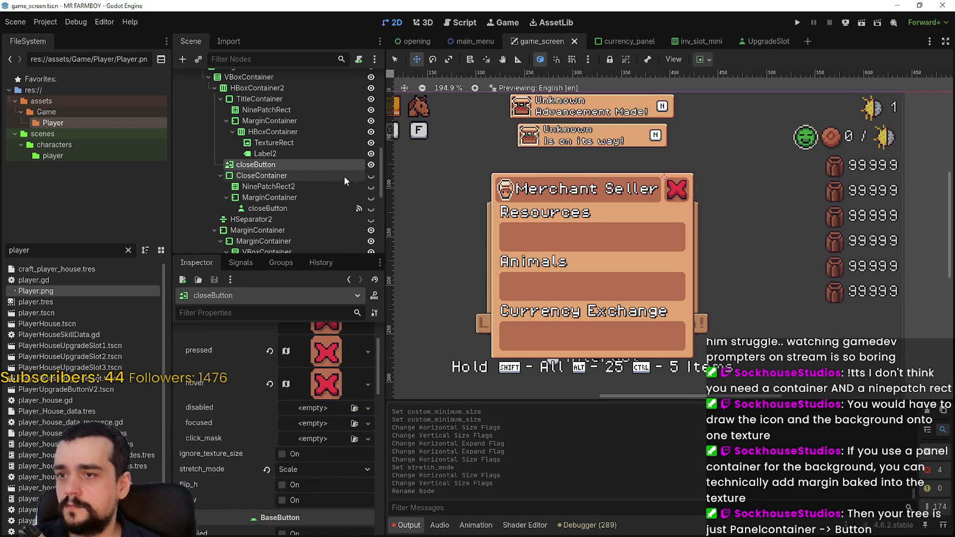
# - Scroll the Scene dock and select the Label2 title node
pyautogui.scroll(7, 479, 196)
pyautogui.scroll(1, 479, 196)
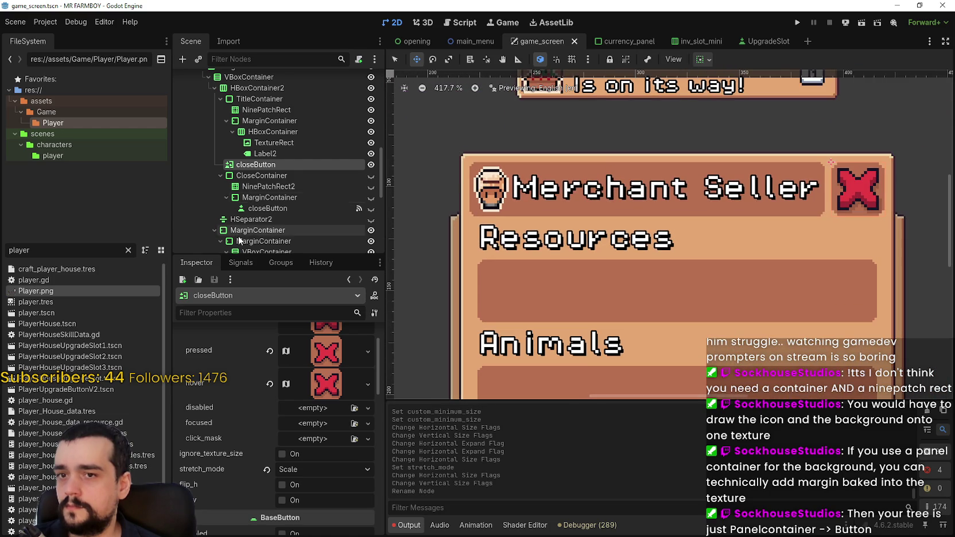
pyautogui.scroll(4, 237, 227)
pyautogui.scroll(-2, 247, 216)
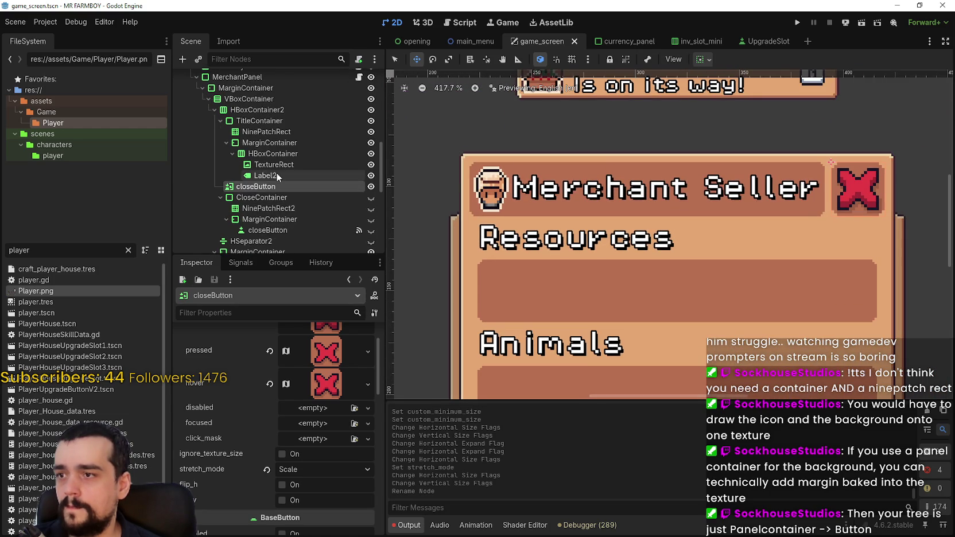
pyautogui.click(277, 175)
# - Select the merchant icon's TextureRect and expand its layout properties in the Inspector
pyautogui.click(275, 165)
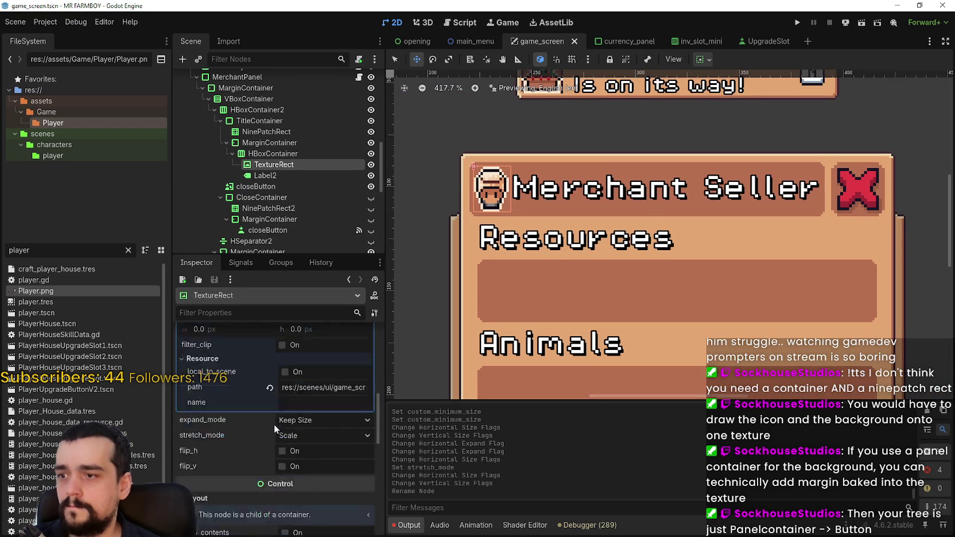
pyautogui.scroll(5, 281, 407)
pyautogui.scroll(-1, 295, 379)
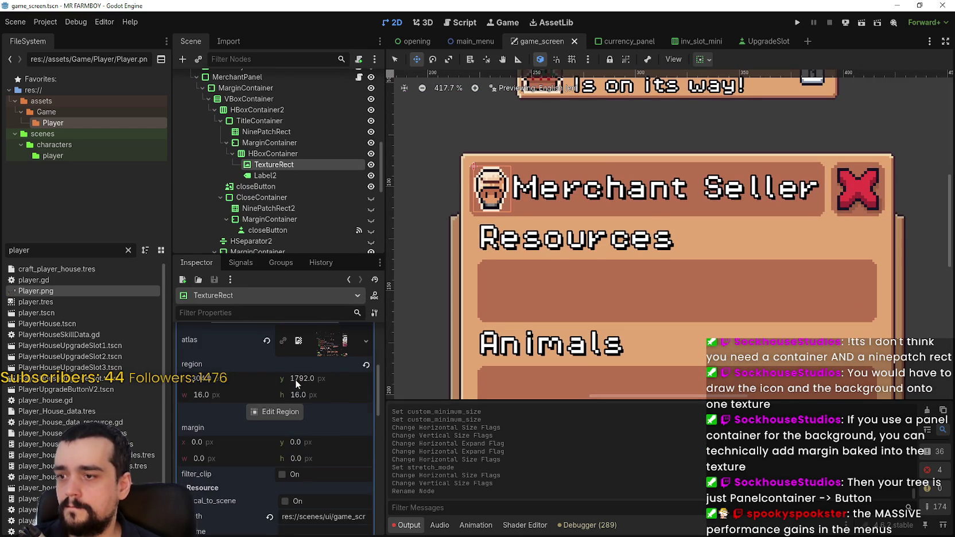
pyautogui.scroll(-4, 321, 429)
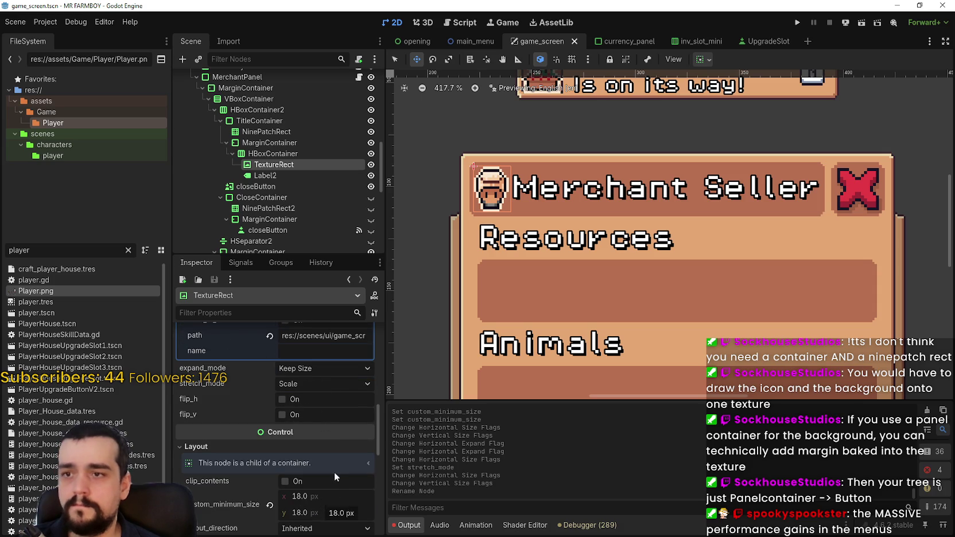
pyautogui.scroll(6, 504, 225)
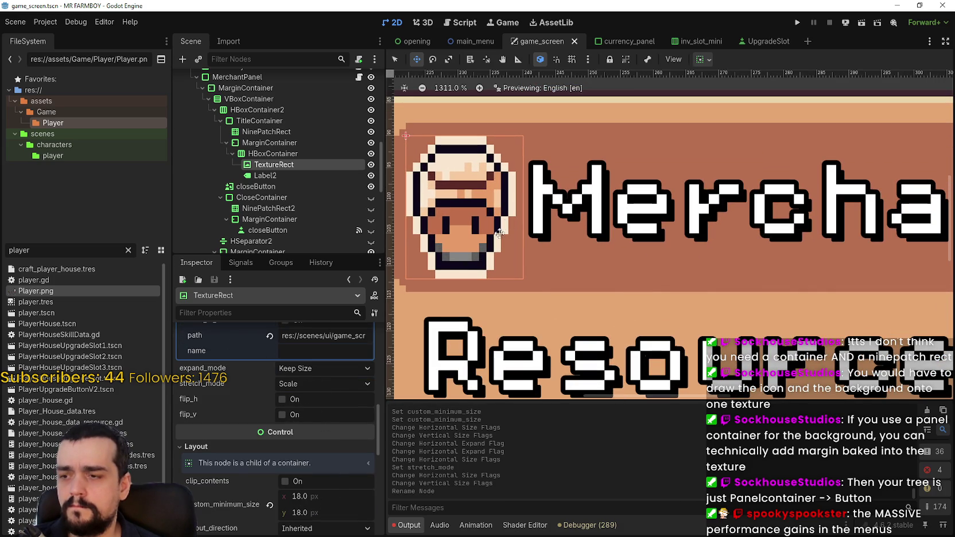
pyautogui.scroll(-2, 355, 492)
pyautogui.scroll(-2, 496, 221)
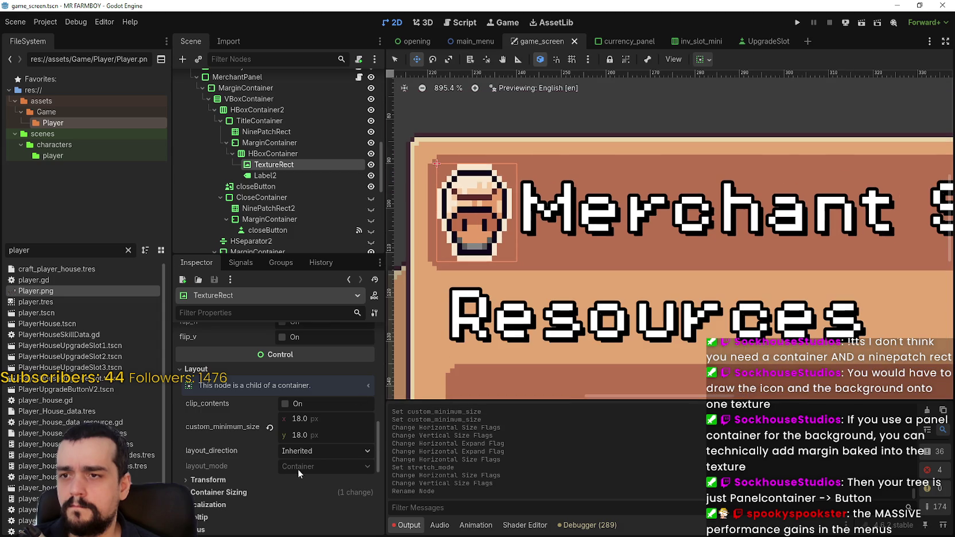
pyautogui.scroll(3, 313, 453)
pyautogui.moveTo(381, 408); pyautogui.dragTo(379, 451)
pyautogui.click(311, 423)
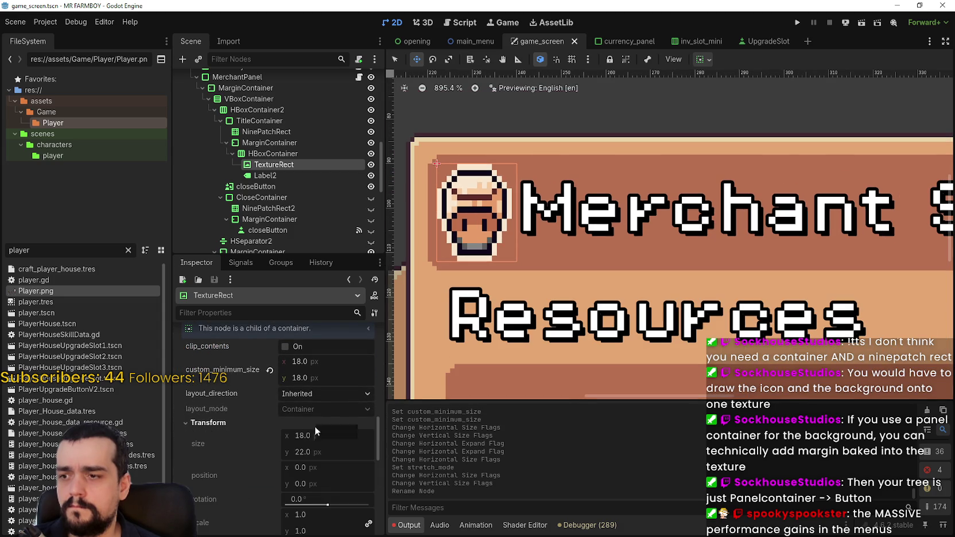
# - Set the icon's minimum width to 22, making it 22×18, and save
pyautogui.scroll(2, 317, 447)
pyautogui.click(310, 414)
pyautogui.write('22')
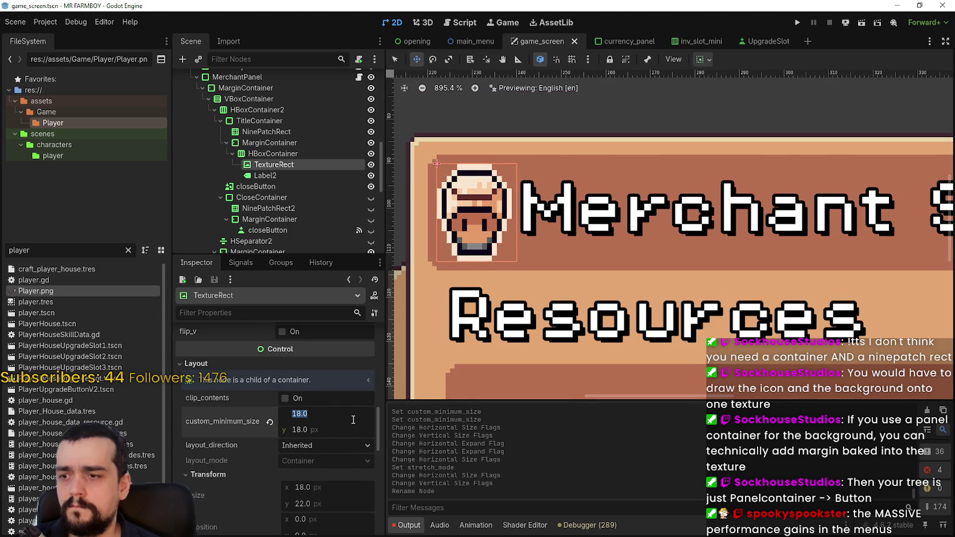
pyautogui.press('Return')
pyautogui.hotkey('ctrl', 's')
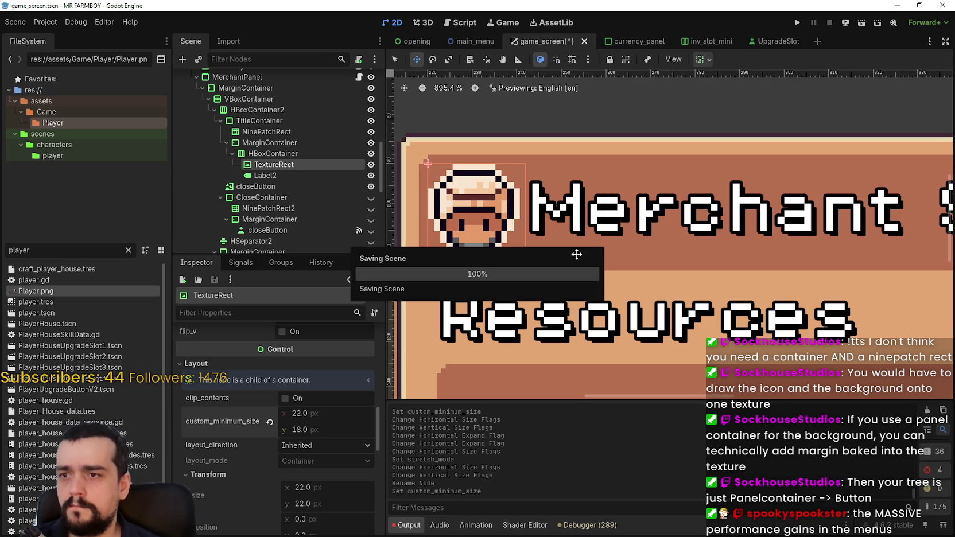
pyautogui.scroll(-2, 576, 254)
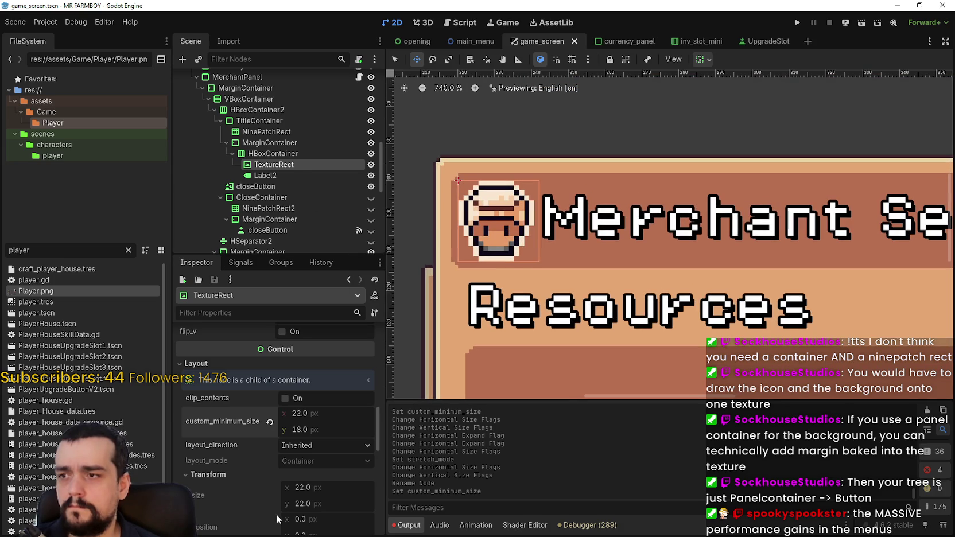
pyautogui.scroll(10, 287, 402)
# - Keep the title icon's expand mode at Keep Size and set its container sizing to Fill both ways
pyautogui.click(332, 363)
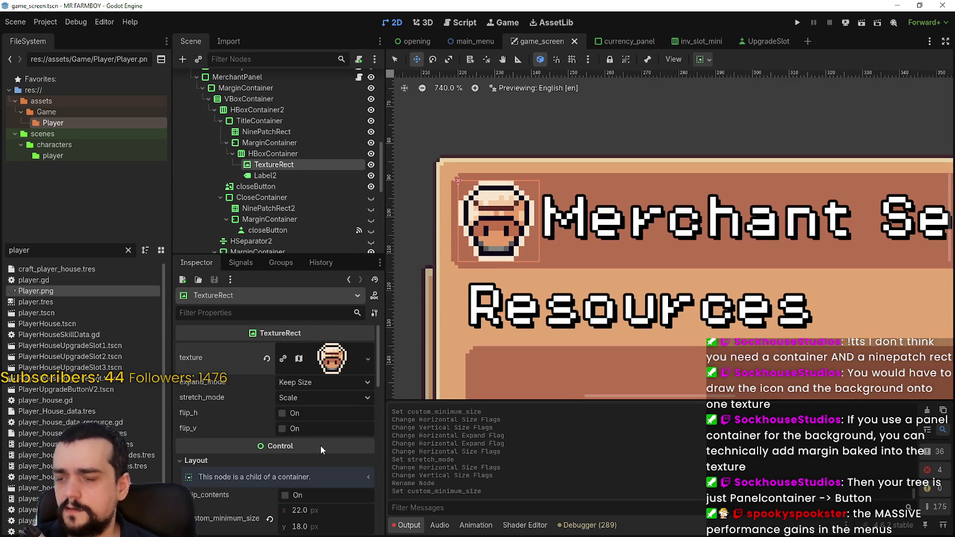
pyautogui.click(304, 384)
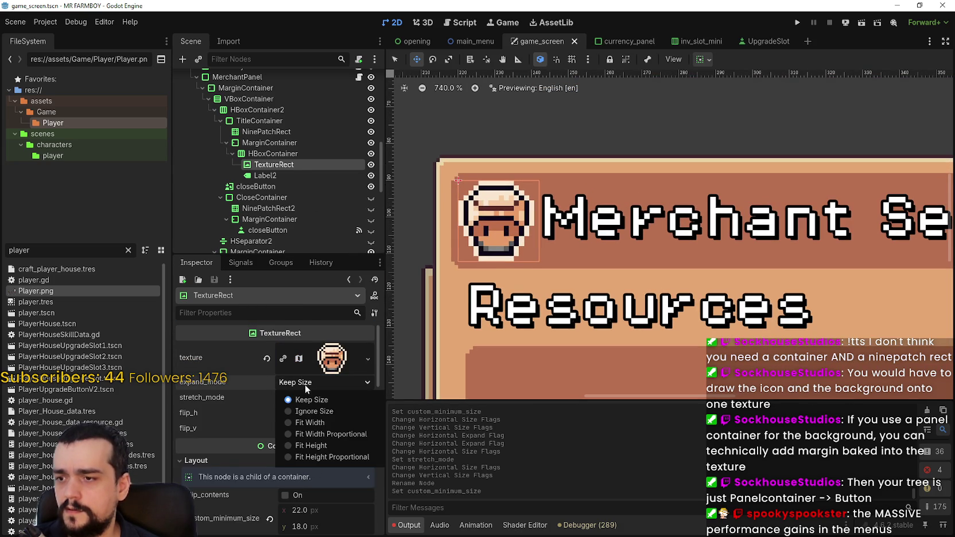
pyautogui.click(304, 385)
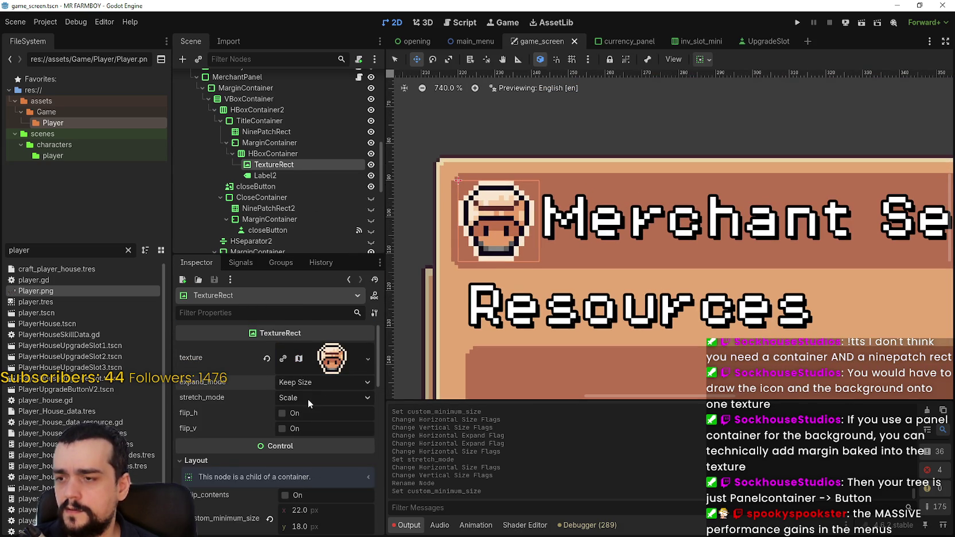
pyautogui.click(710, 60)
pyautogui.click(727, 96)
pyautogui.click(727, 156)
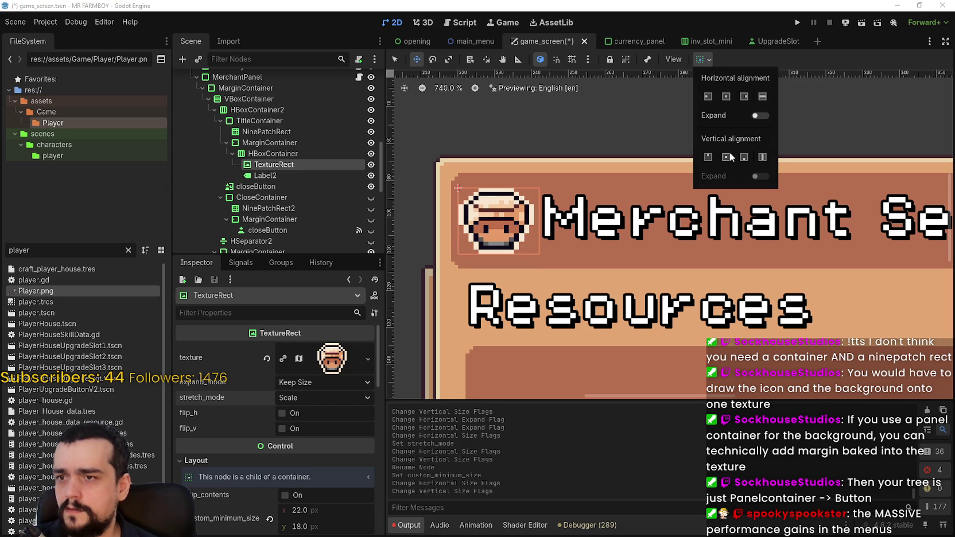
pyautogui.click(762, 97)
pyautogui.click(761, 156)
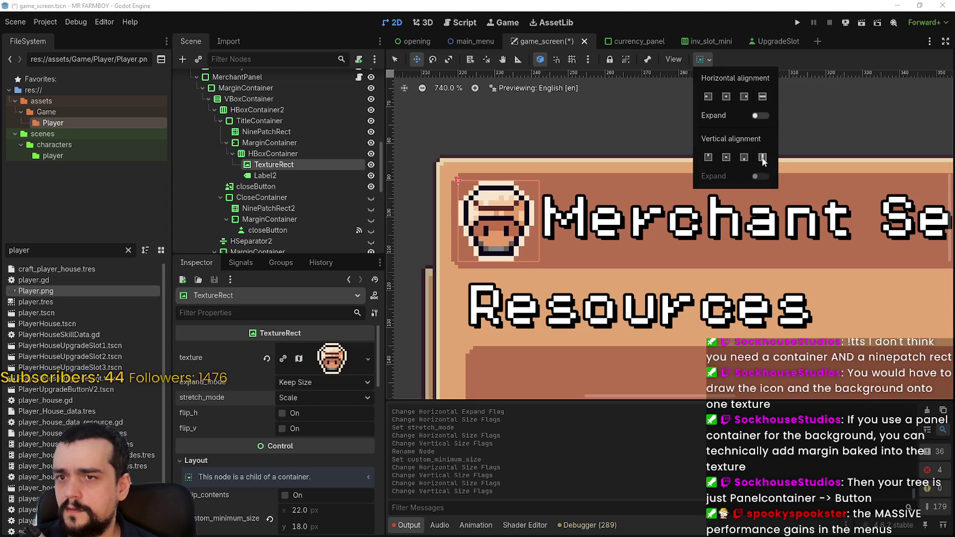
pyautogui.click(500, 235)
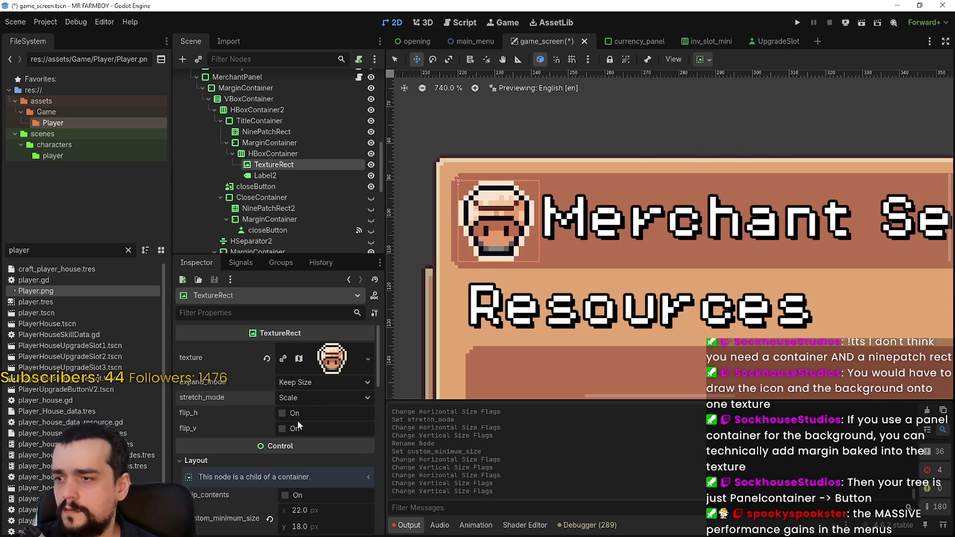
# - Try the Keep Aspect Centered and Keep Aspect Covered stretch modes, then revert the icon to Scale
pyautogui.click(297, 398)
pyautogui.click(302, 395)
pyautogui.click(305, 398)
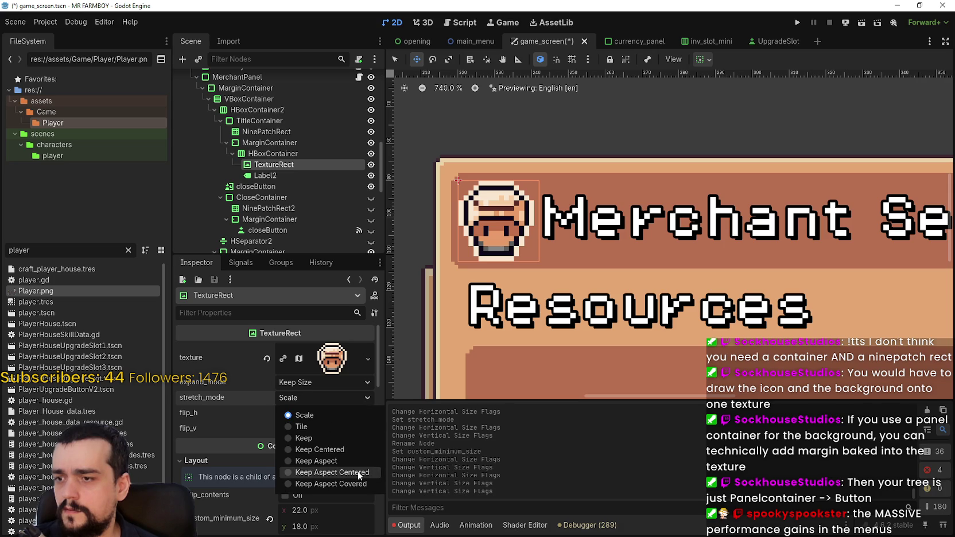
pyautogui.click(358, 472)
pyautogui.click(324, 401)
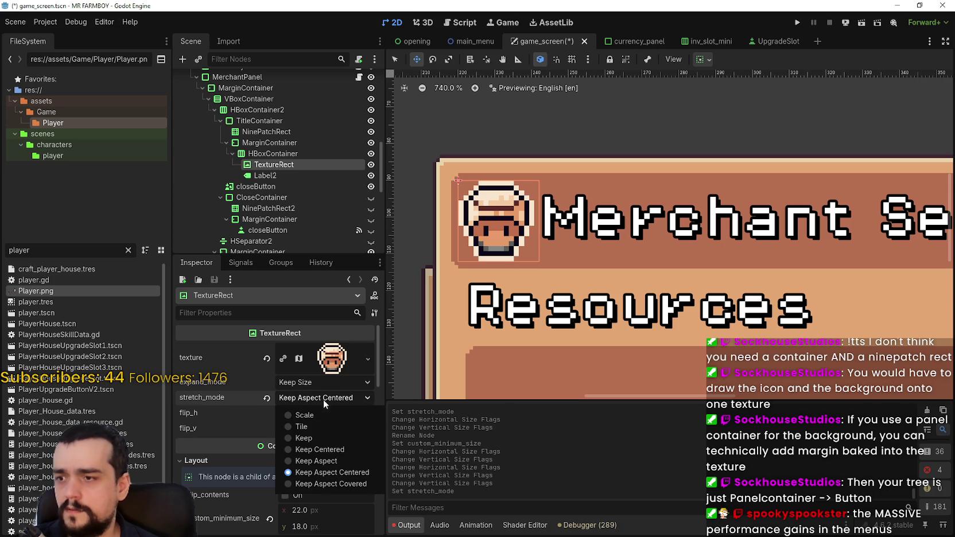
pyautogui.click(345, 485)
pyautogui.scroll(5, 509, 212)
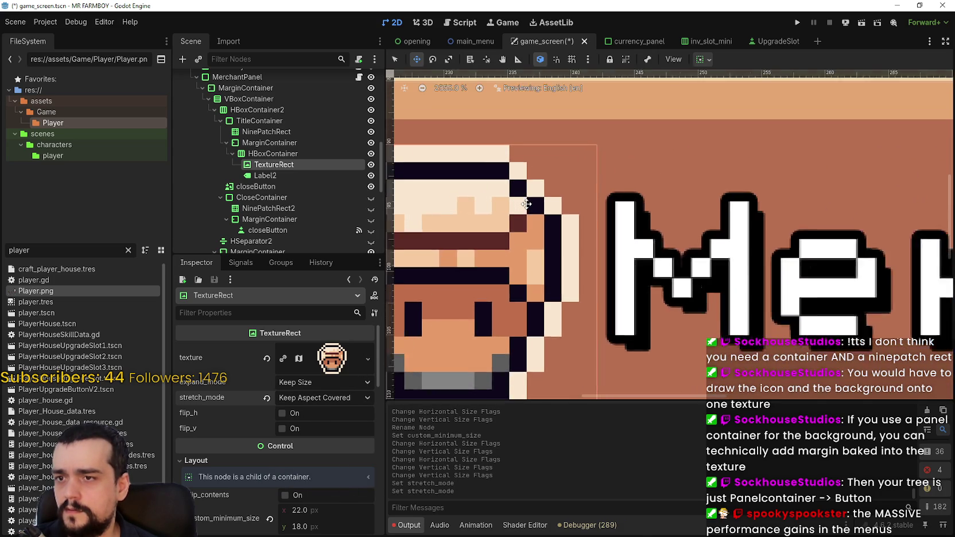
pyautogui.scroll(-2, 509, 218)
pyautogui.scroll(-3, 509, 218)
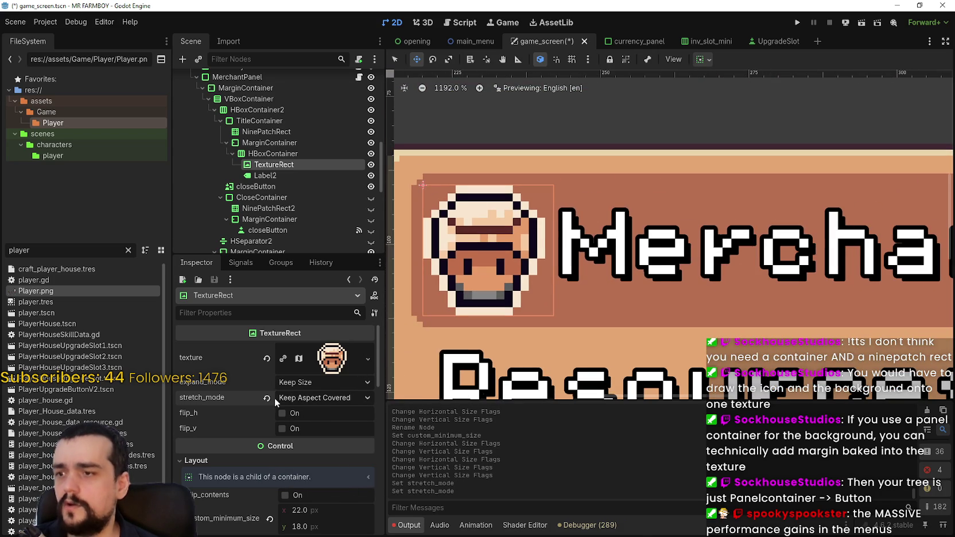
pyautogui.scroll(-2, 500, 246)
pyautogui.scroll(4, 500, 246)
pyautogui.scroll(-2, 500, 247)
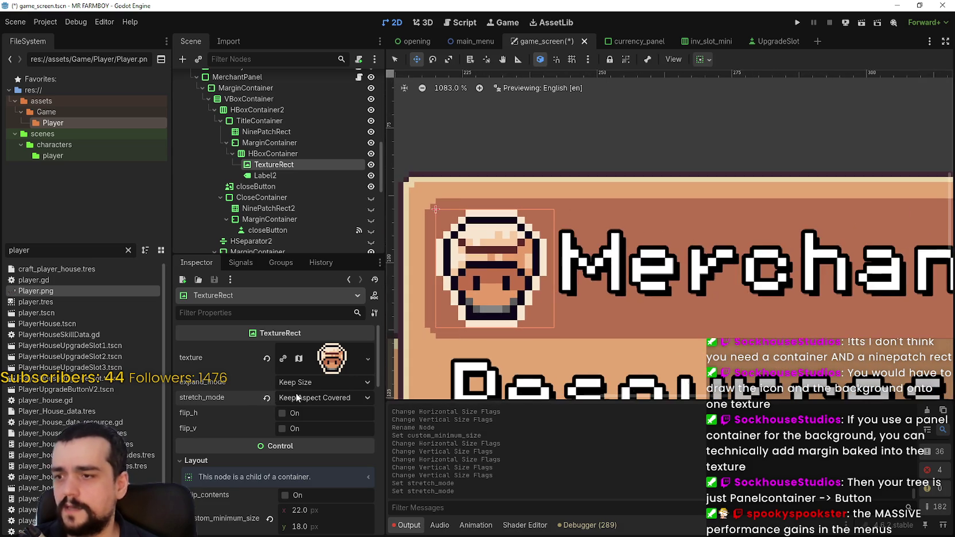
pyautogui.click(295, 396)
pyautogui.click(268, 405)
# - Save the scene and hide the Merchant Seller panel in the editor
pyautogui.hotkey('ctrl', 's')
pyautogui.scroll(-13, 681, 268)
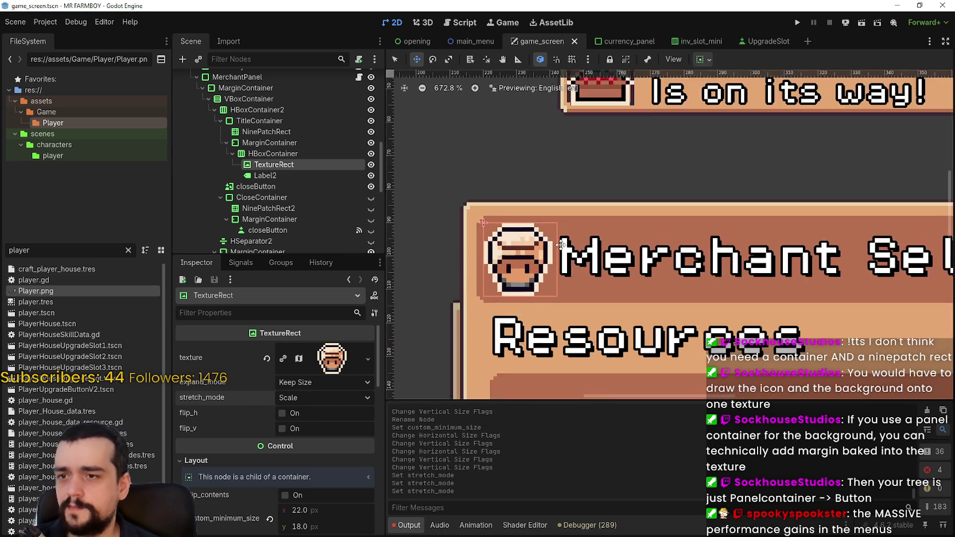
pyautogui.scroll(-4, 681, 268)
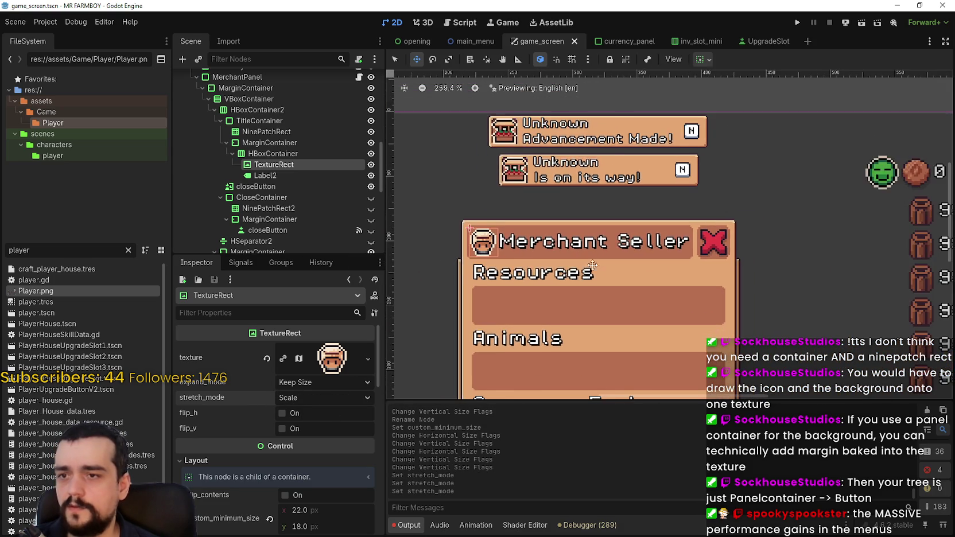
pyautogui.scroll(3, 349, 184)
pyautogui.click(371, 164)
# - Save, run the project, and load Save 1 via Continue into the farm world
pyautogui.hotkey('ctrl', 's')
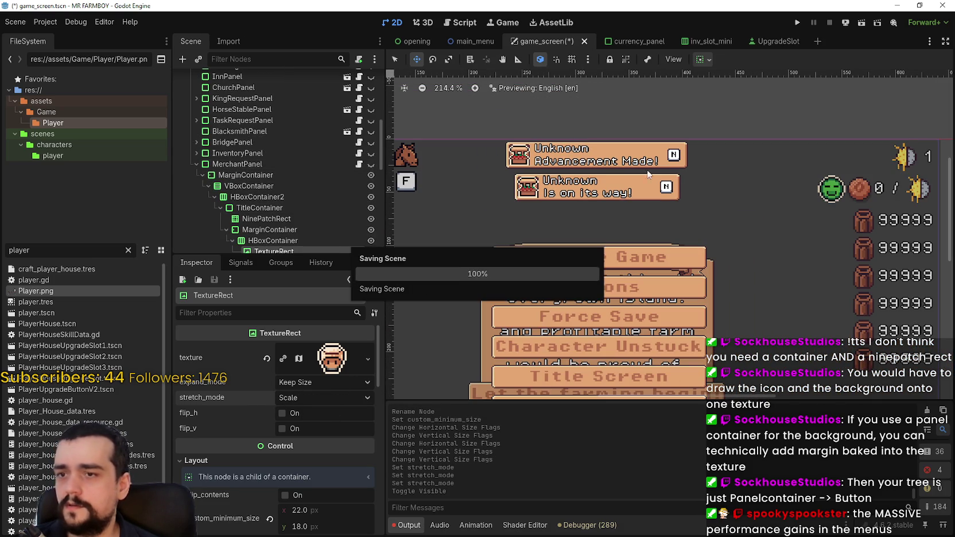
pyautogui.click(799, 22)
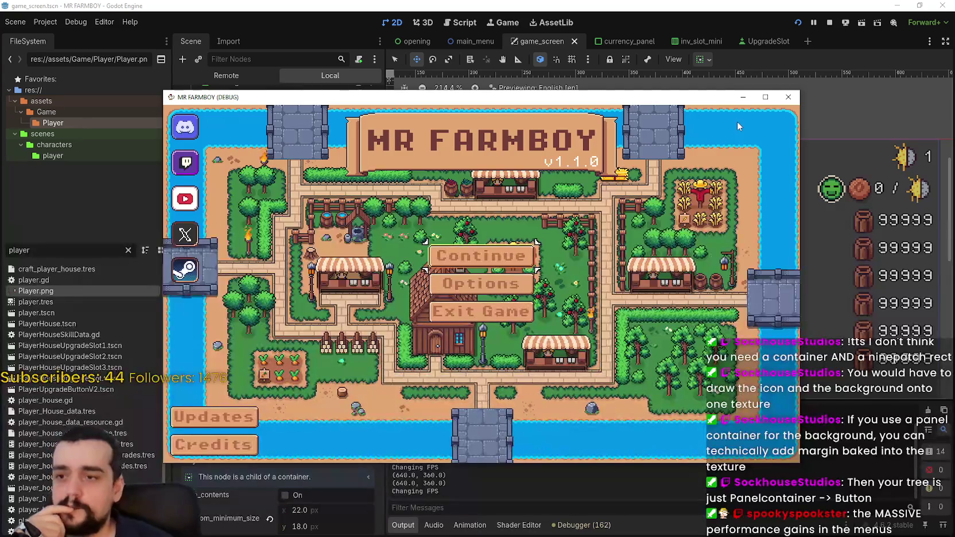
pyautogui.click(521, 254)
pyautogui.click(459, 293)
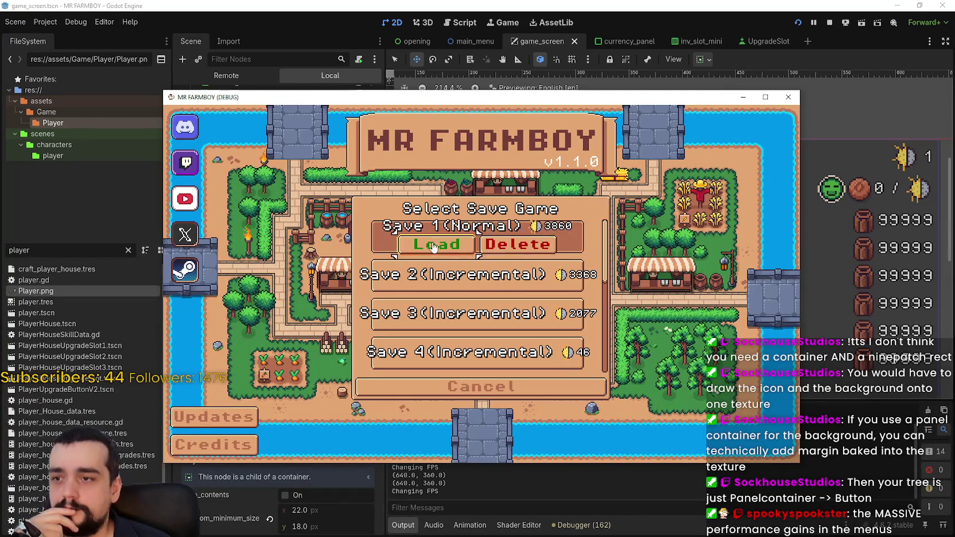
pyautogui.click(359, 303)
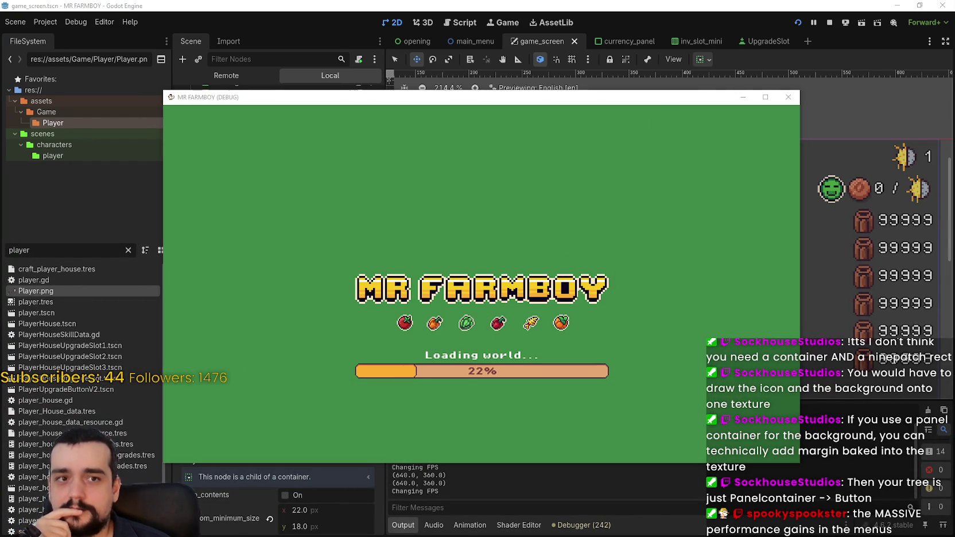
pyautogui.moveTo(459, 99); pyautogui.dragTo(487, 67)
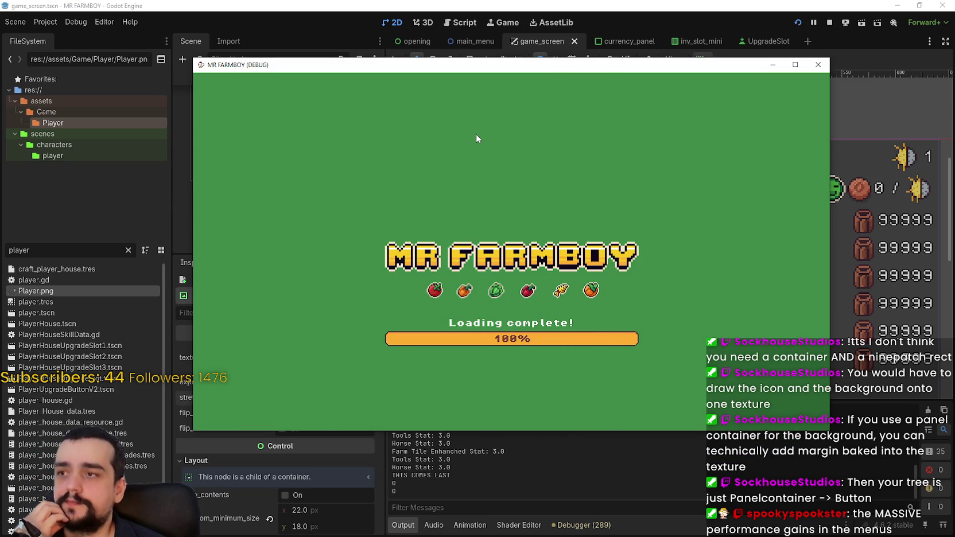
pyautogui.scroll(3, 475, 134)
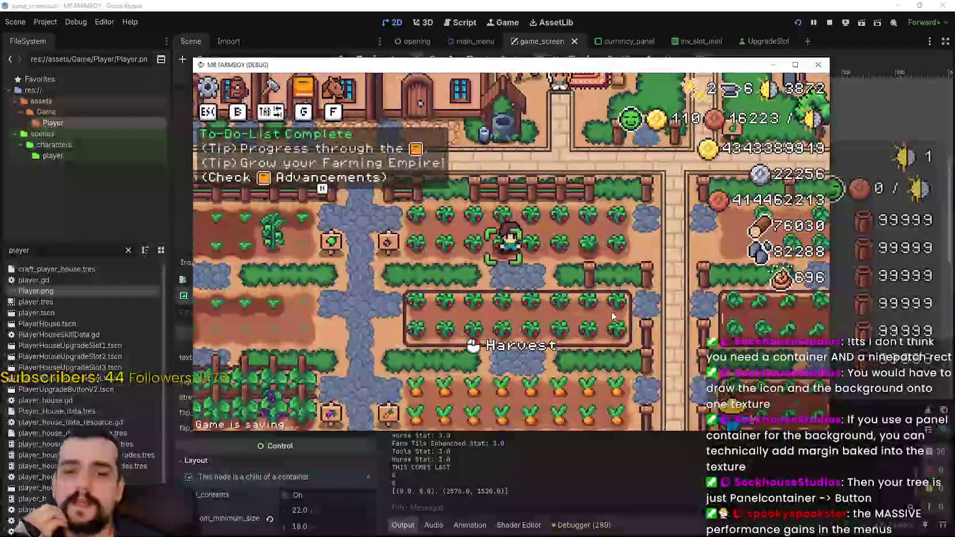
# - Harvest the strawberries beside the player and walk along the strawberry rows
pyautogui.click(611, 300)
pyautogui.click(609, 291)
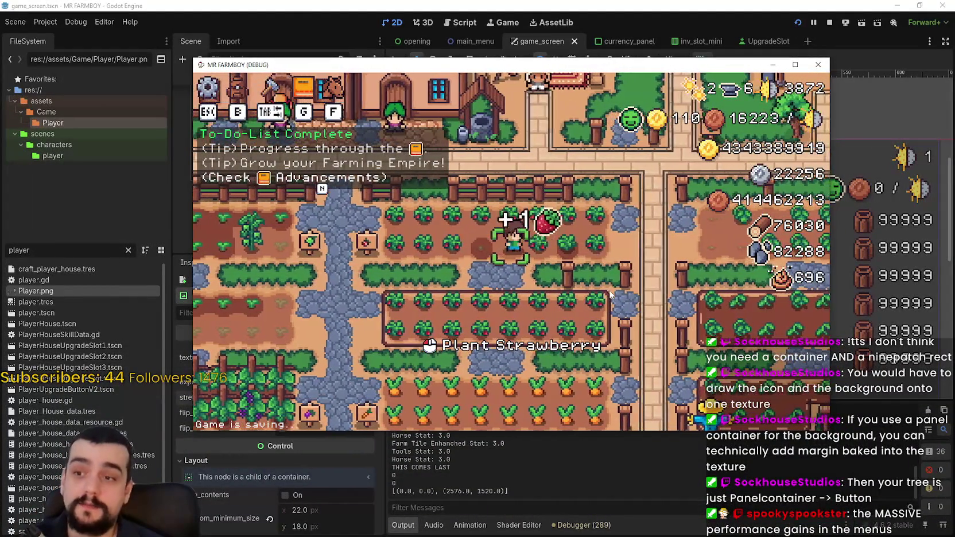
pyautogui.click(605, 287)
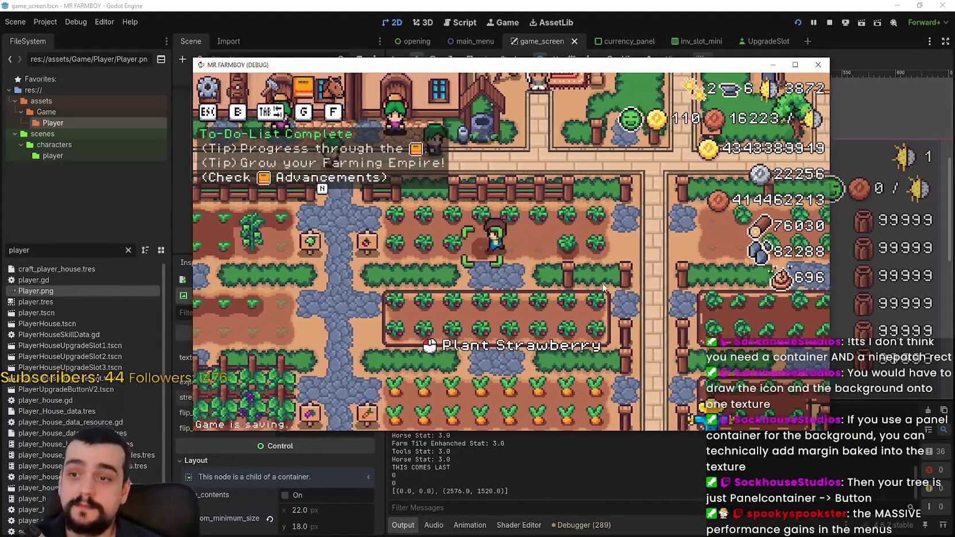
pyautogui.press('d')
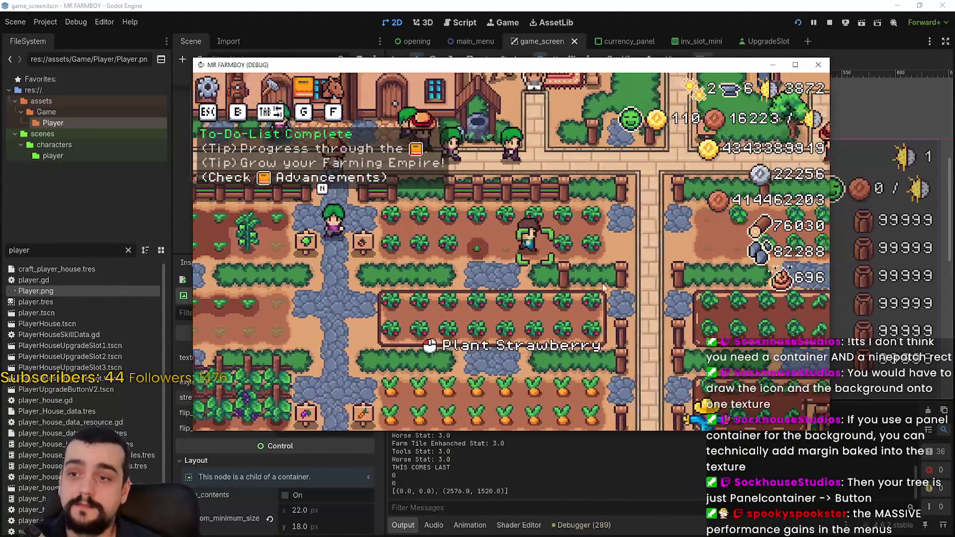
pyautogui.press('a')
pyautogui.press('w')
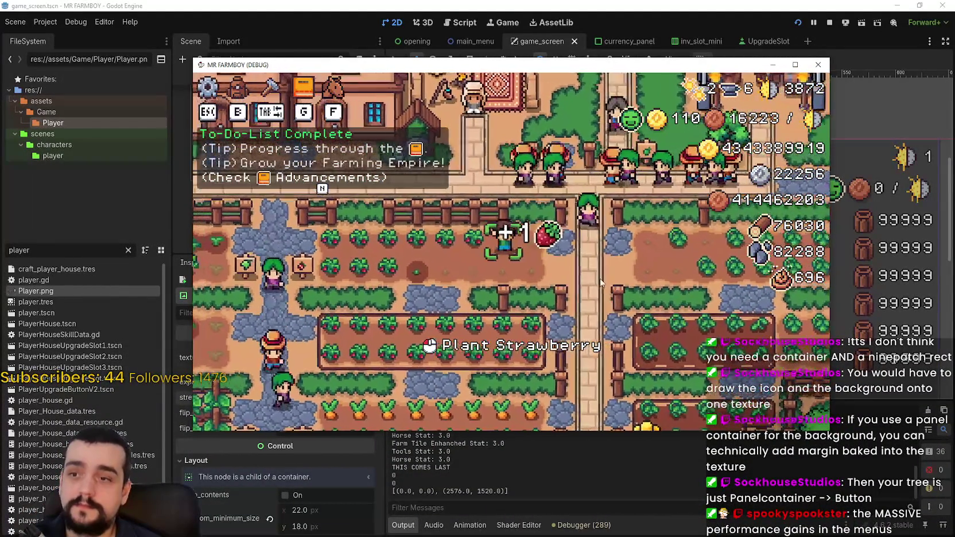
pyautogui.press('a')
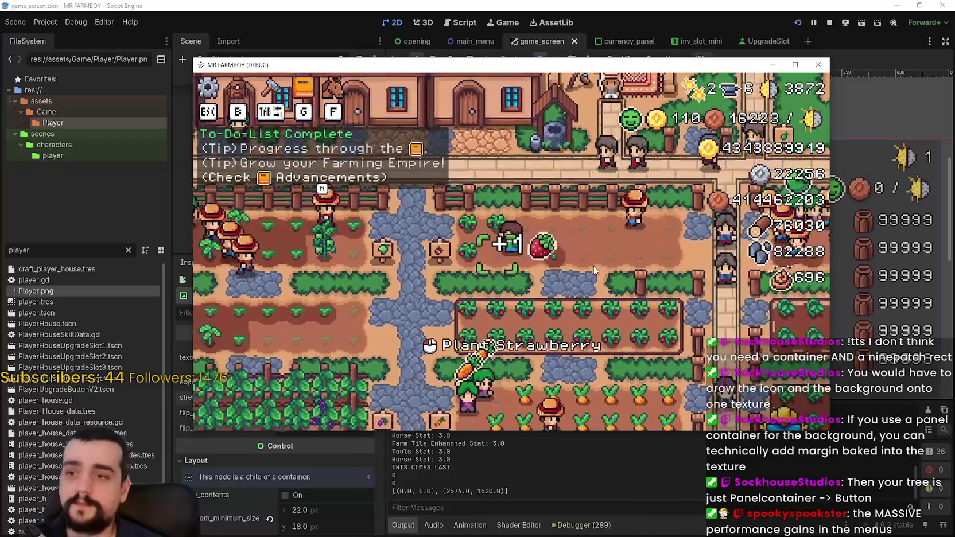
# - Walk up to the merchant and open the Merchant Seller panel with E
pyautogui.press('w')
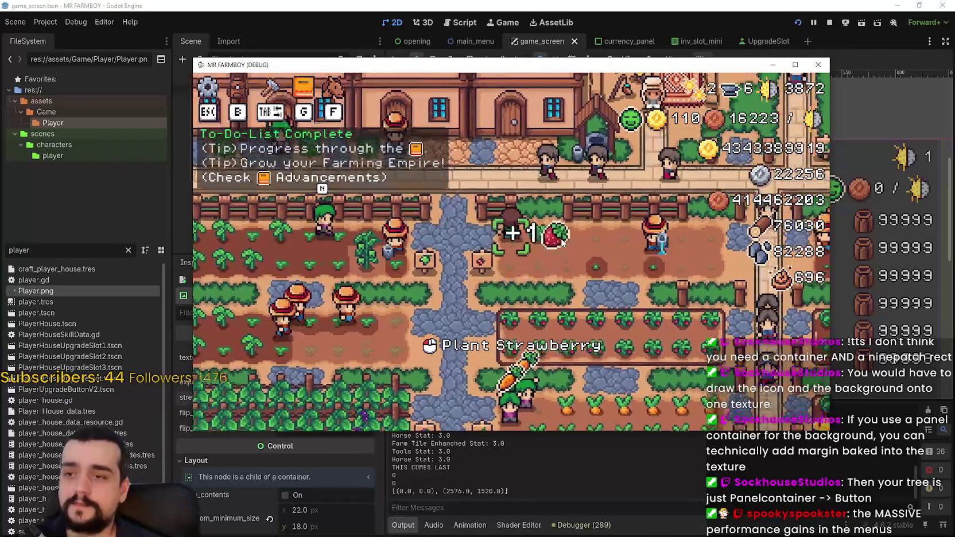
pyautogui.press('d')
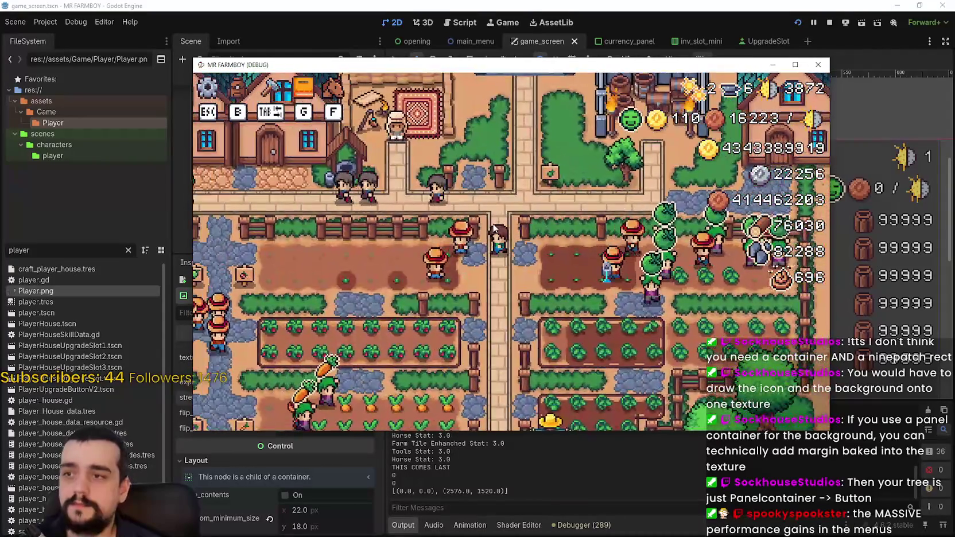
pyautogui.press('a')
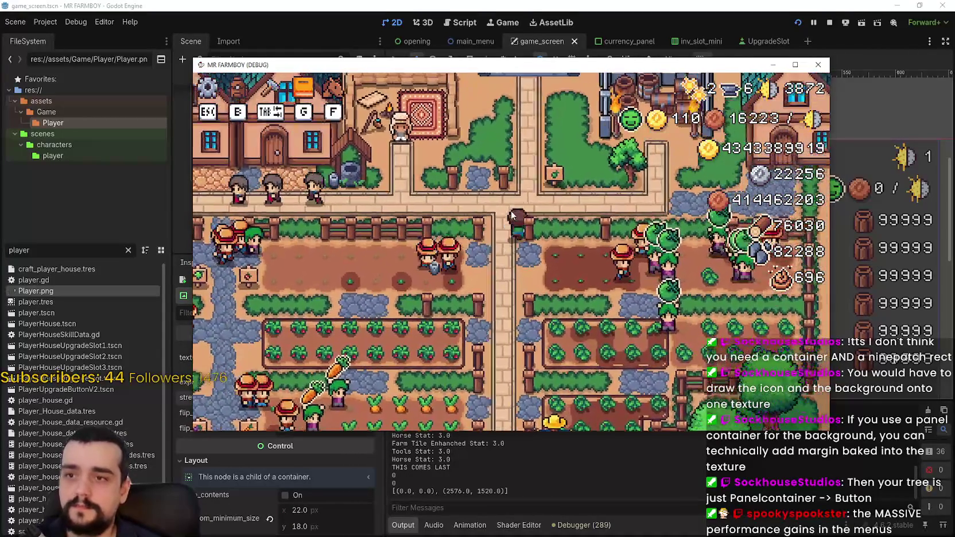
pyautogui.press('w')
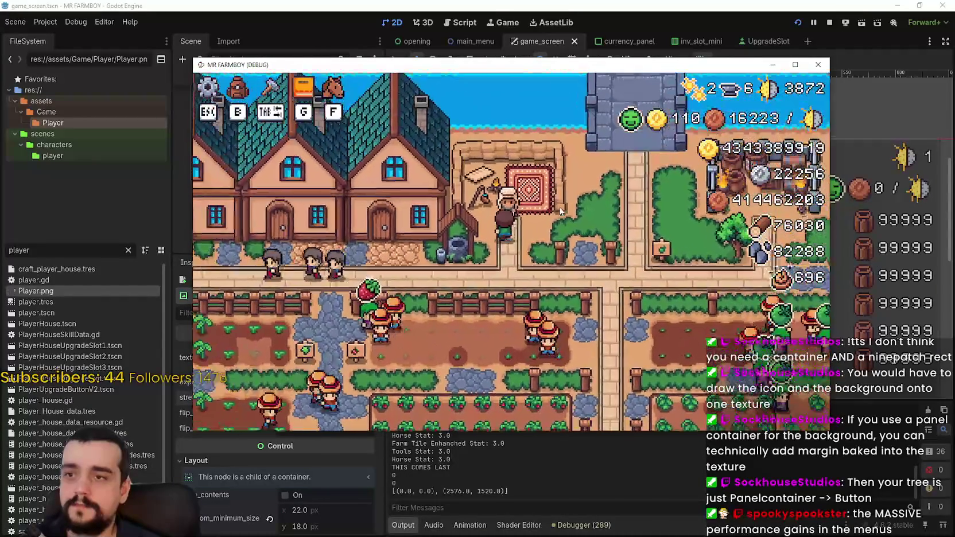
pyautogui.press('e')
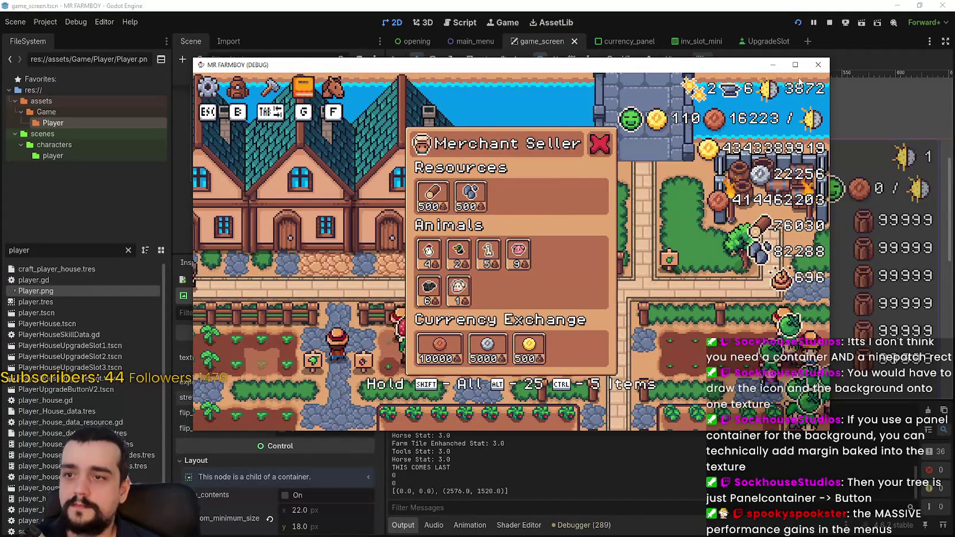
# - Maximize the game window to inspect the panel, then close the game with F8
pyautogui.click(795, 64)
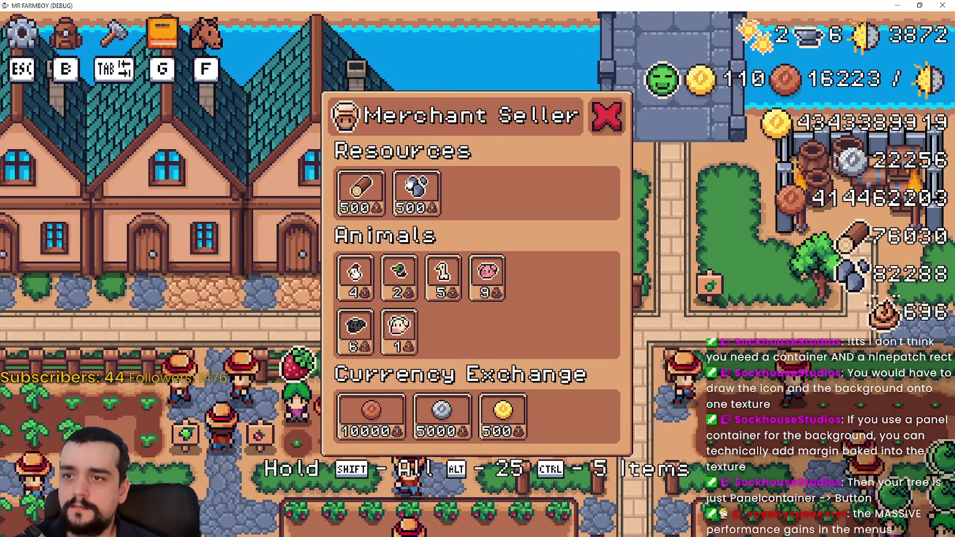
pyautogui.moveTo(354, 275)
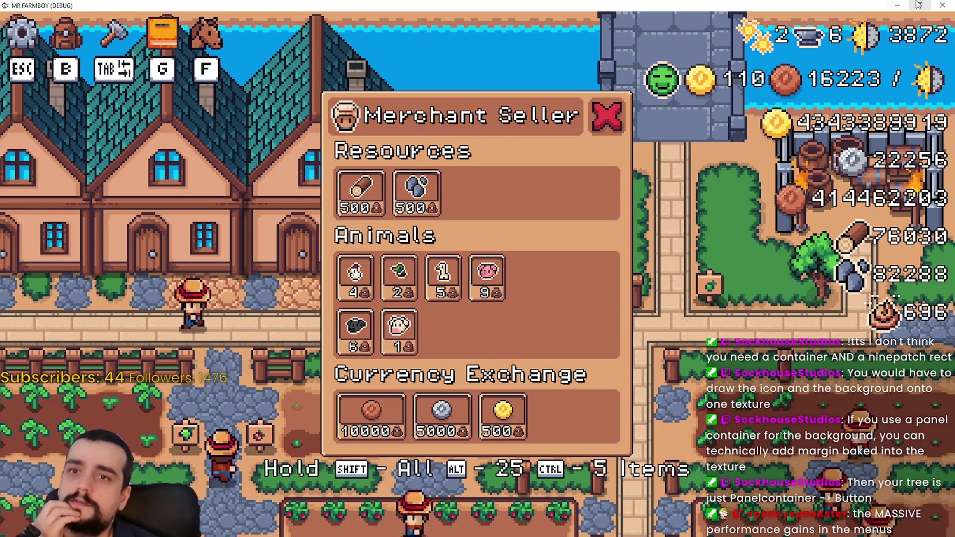
pyautogui.press('F8')
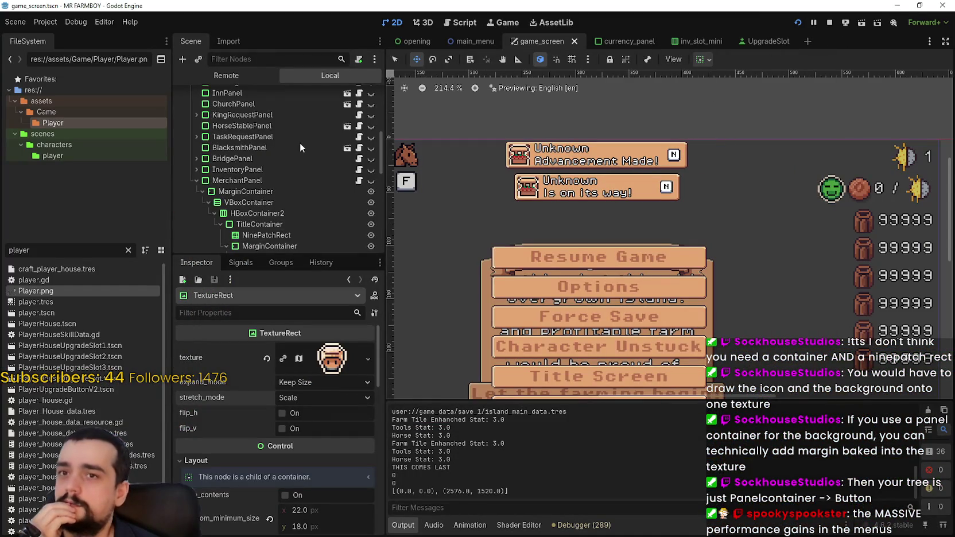
# - Connect the first closeButton's pressed signal to the close handler from its Signals list
pyautogui.scroll(-5, 279, 155)
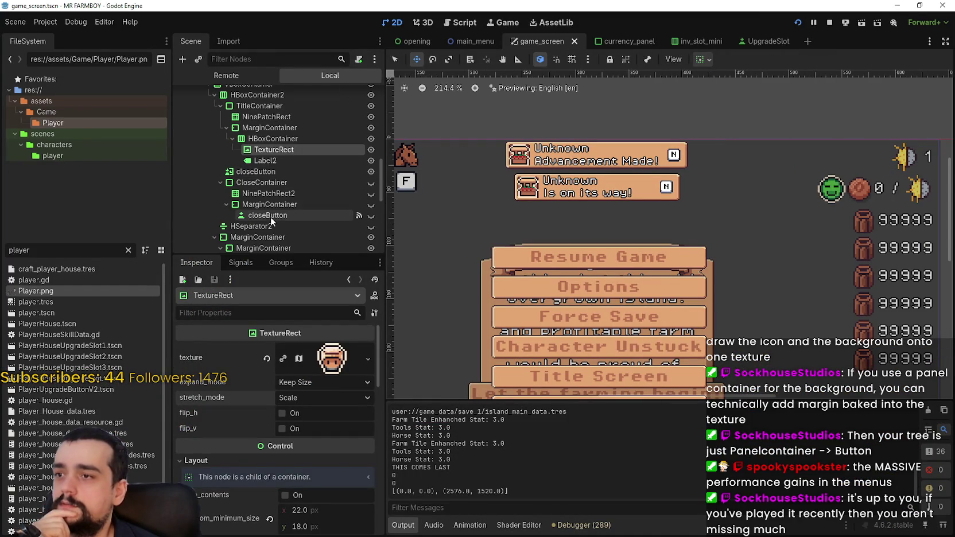
pyautogui.click(276, 172)
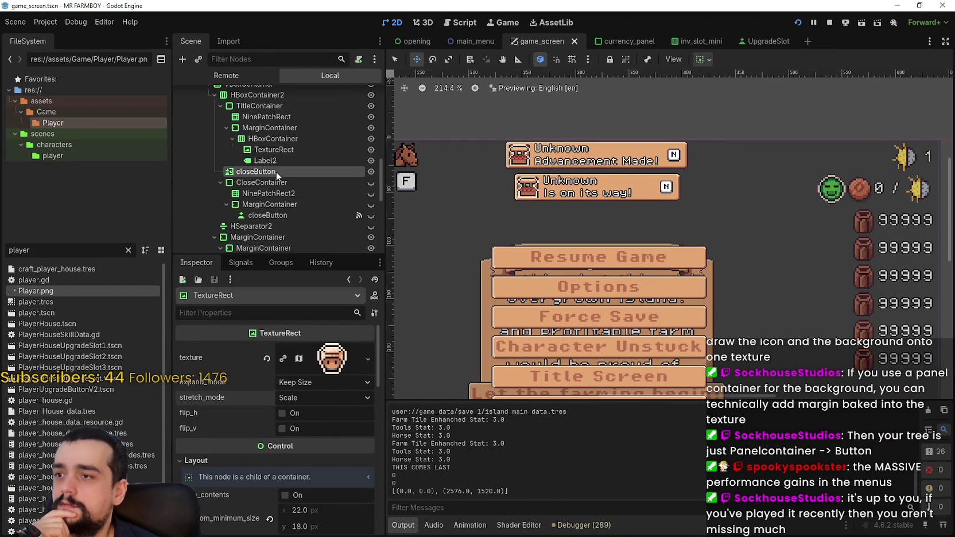
pyautogui.click(246, 263)
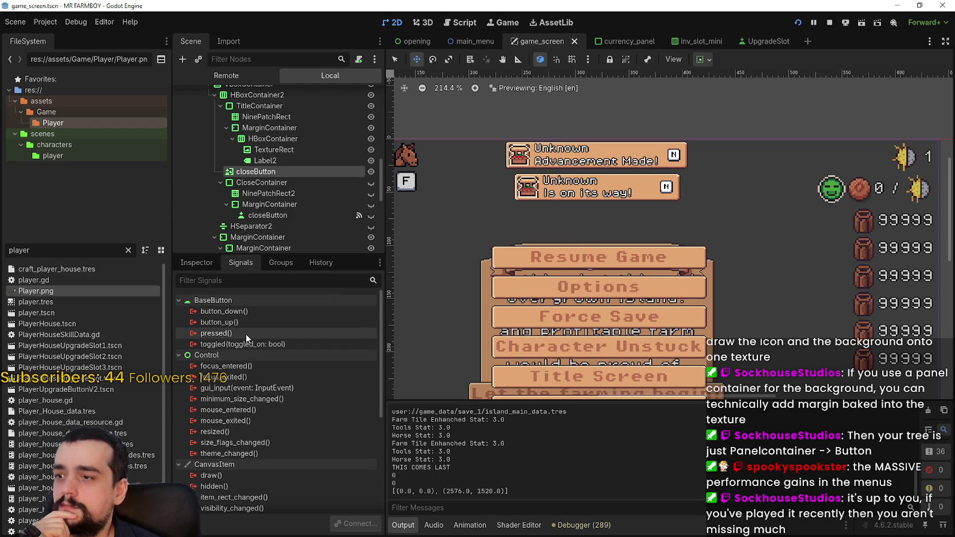
pyautogui.doubleClick(246, 334)
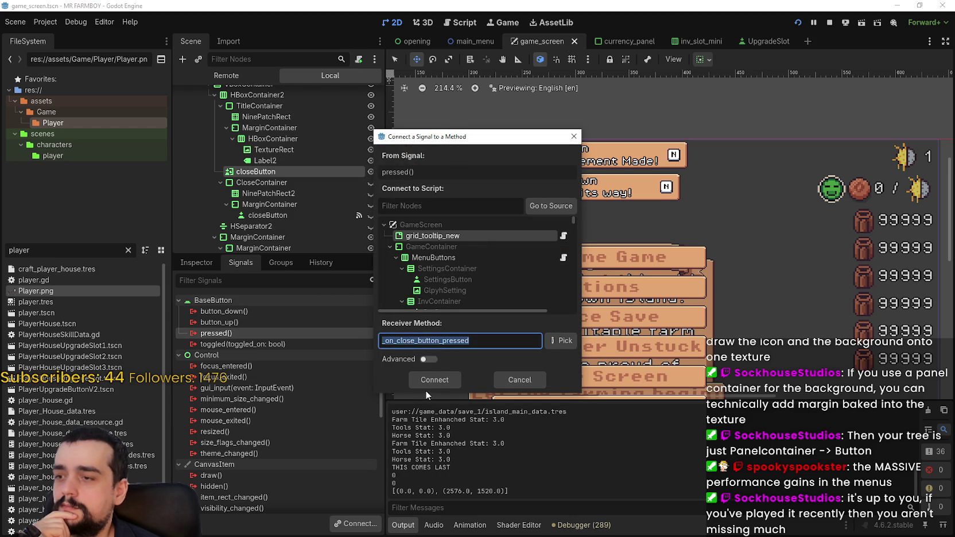
pyautogui.click(413, 378)
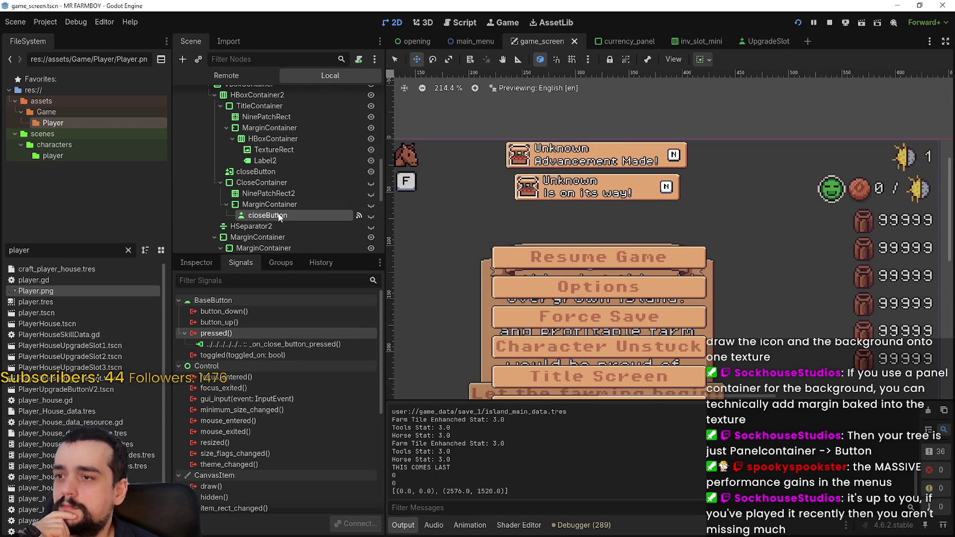
# - Connect the upper closeButton's pressed signal to MerchantPanel's _on_close_button_pressed
pyautogui.click(270, 172)
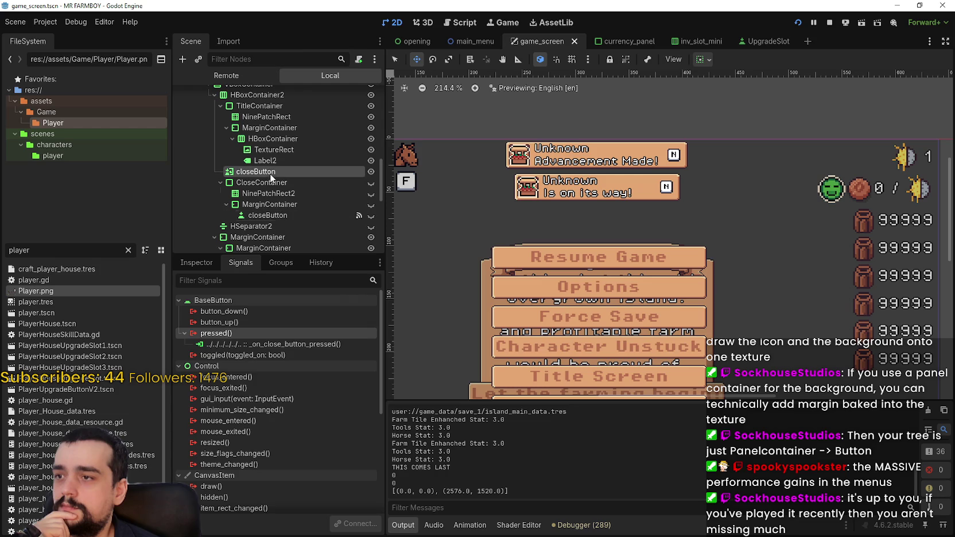
pyautogui.doubleClick(271, 333)
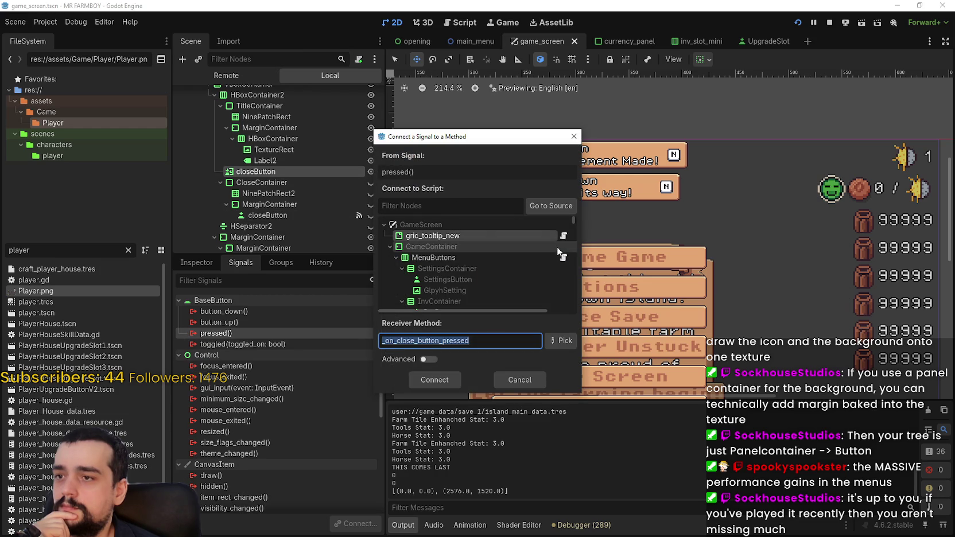
pyautogui.scroll(-1, 555, 248)
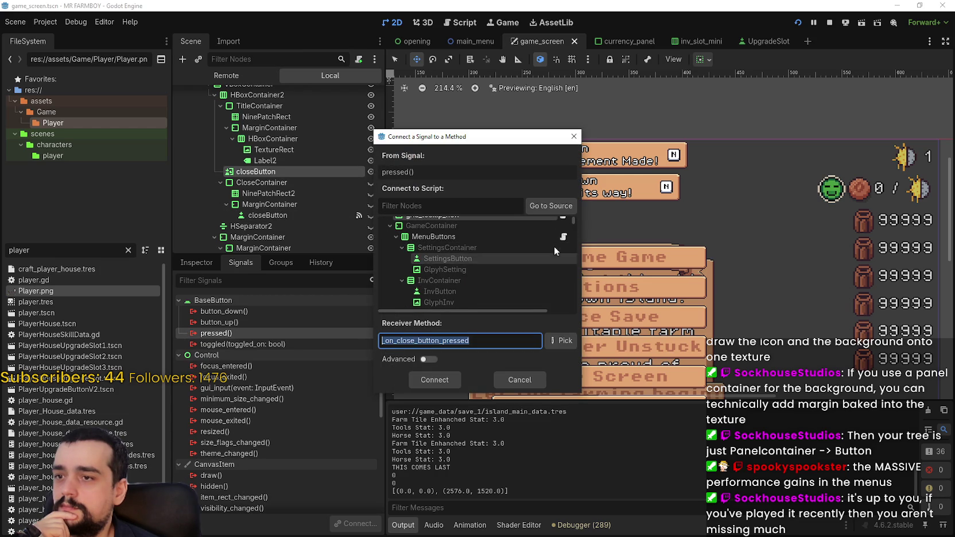
pyautogui.click(546, 211)
pyautogui.scroll(3, 547, 267)
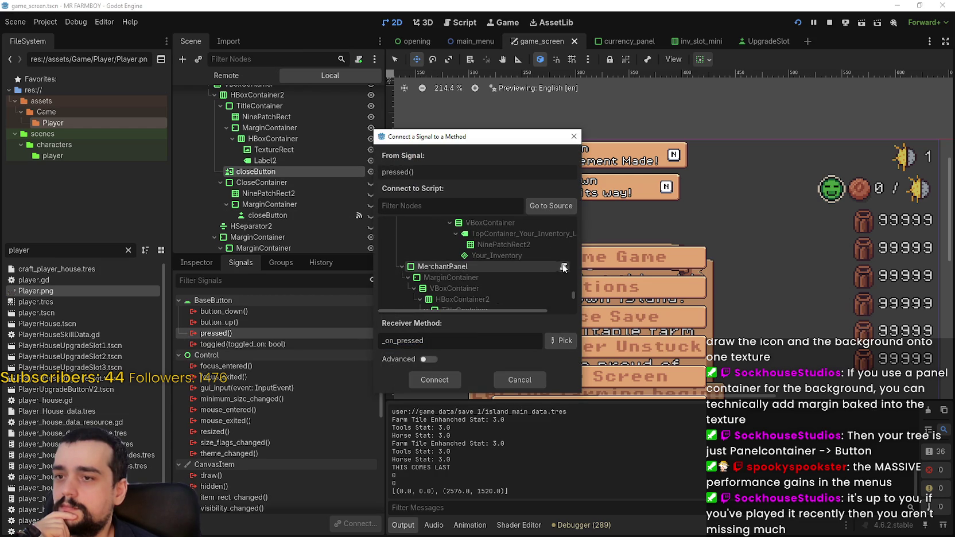
pyautogui.click(458, 269)
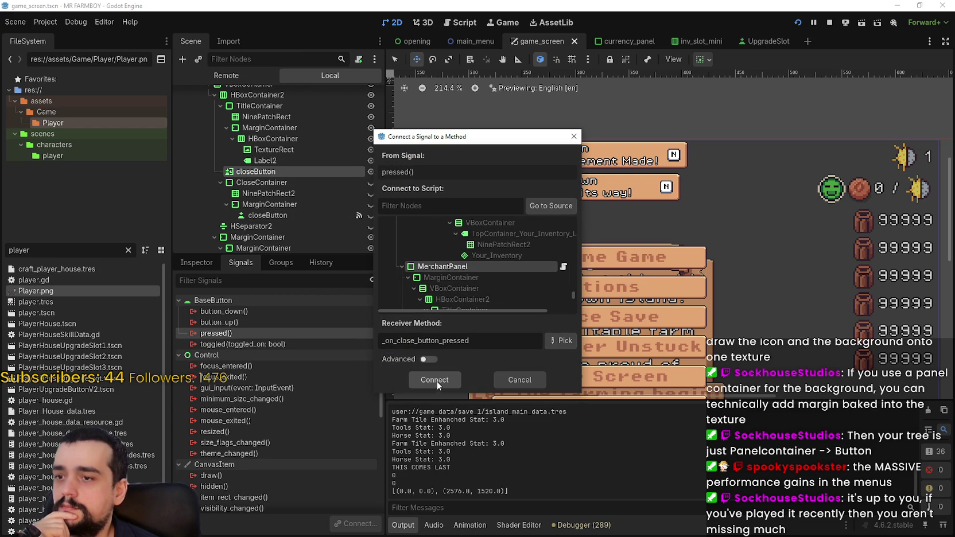
pyautogui.press('Return')
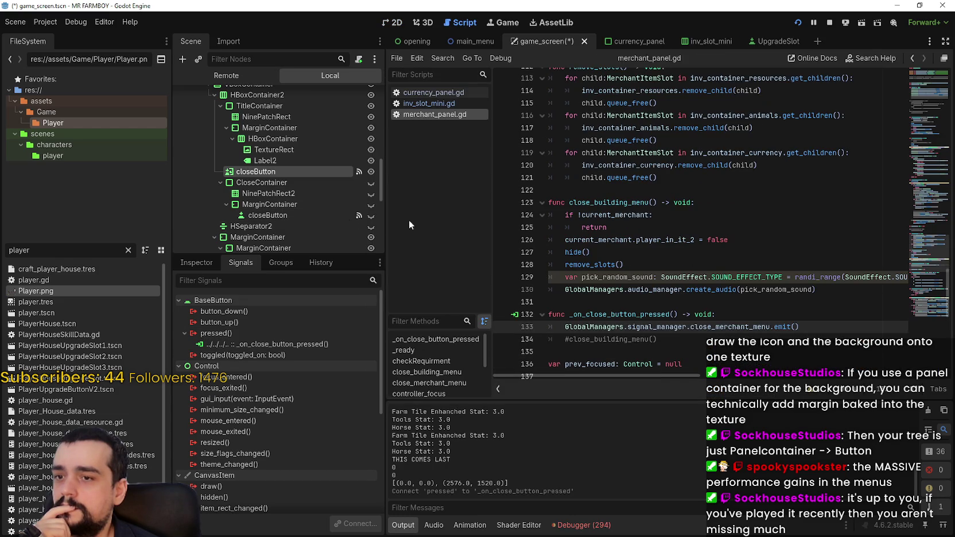
# - Set the upper closeButton's default cursor shape to Pointing Hand and run the game with F5
pyautogui.click(288, 217)
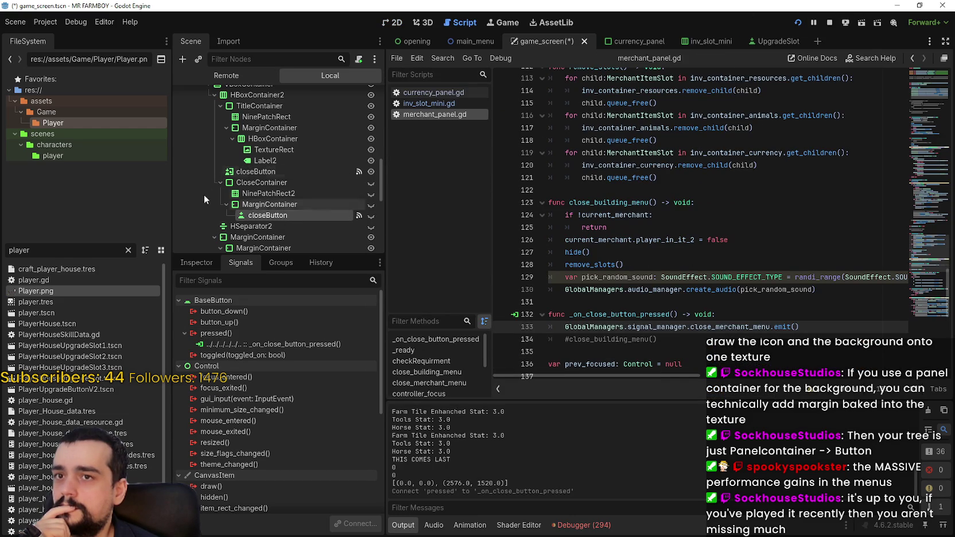
pyautogui.click(256, 172)
pyautogui.click(215, 266)
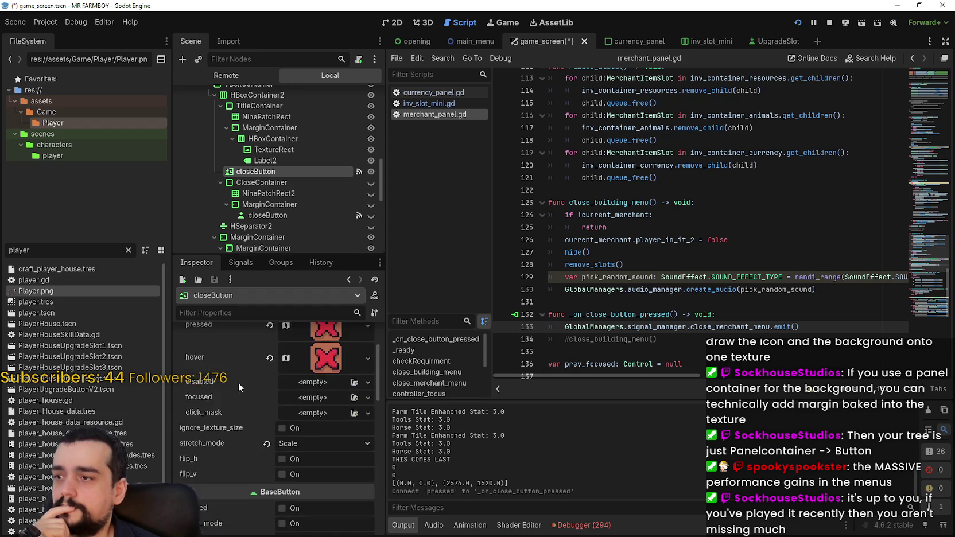
pyautogui.scroll(-5, 240, 381)
pyautogui.scroll(-10, 304, 438)
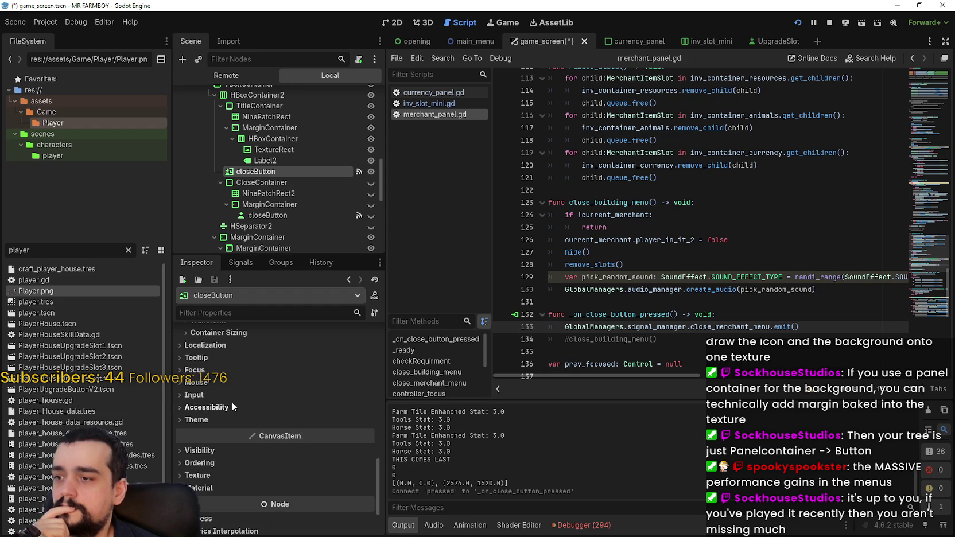
pyautogui.click(218, 383)
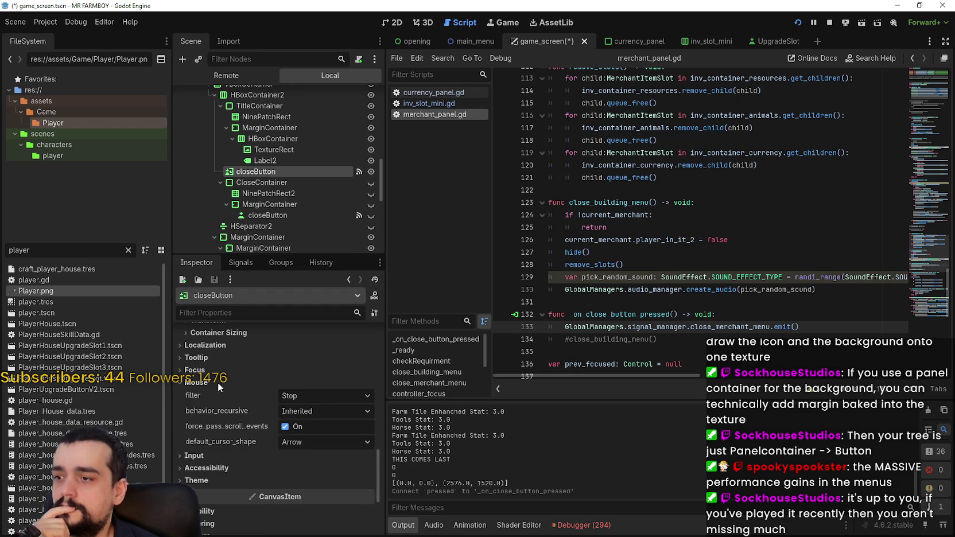
pyautogui.click(313, 442)
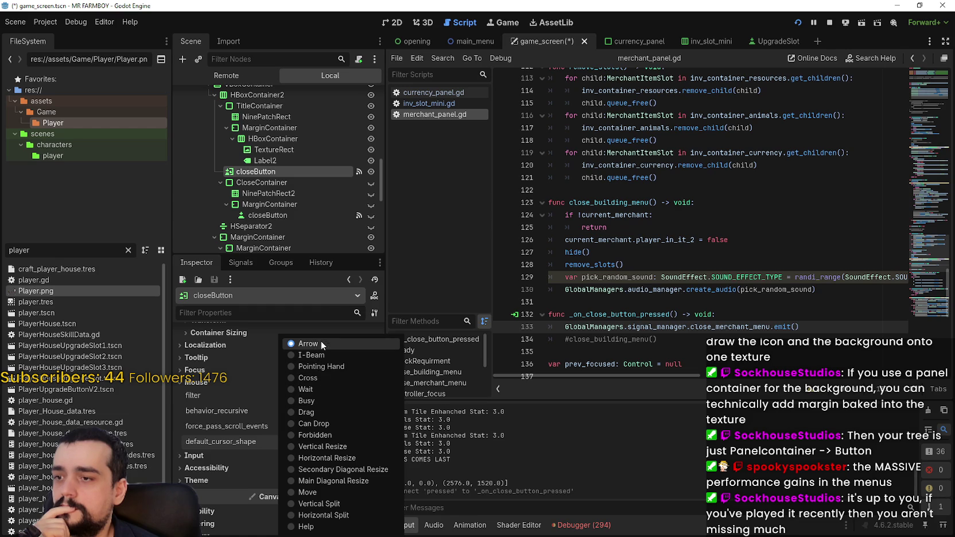
pyautogui.click(324, 367)
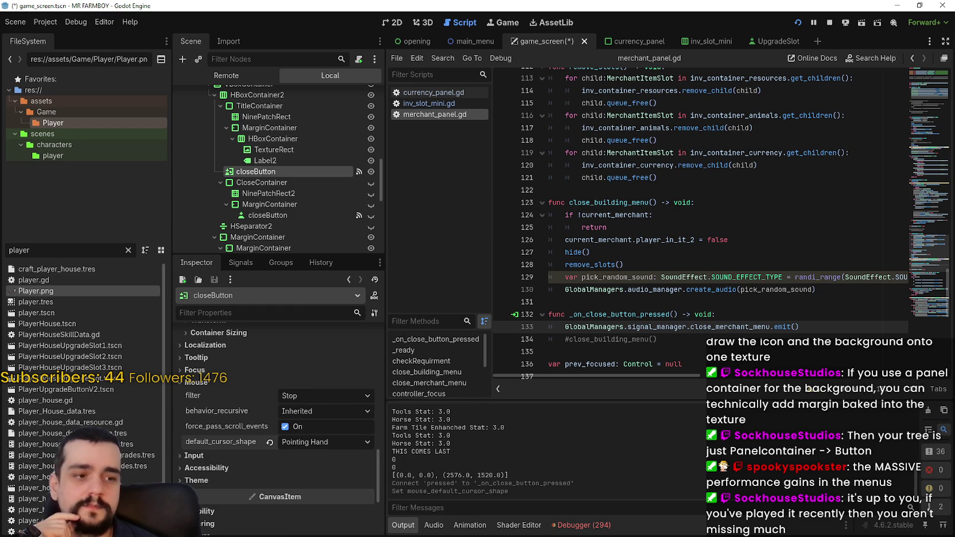
pyautogui.press('F5')
# - Maximize the game window and buy one stone from the merchant
pyautogui.moveTo(529, 262)
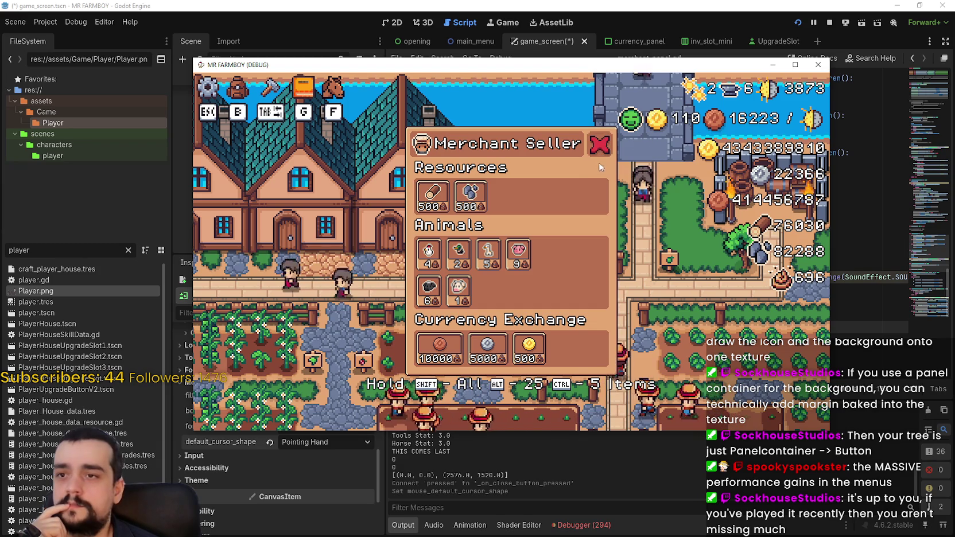
pyautogui.click(797, 66)
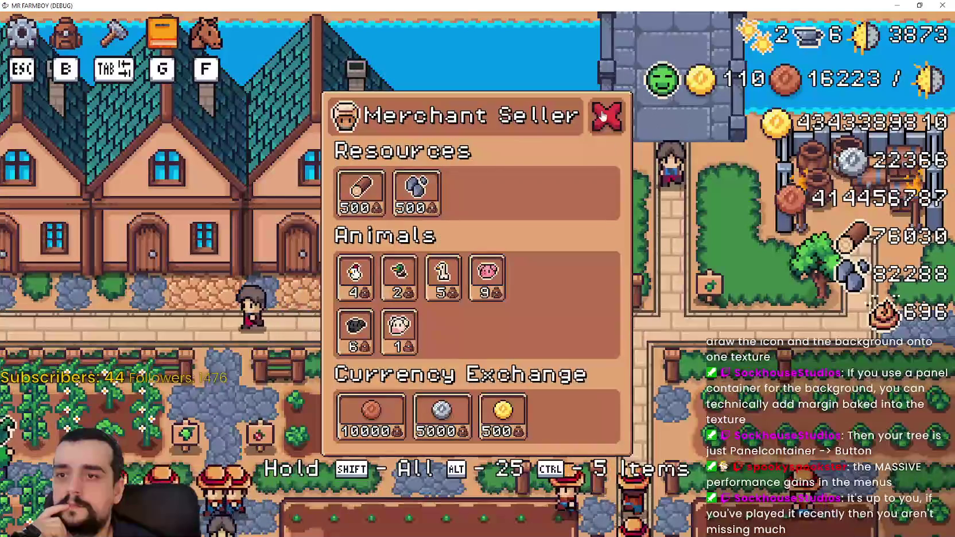
pyautogui.moveTo(374, 276)
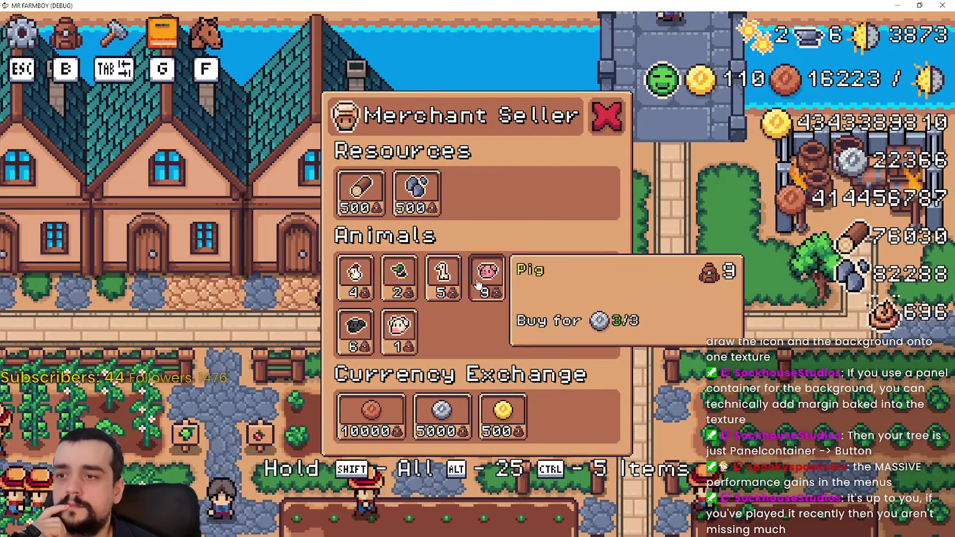
pyautogui.moveTo(457, 419)
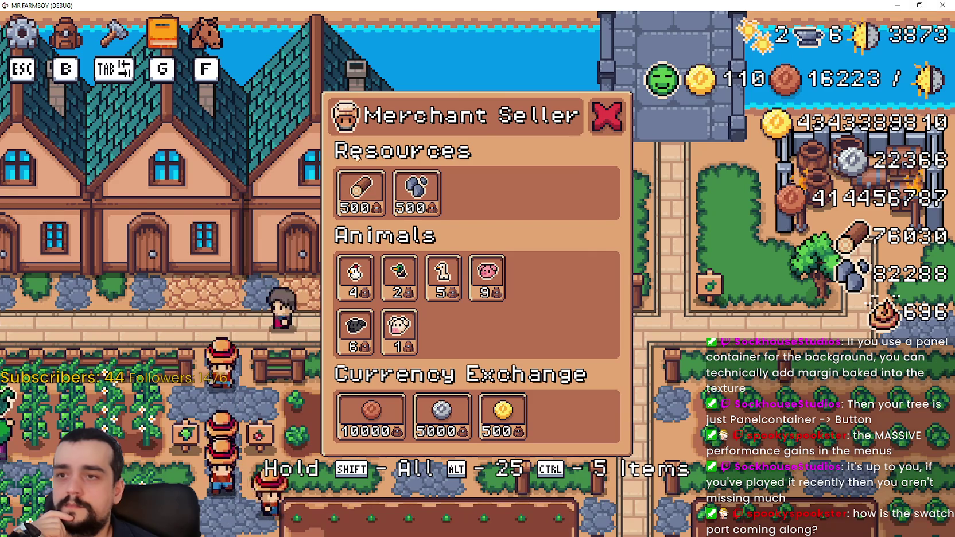
pyautogui.click(425, 204)
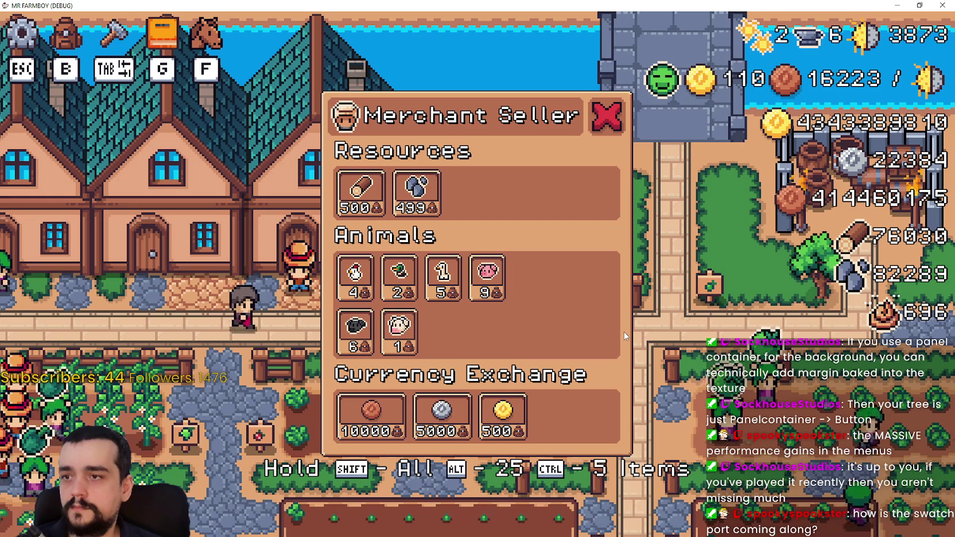
# - Move keyboard focus across the Stone, Pig and sheep slots, then restore the window size
pyautogui.press('Down')
pyautogui.press('Up')
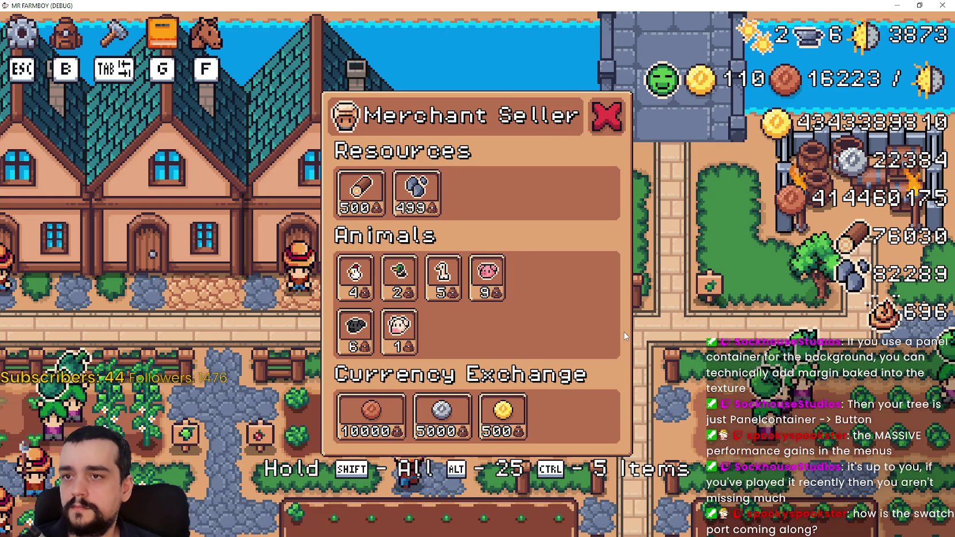
pyautogui.press('Down')
pyautogui.press('Right')
pyautogui.press('Down')
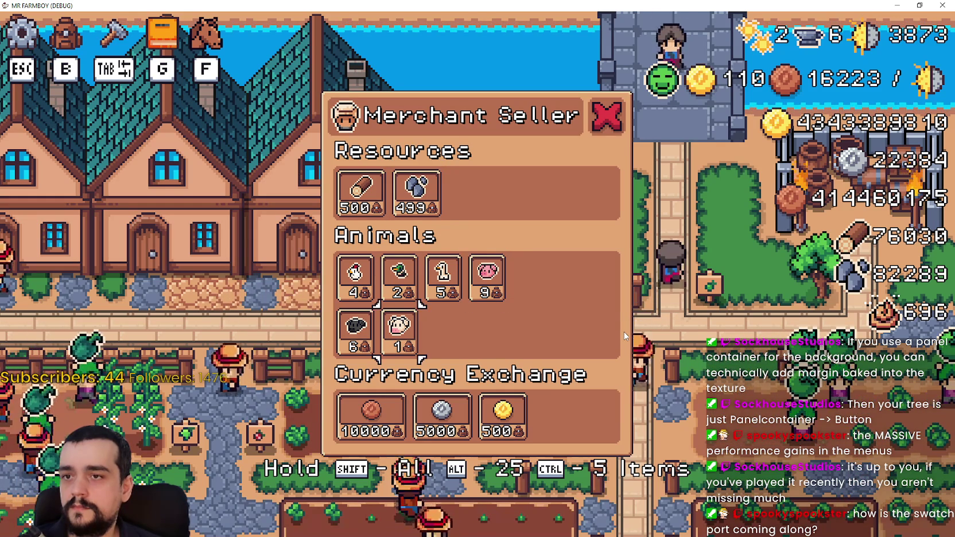
pyautogui.click(919, 5)
# - Stop the game, try a New ImageTexture as the focused texture, then clear it
pyautogui.press('F8')
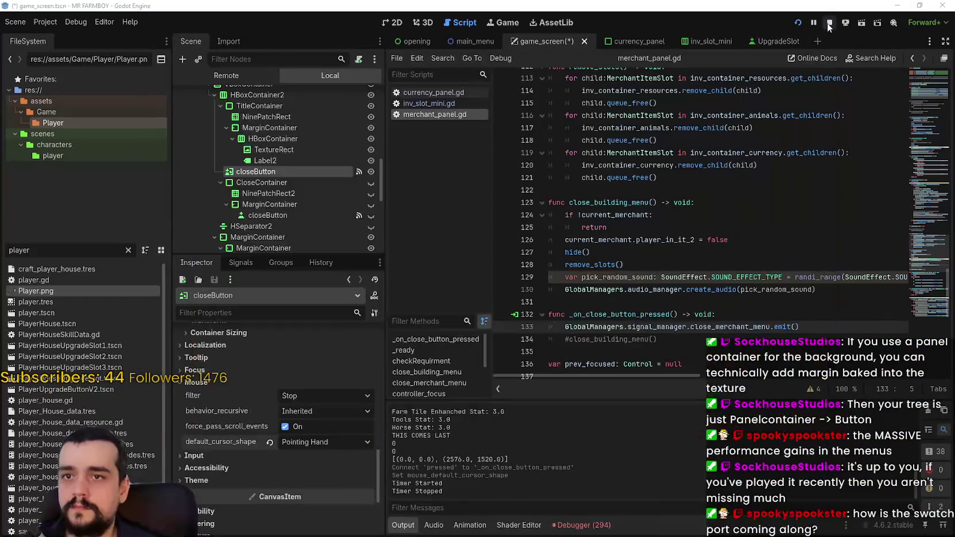
pyautogui.scroll(10, 304, 436)
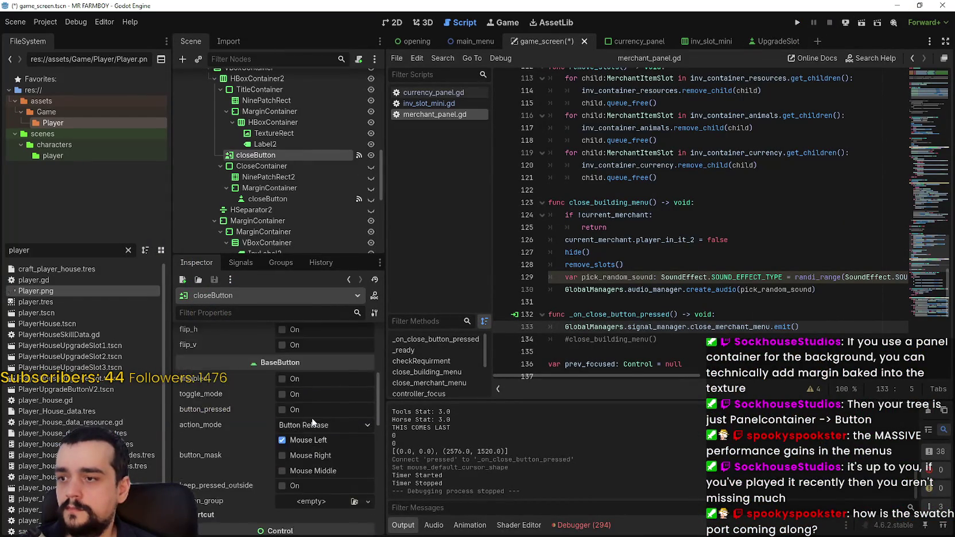
pyautogui.scroll(-2, 212, 388)
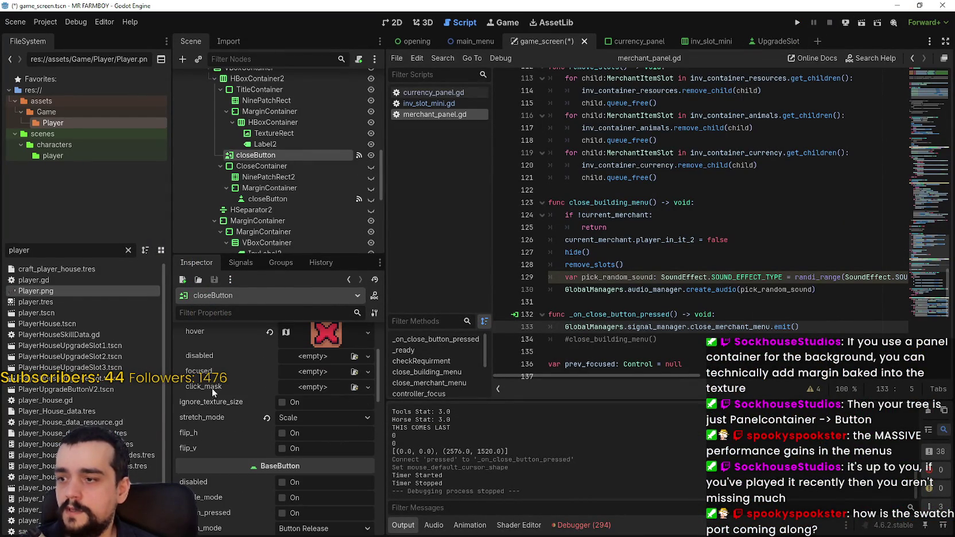
pyautogui.click(323, 372)
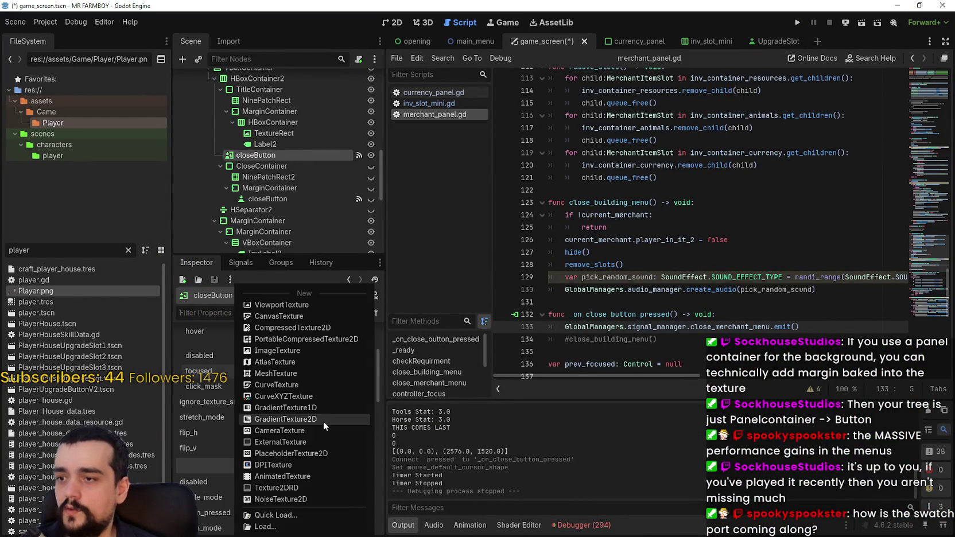
pyautogui.click(299, 350)
pyautogui.click(318, 372)
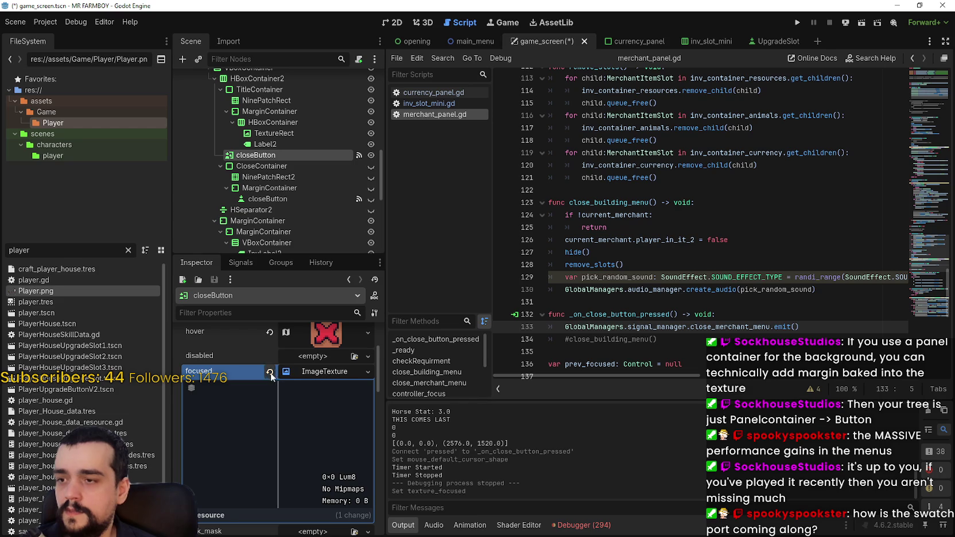
pyautogui.click(271, 373)
# - Try Quick Load for the focused texture, cancel it, and reopen the new texture types
pyautogui.click(301, 373)
pyautogui.click(311, 514)
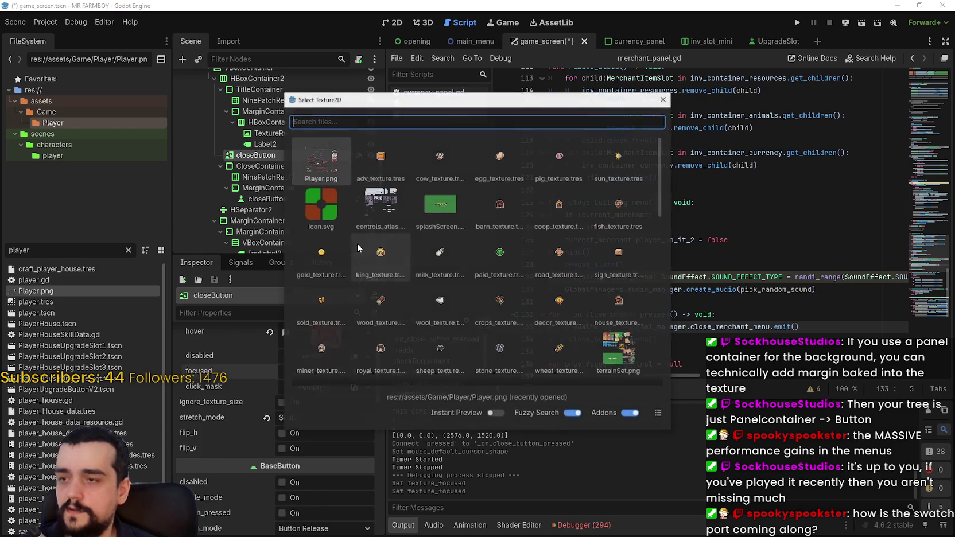
pyautogui.click(665, 100)
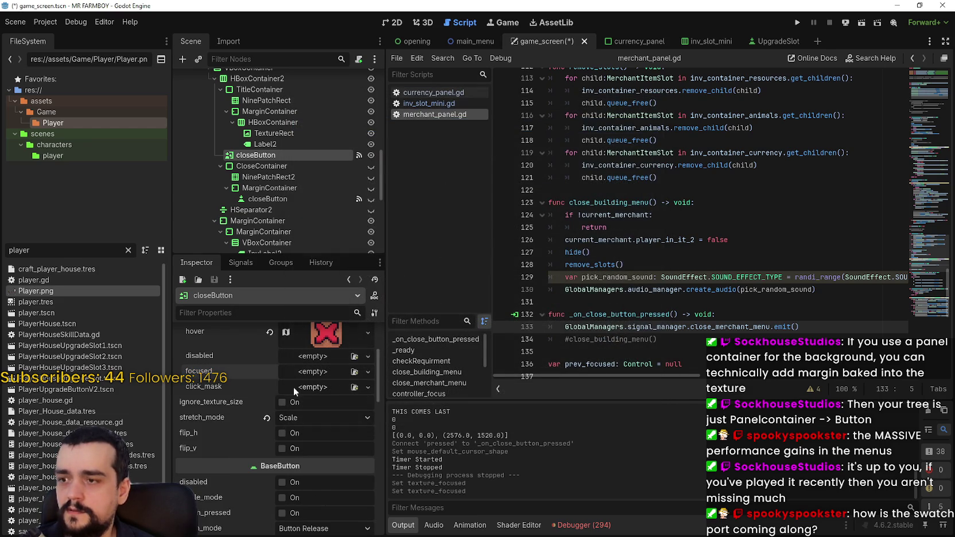
pyautogui.click(316, 369)
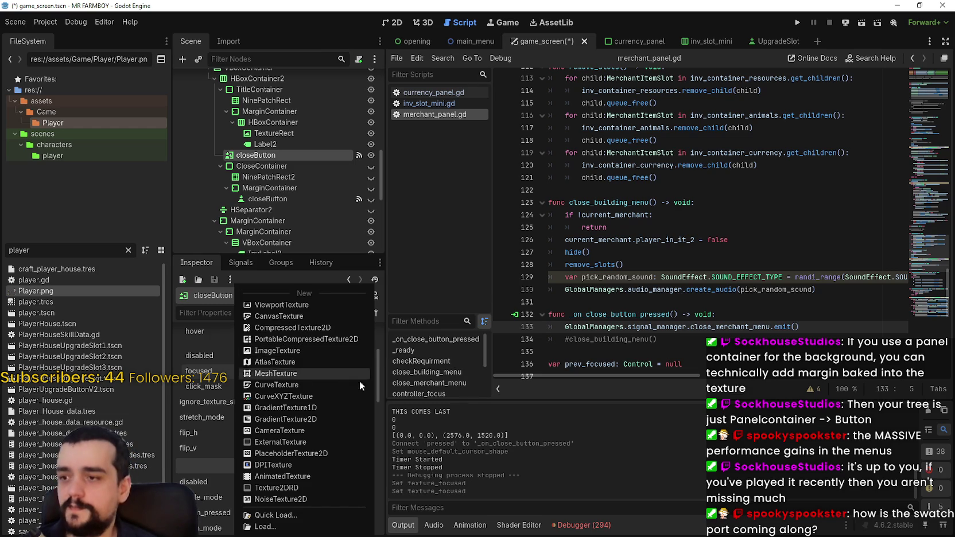
# - Create a new AtlasTexture for the focused state with Player.png as its atlas
pyautogui.click(275, 361)
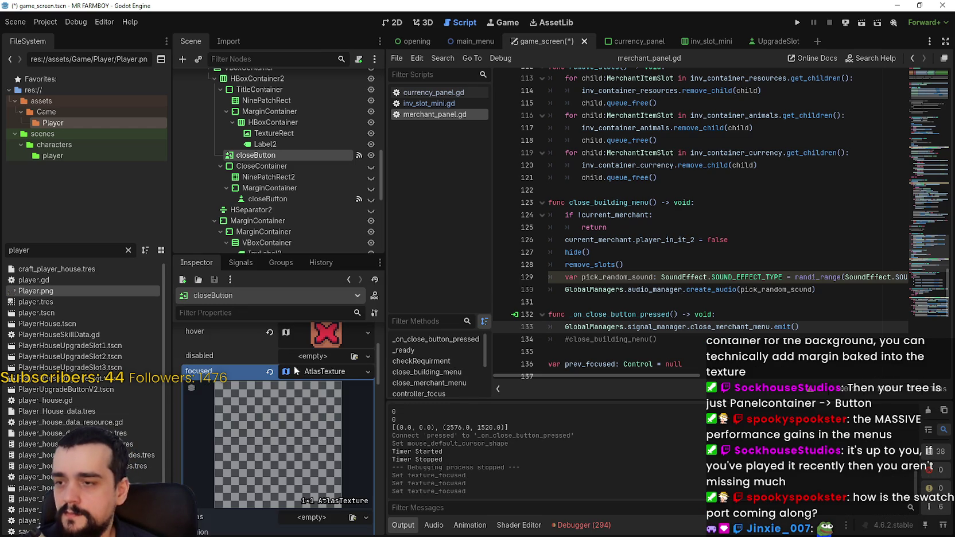
pyautogui.click(309, 472)
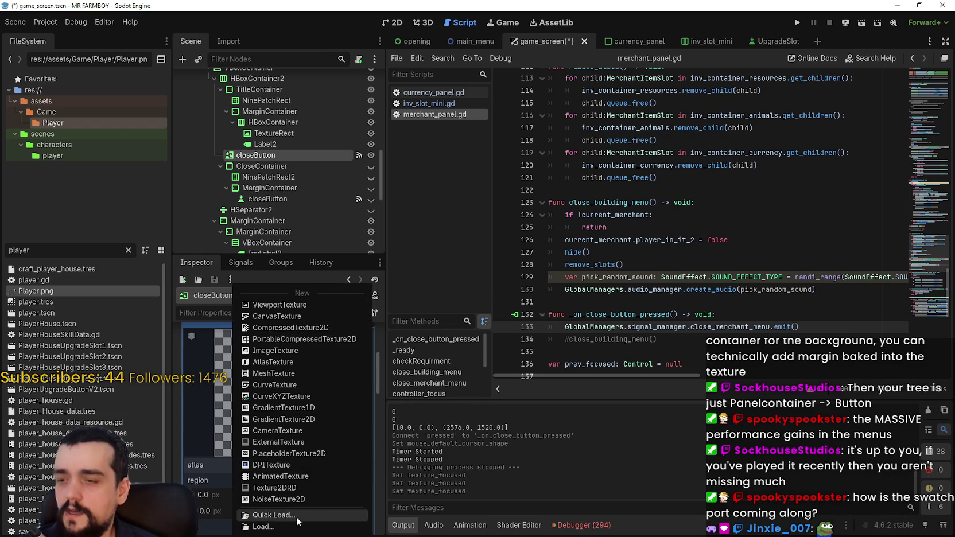
pyautogui.click(315, 490)
pyautogui.doubleClick(315, 167)
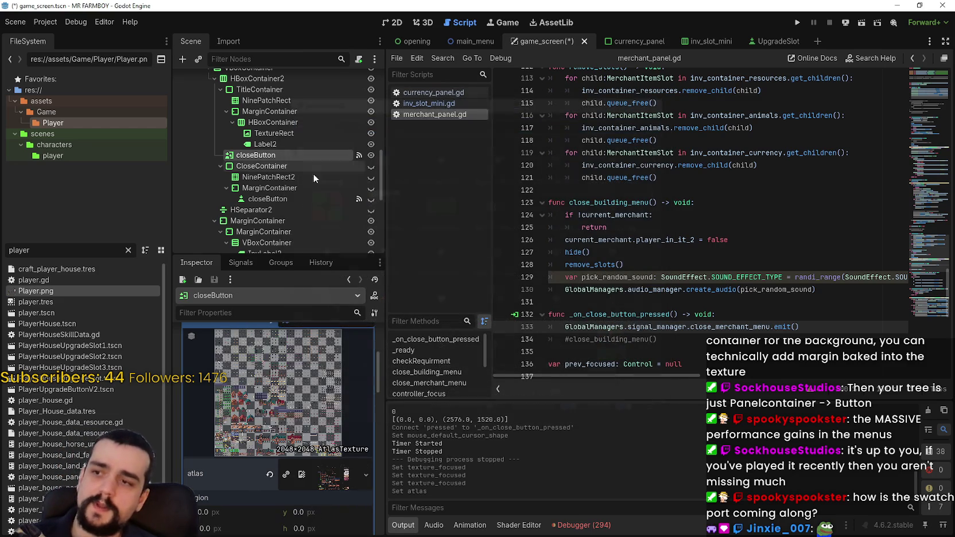
# - Open the atlas region editor and browse the Player.png sprite sheet
pyautogui.click(268, 494)
pyautogui.scroll(-10, 496, 256)
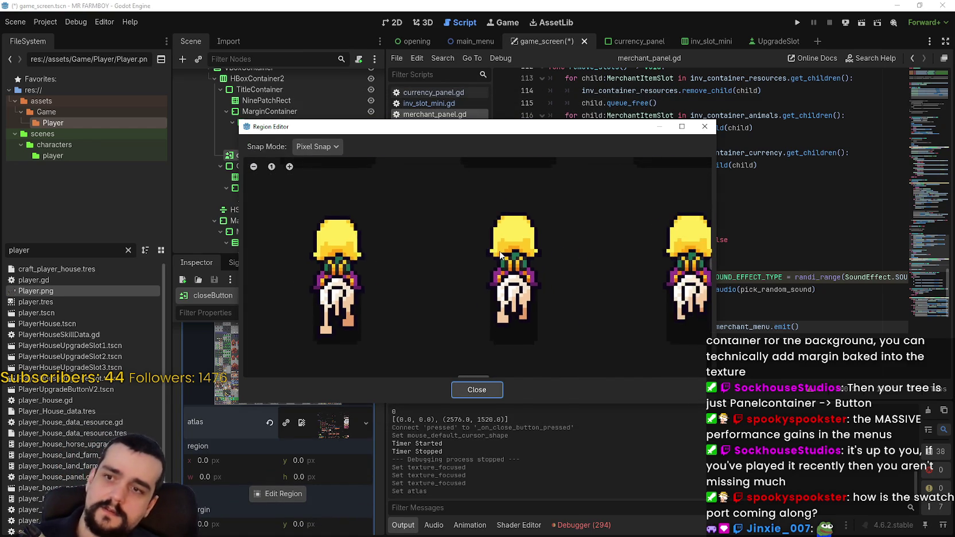
pyautogui.scroll(-6, 499, 259)
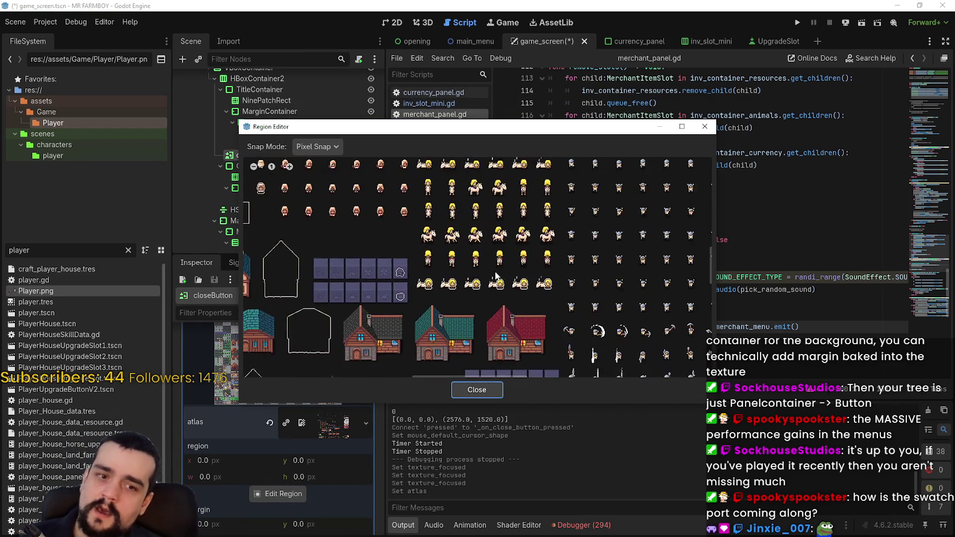
pyautogui.scroll(5, 525, 247)
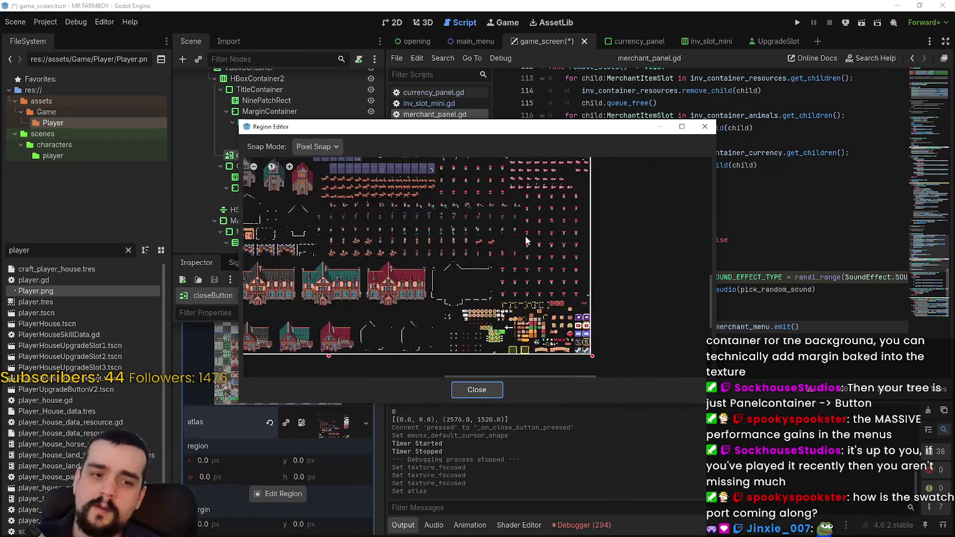
pyautogui.scroll(4, 555, 302)
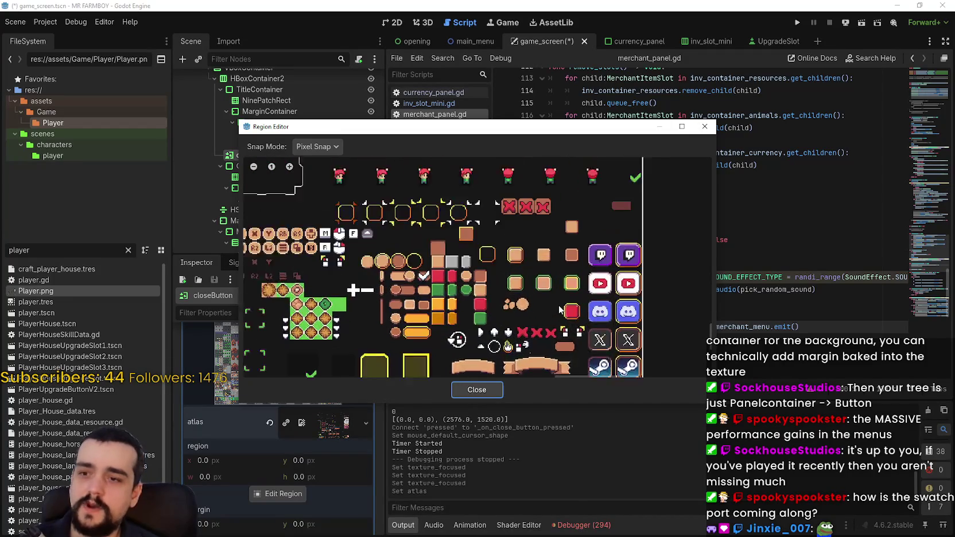
pyautogui.scroll(-4, 457, 253)
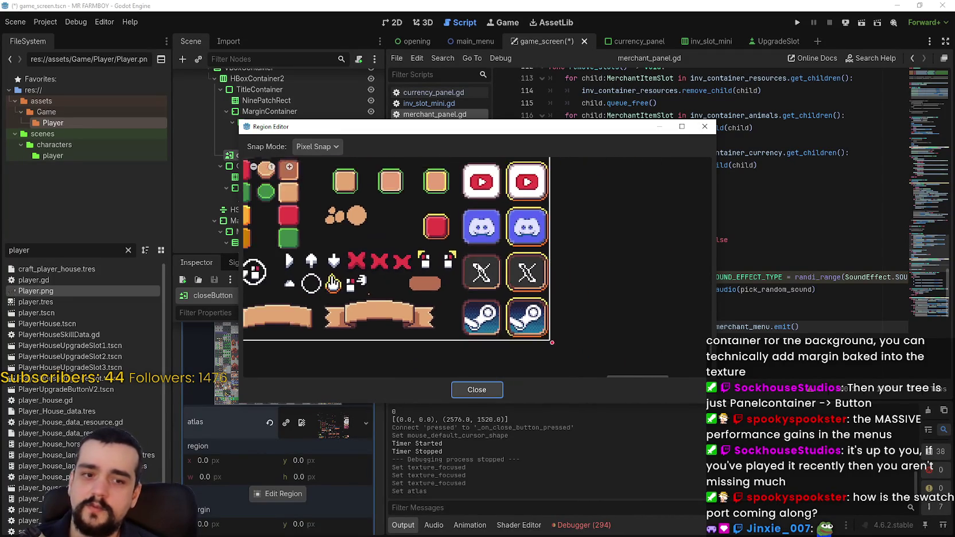
pyautogui.scroll(2, 465, 262)
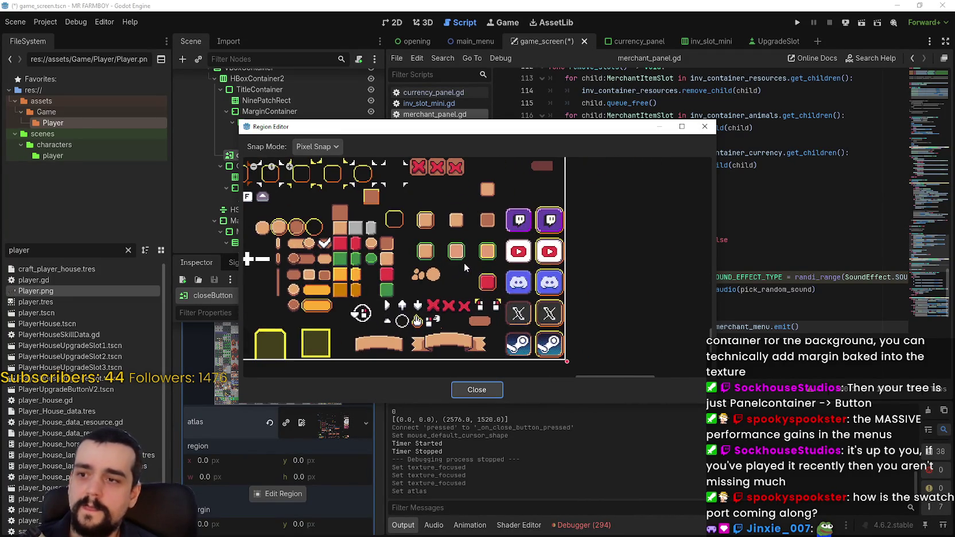
pyautogui.scroll(-3, 463, 265)
pyautogui.scroll(4, 463, 265)
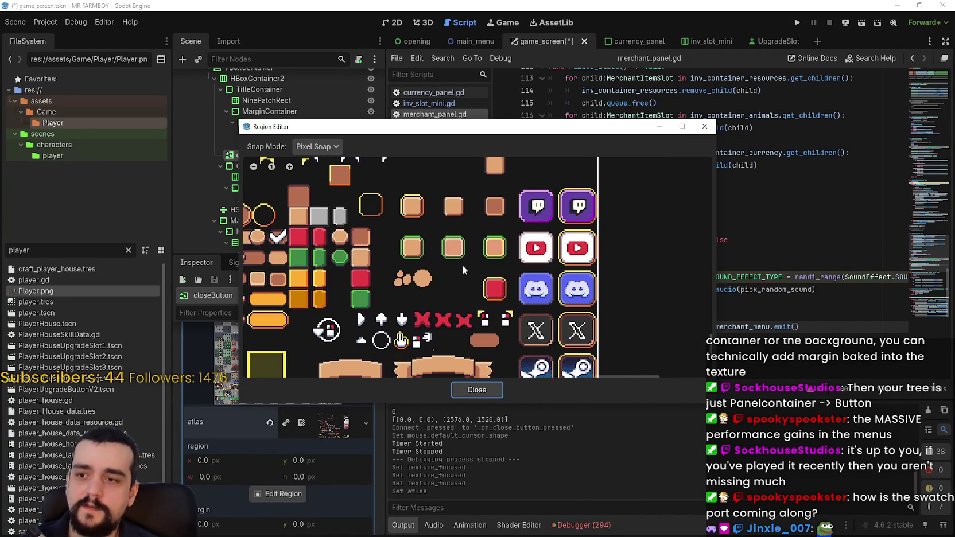
pyautogui.scroll(1, 472, 252)
pyautogui.scroll(-4, 475, 241)
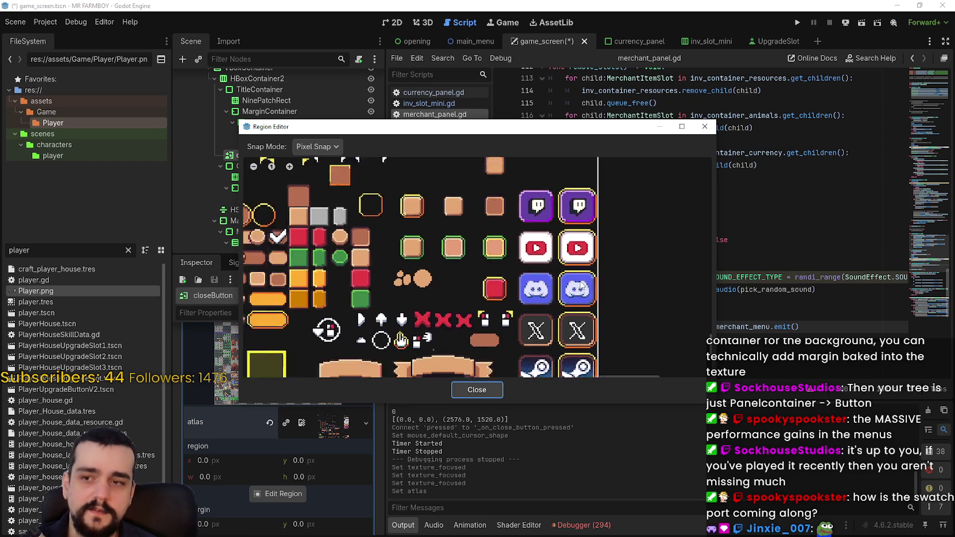
pyautogui.scroll(4, 482, 201)
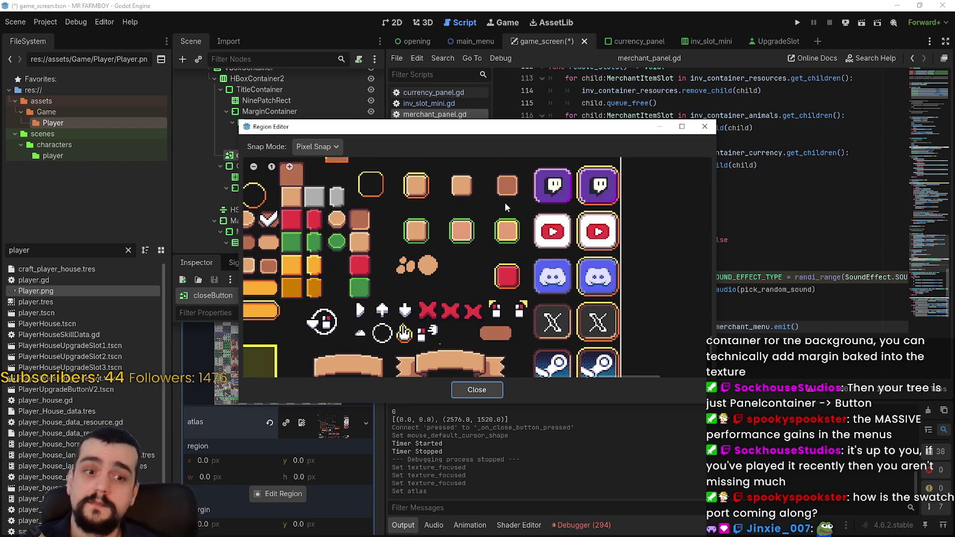
pyautogui.scroll(-1, 489, 244)
pyautogui.scroll(1, 505, 222)
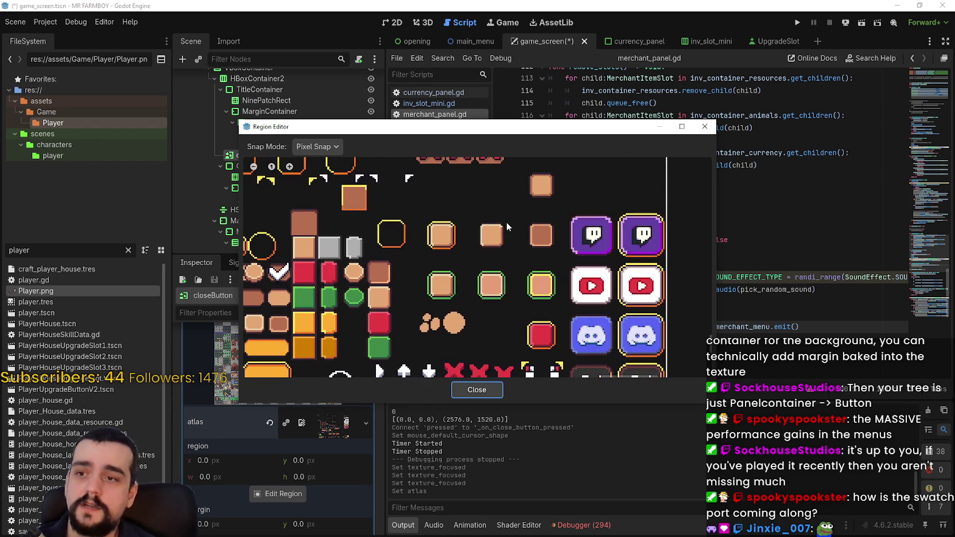
pyautogui.scroll(1, 519, 235)
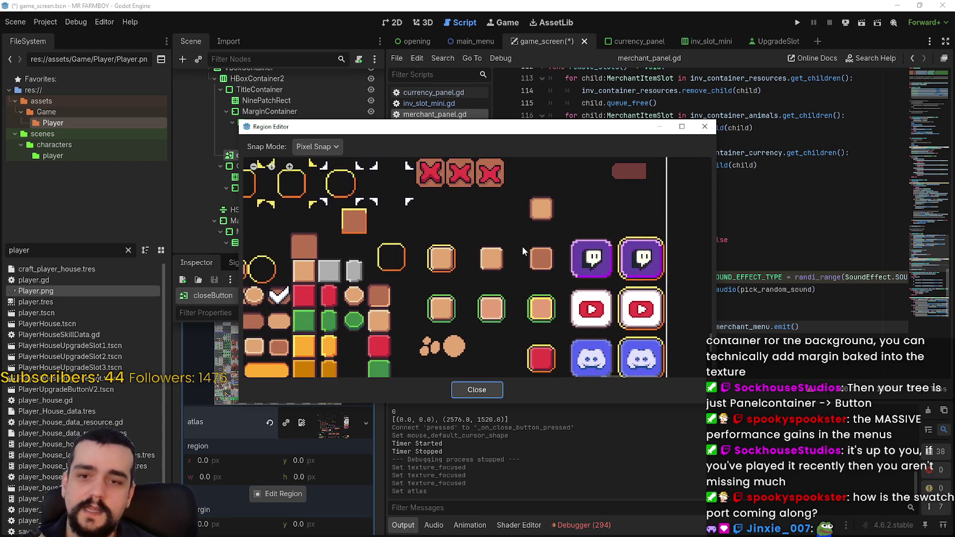
pyautogui.scroll(-1, 523, 247)
pyautogui.scroll(-2, 524, 225)
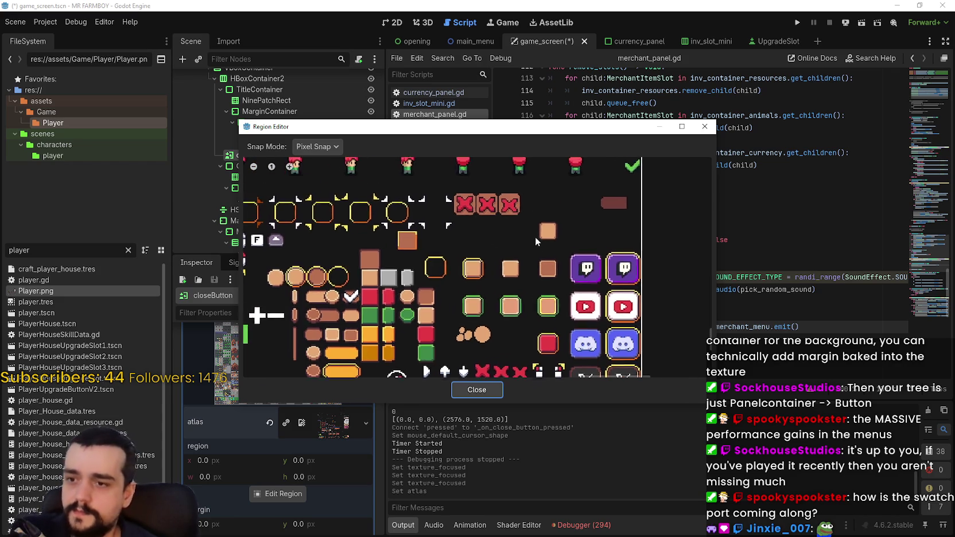
pyautogui.scroll(2, 505, 195)
pyautogui.scroll(2, 502, 170)
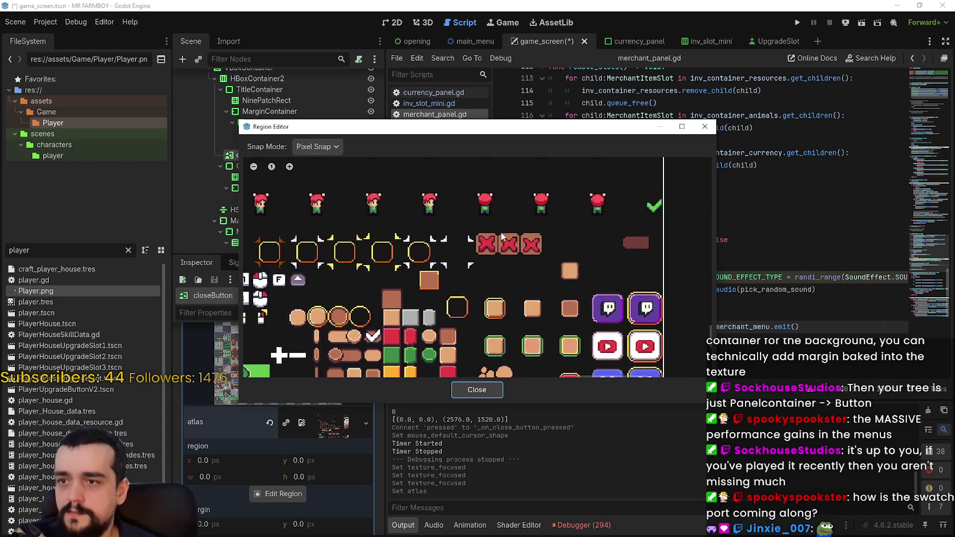
pyautogui.scroll(1, 504, 248)
pyautogui.scroll(-3, 466, 251)
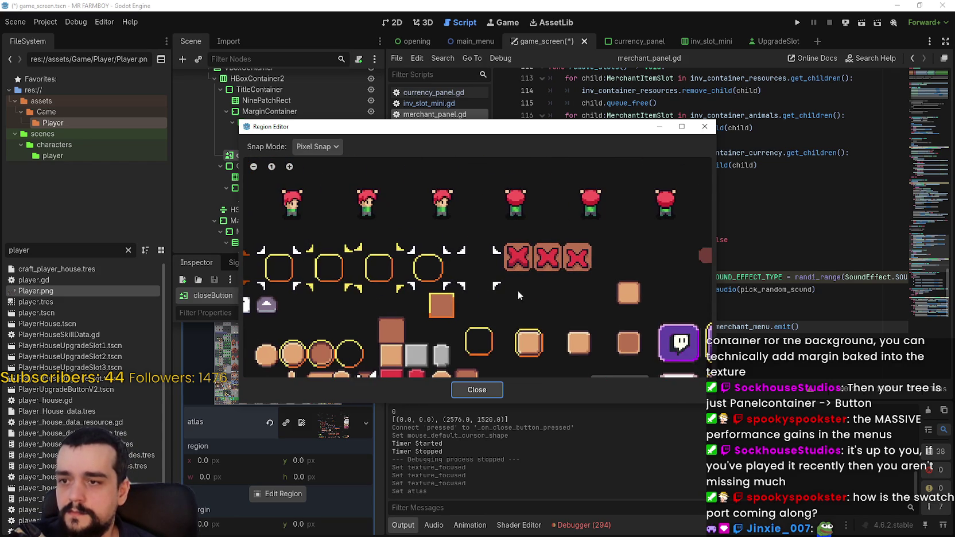
pyautogui.scroll(-3, 597, 233)
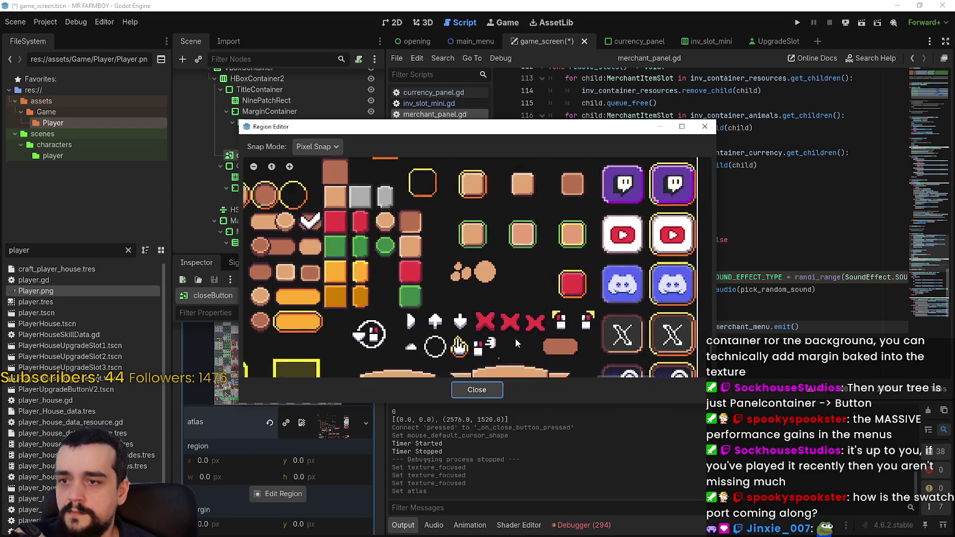
pyautogui.scroll(4, 432, 284)
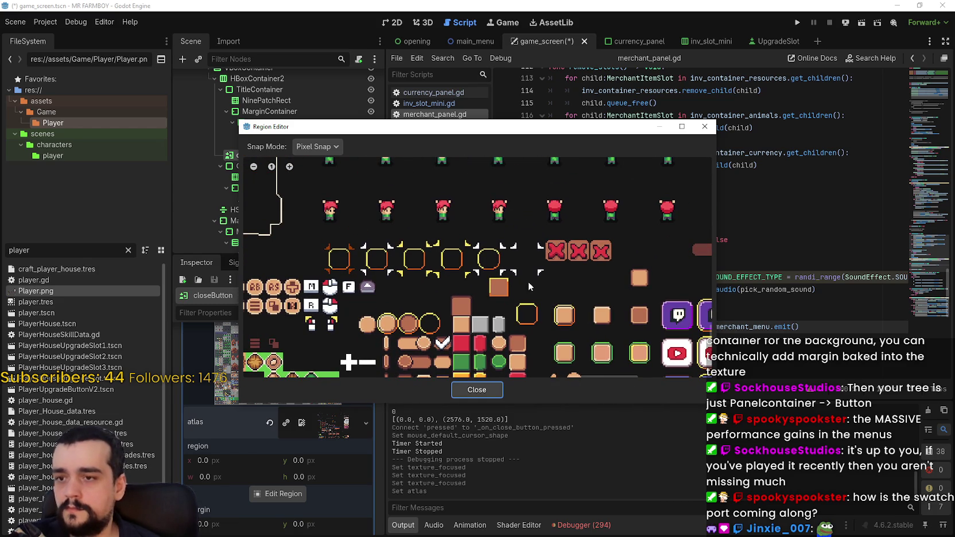
pyautogui.scroll(5, 529, 235)
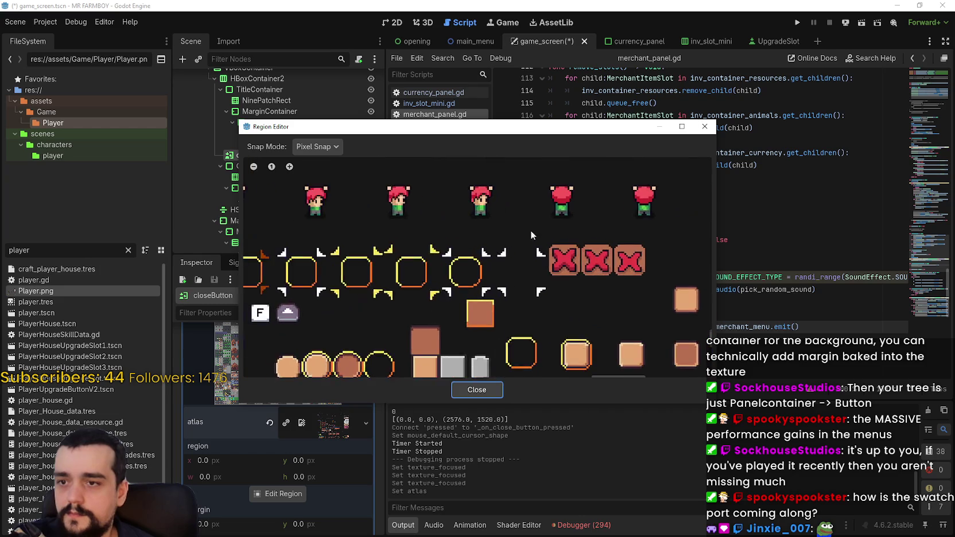
# - Set the region to the 28×28 corner-bracket sprite, collapse the texture, then save and run the game
pyautogui.moveTo(499, 263)
pyautogui.mouseDown()
pyautogui.moveTo(482, 237)
pyautogui.moveTo(580, 330)
pyautogui.mouseUp()
pyautogui.click(490, 390)
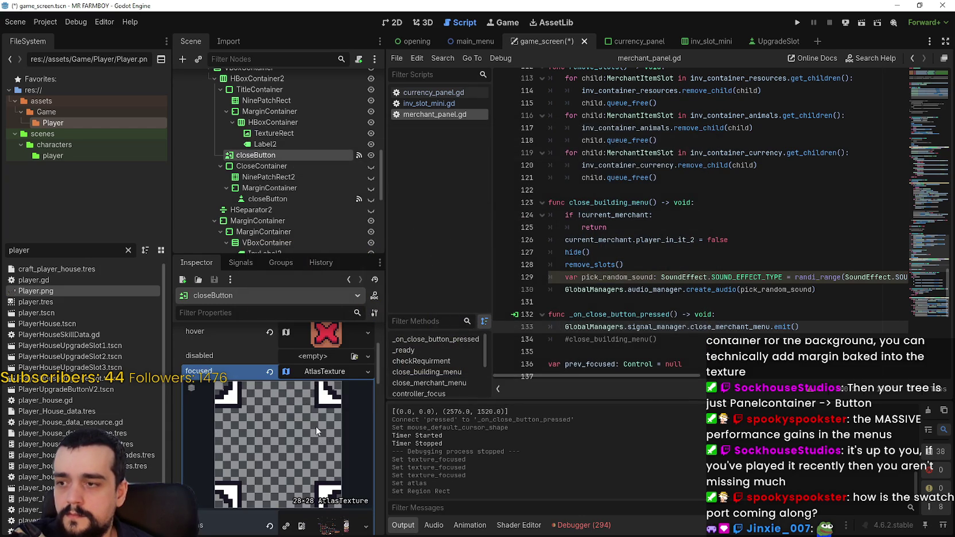
pyautogui.click(334, 374)
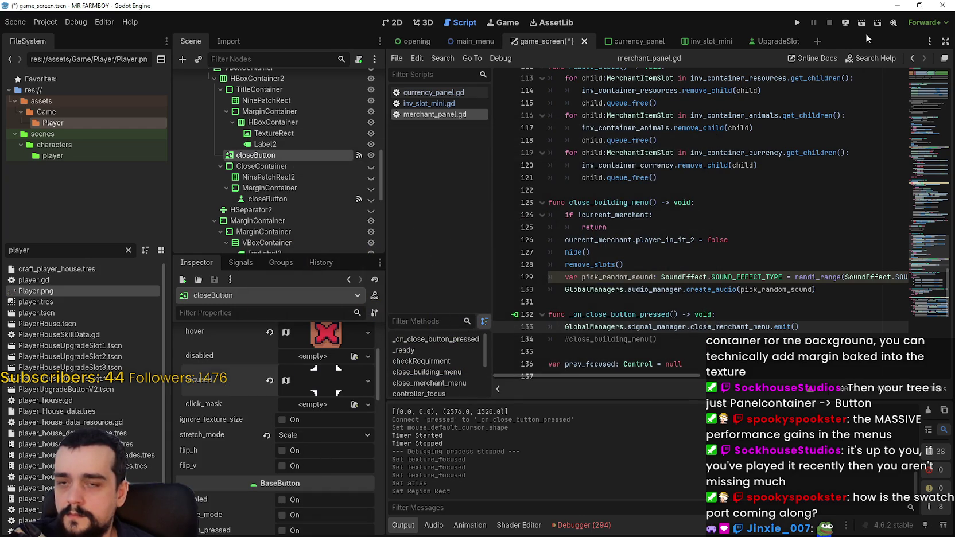
pyautogui.scroll(2, 310, 462)
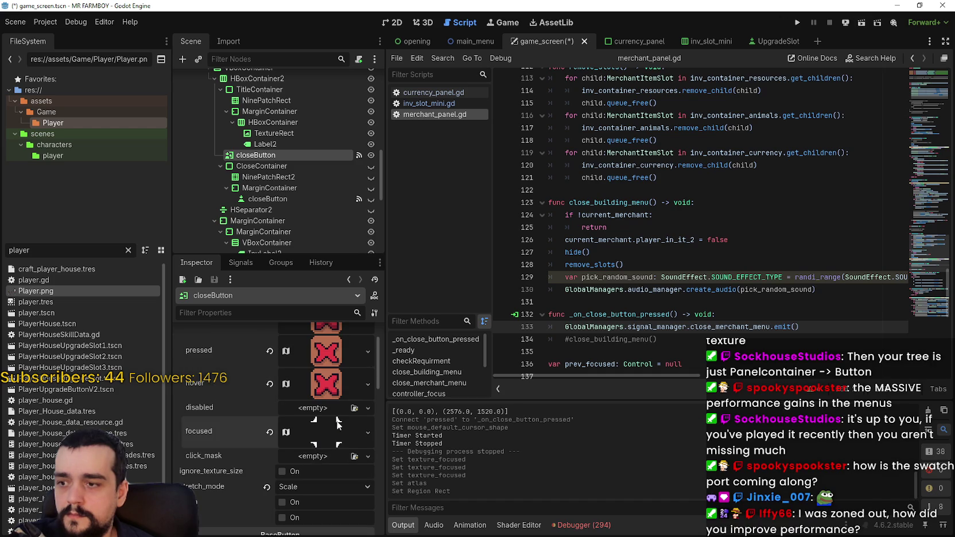
pyautogui.click(799, 21)
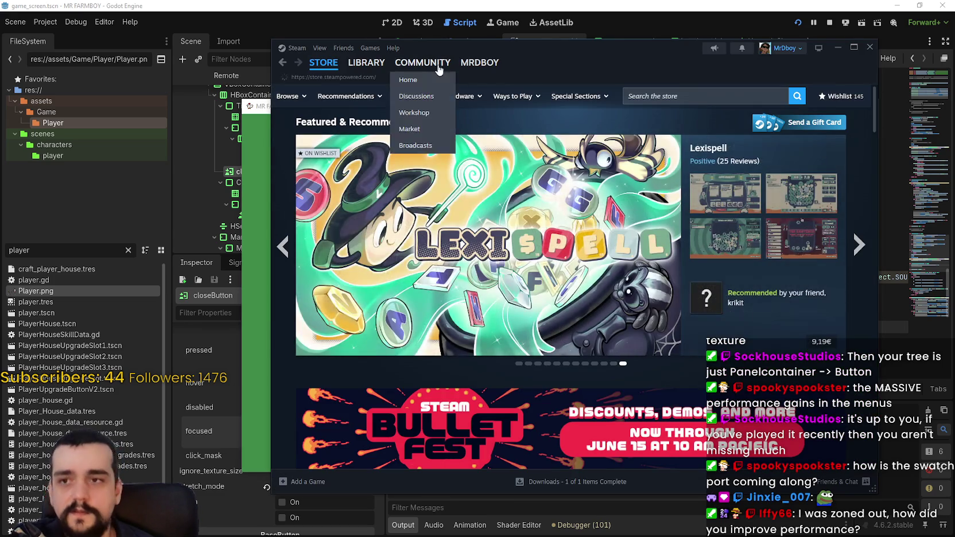
# - Adjust the debug game window while it loads to the MR FARMBOY v1.1.0 main menu
pyautogui.click(366, 62)
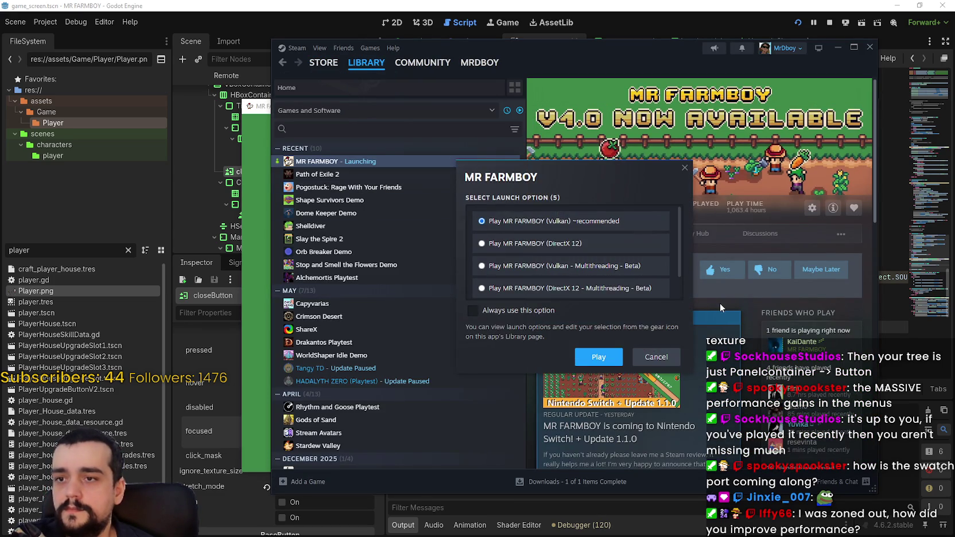
pyautogui.moveTo(681, 251); pyautogui.dragTo(686, 275)
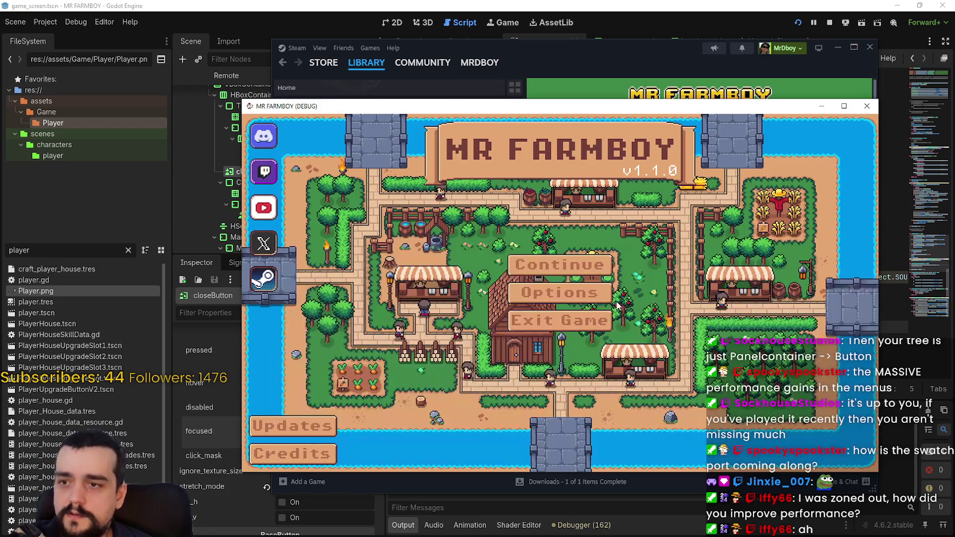
# - Continue from the main menu and load Save 1 in the running game
pyautogui.click(534, 267)
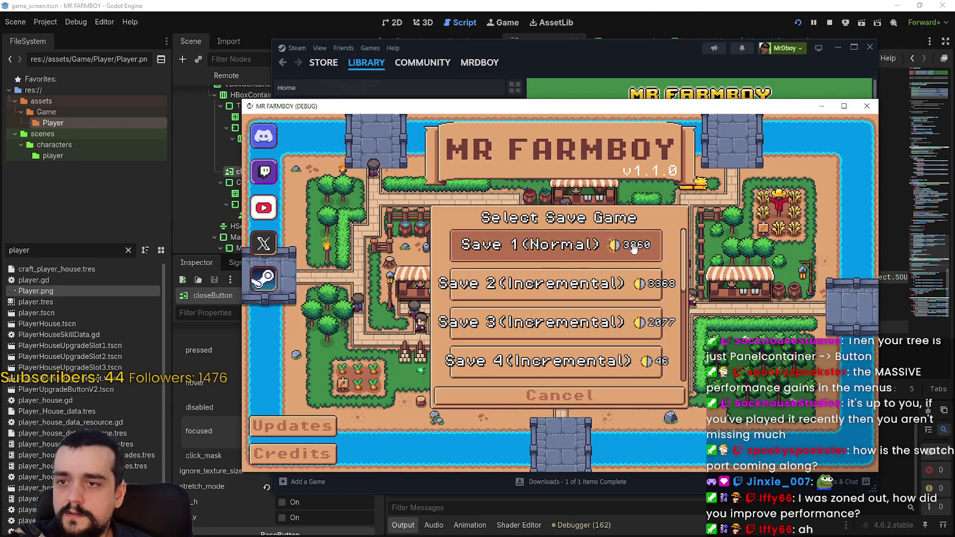
pyautogui.click(550, 246)
pyautogui.click(551, 249)
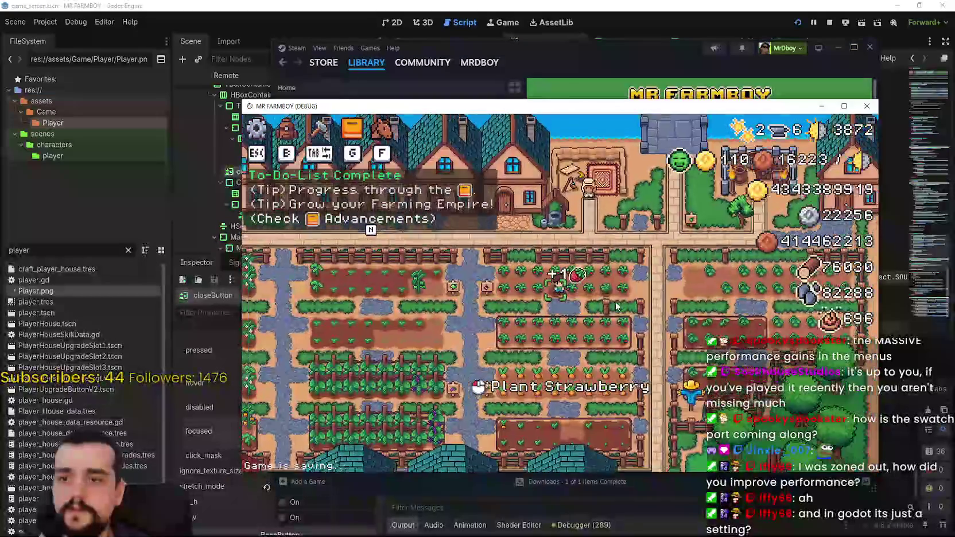
# - Walk north past the fence, browse the Animals, Decorations and Workers advancements, then close them
pyautogui.scroll(3, 615, 301)
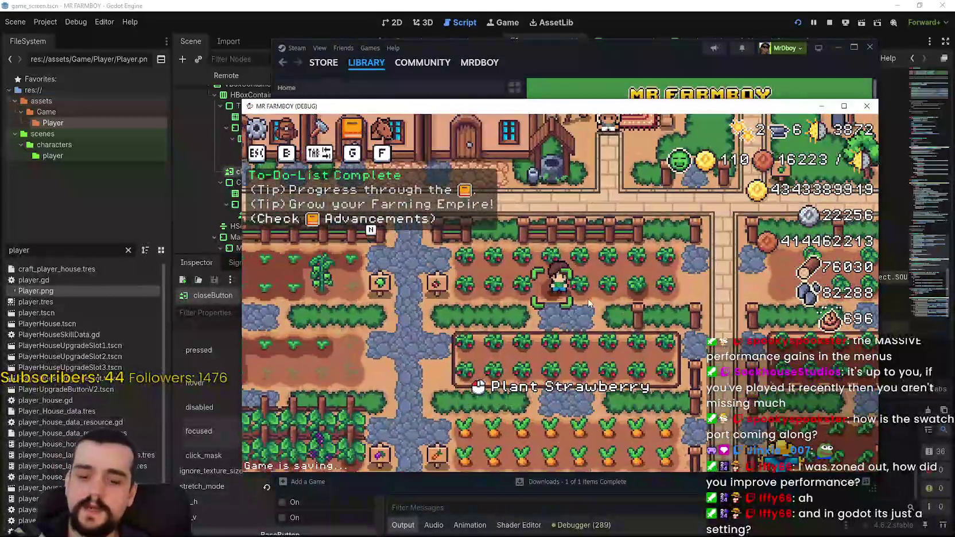
pyautogui.press('a')
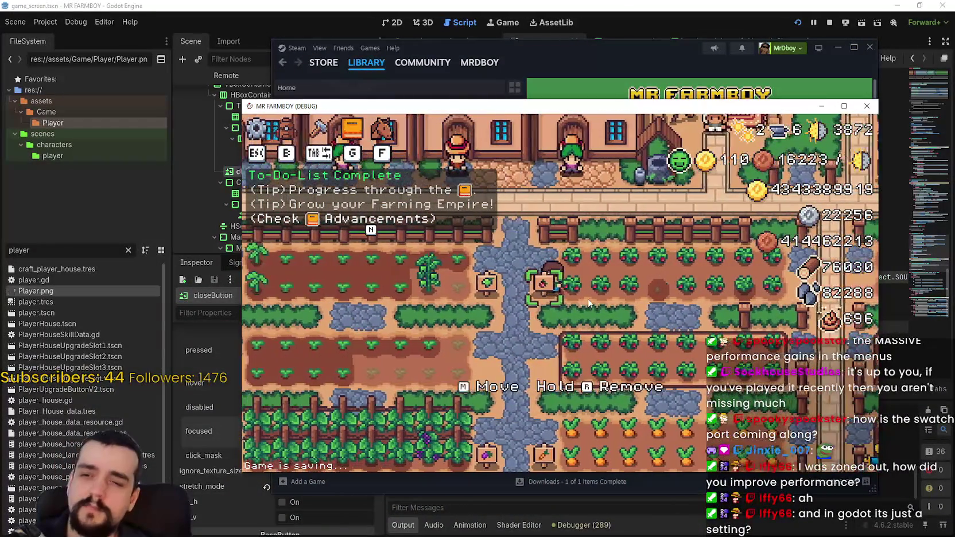
pyautogui.press('w')
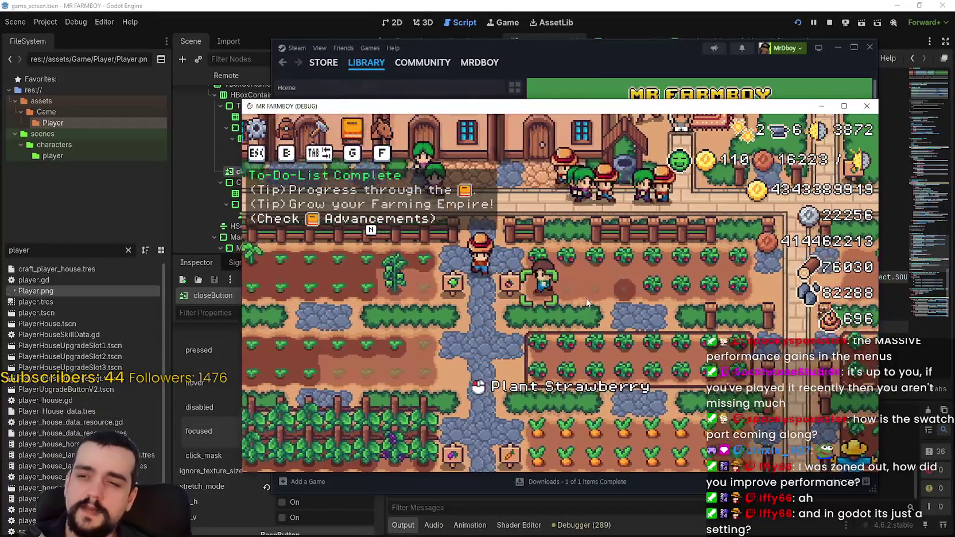
pyautogui.press('g')
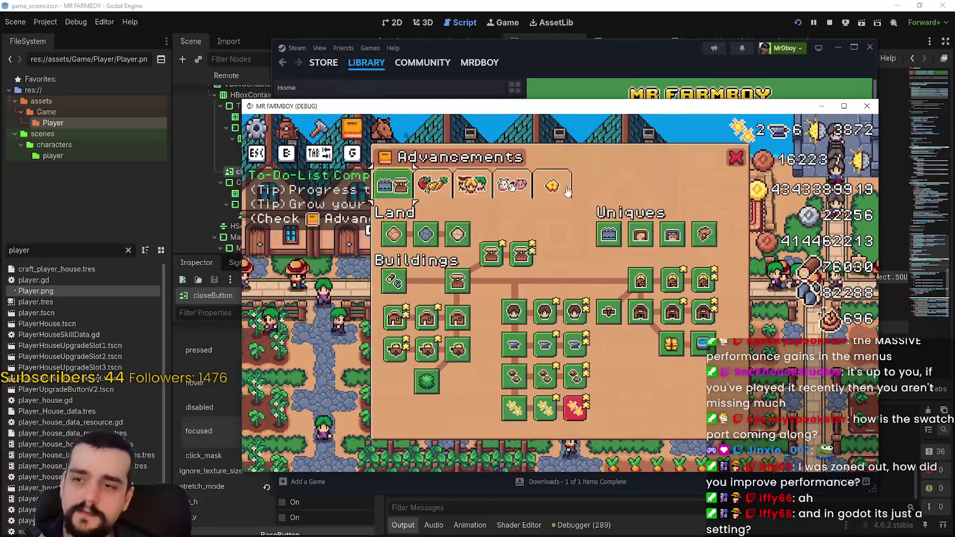
pyautogui.click(512, 185)
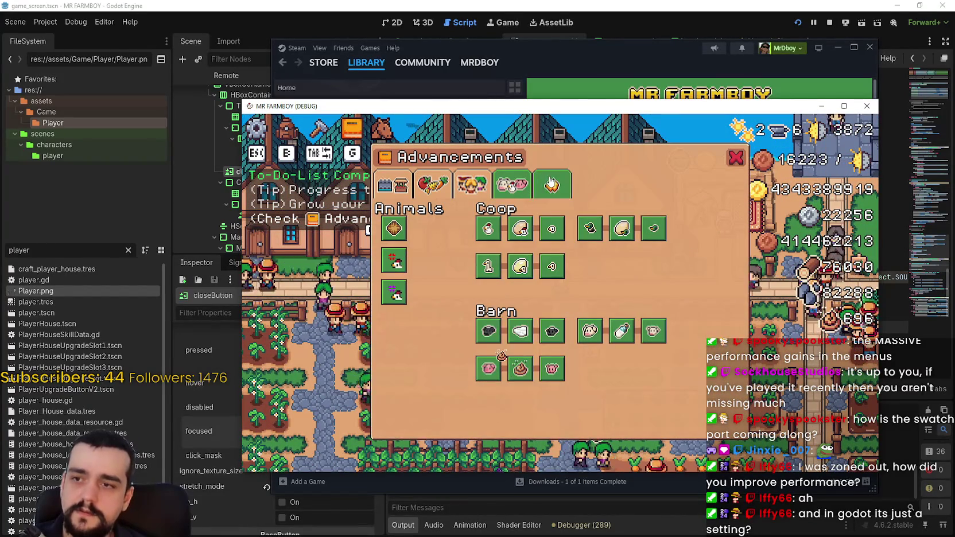
pyautogui.click(433, 186)
pyautogui.click(453, 194)
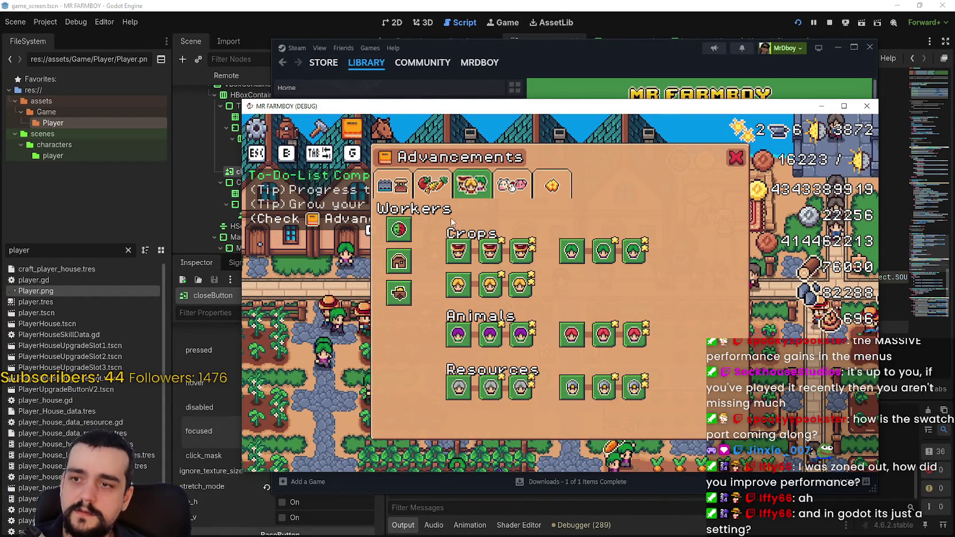
pyautogui.click(433, 184)
pyautogui.click(393, 185)
pyautogui.press('g')
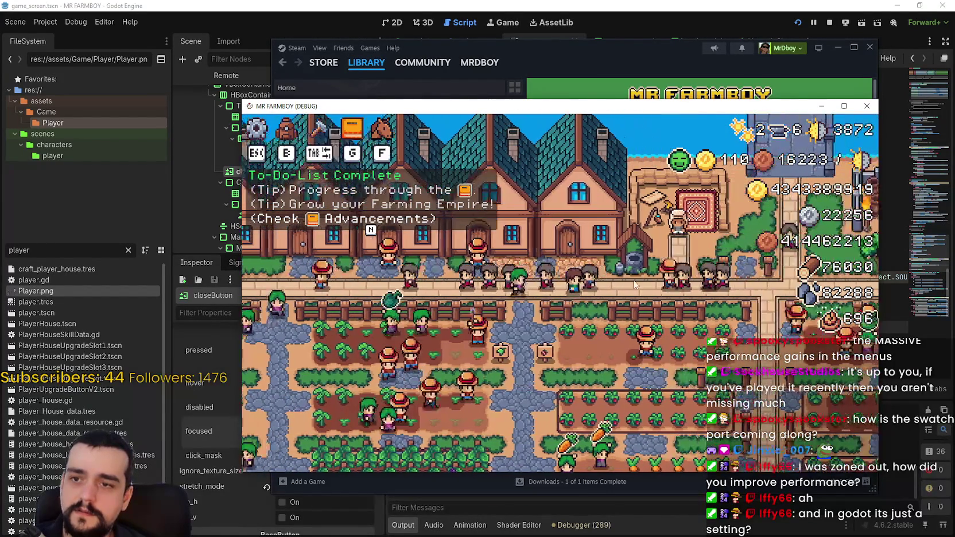
pyautogui.click(634, 285)
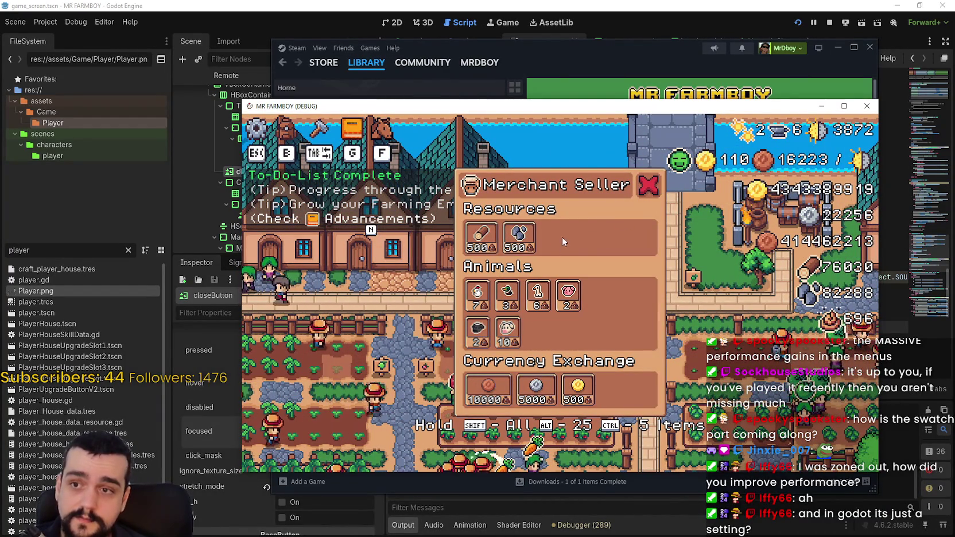
# - Sell one goose to the Merchant Seller, maximize and restore the game window, then stop the game
pyautogui.click(539, 299)
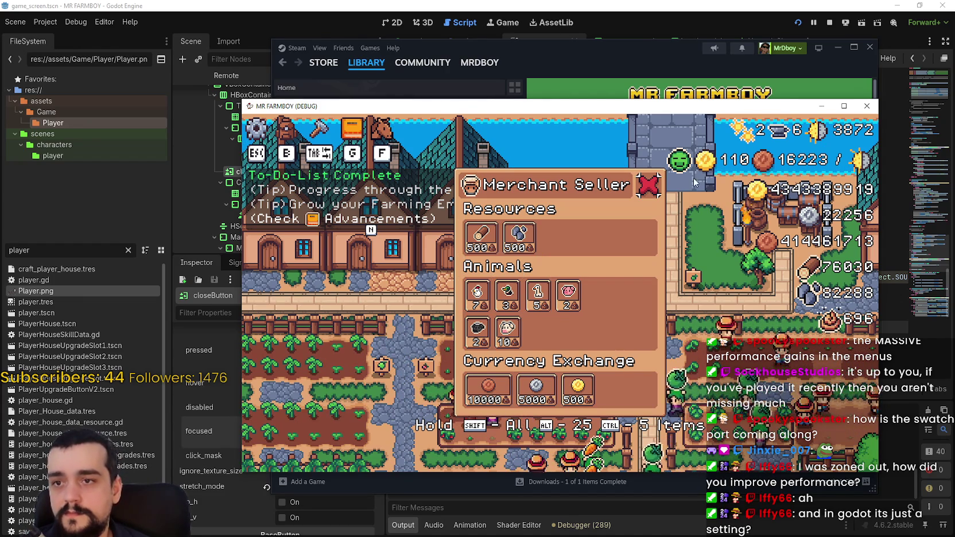
pyautogui.click(841, 107)
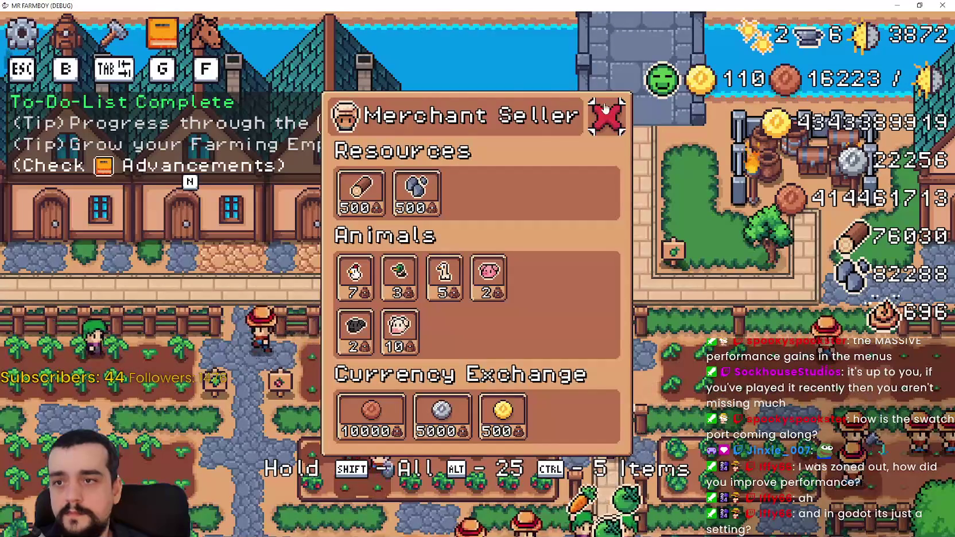
pyautogui.press('super+Down')
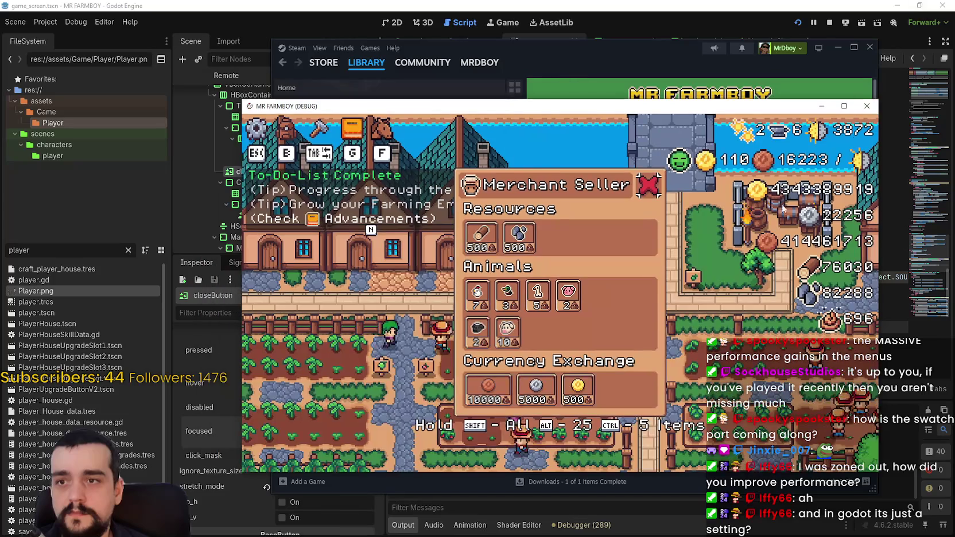
pyautogui.click(830, 23)
pyautogui.click(55, 21)
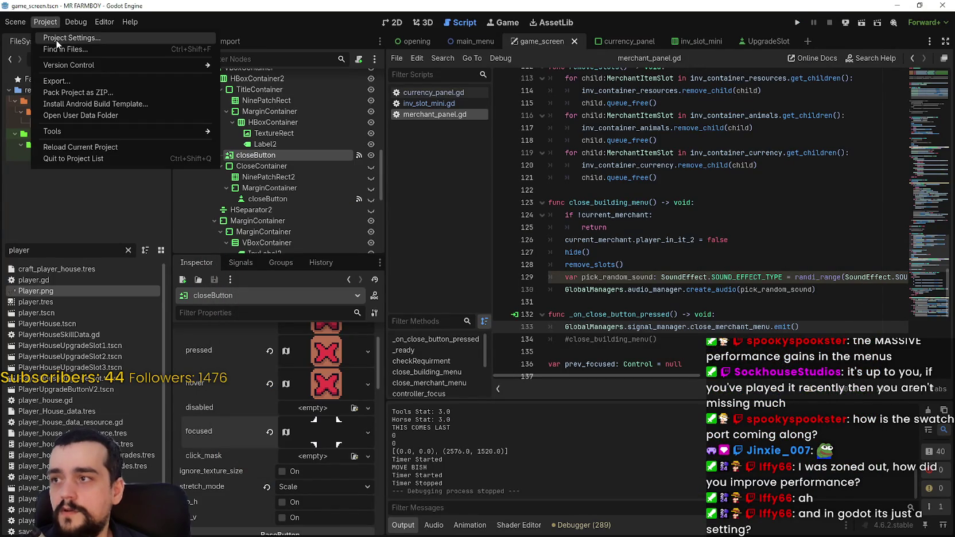
pyautogui.click(56, 38)
pyautogui.scroll(-3, 315, 166)
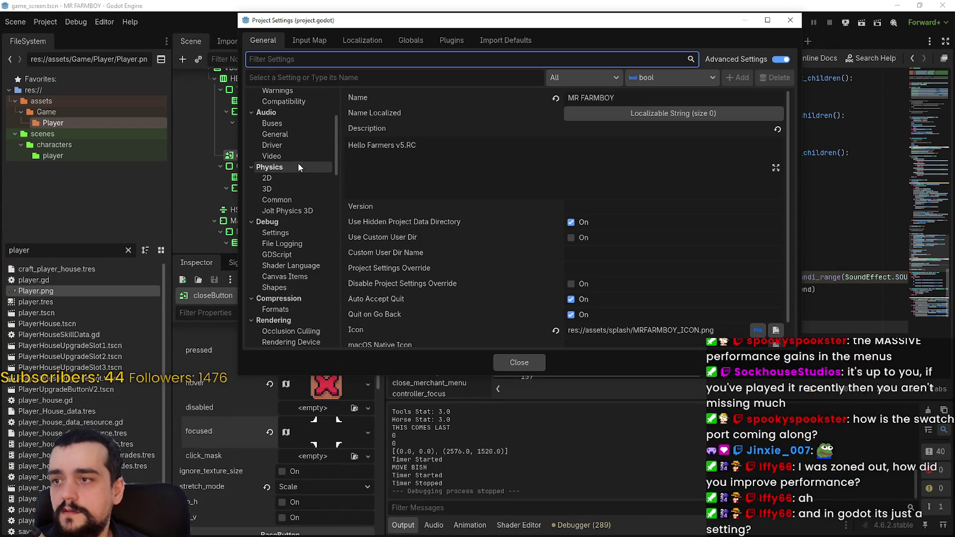
pyautogui.scroll(-5, 298, 164)
pyautogui.click(288, 197)
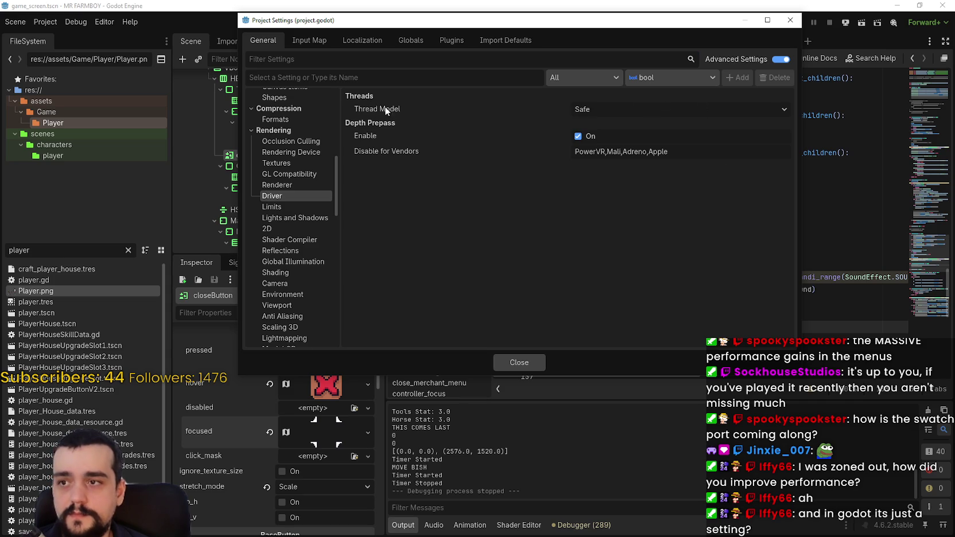
pyautogui.click(633, 111)
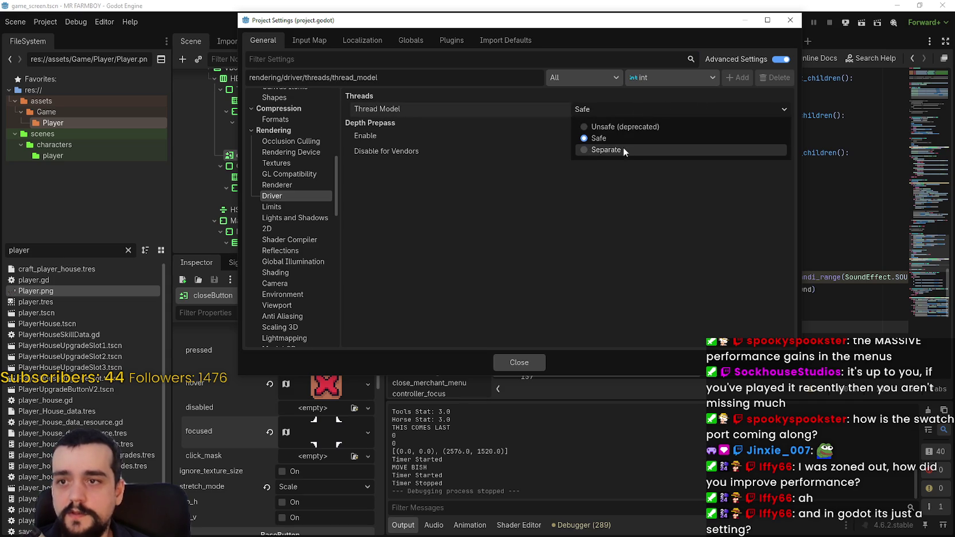
pyautogui.click(617, 181)
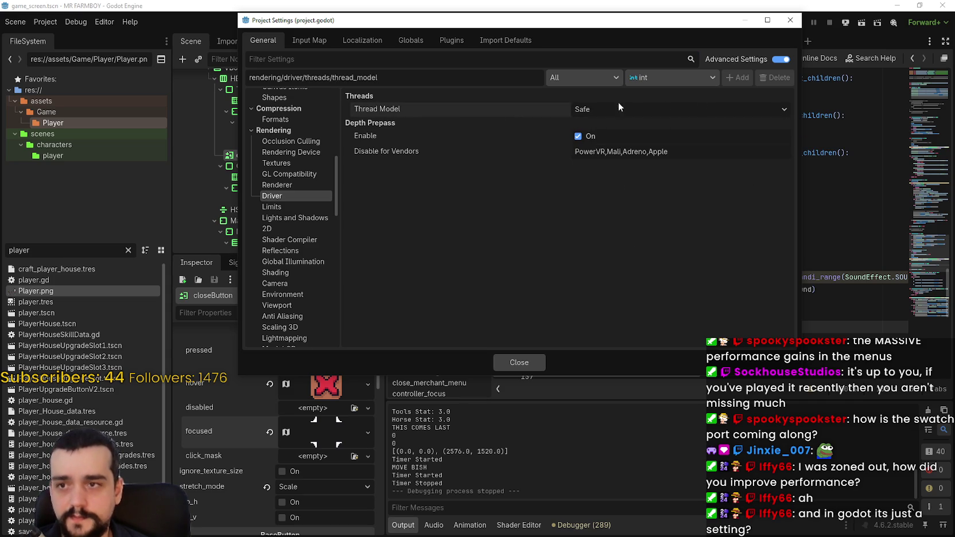
pyautogui.click(505, 364)
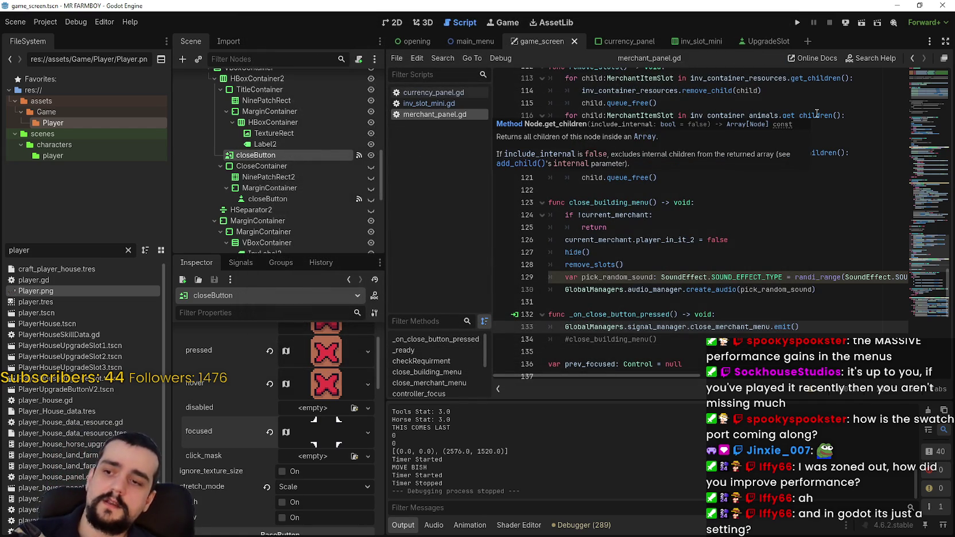
pyautogui.click(43, 21)
pyautogui.click(63, 37)
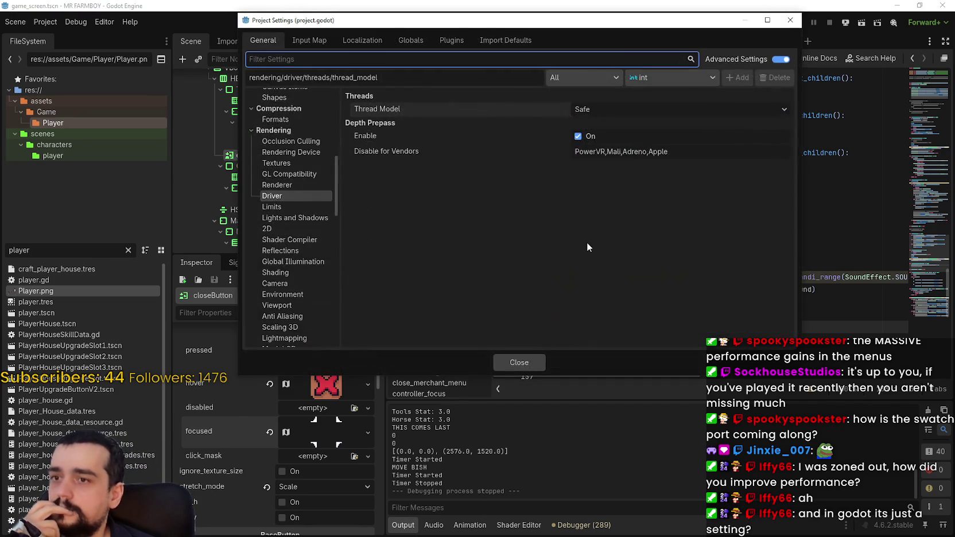
pyautogui.scroll(8, 308, 254)
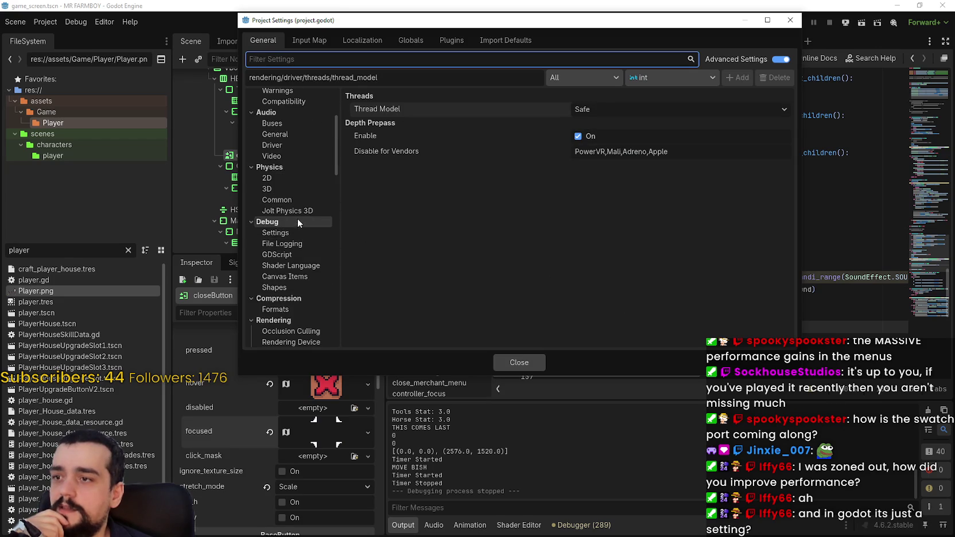
pyautogui.click(298, 210)
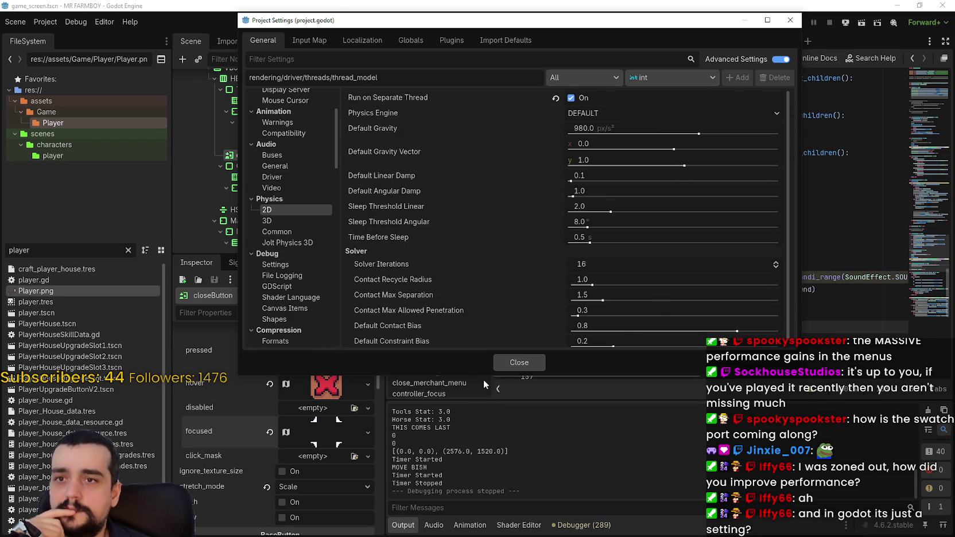
pyautogui.click(508, 365)
pyautogui.click(626, 194)
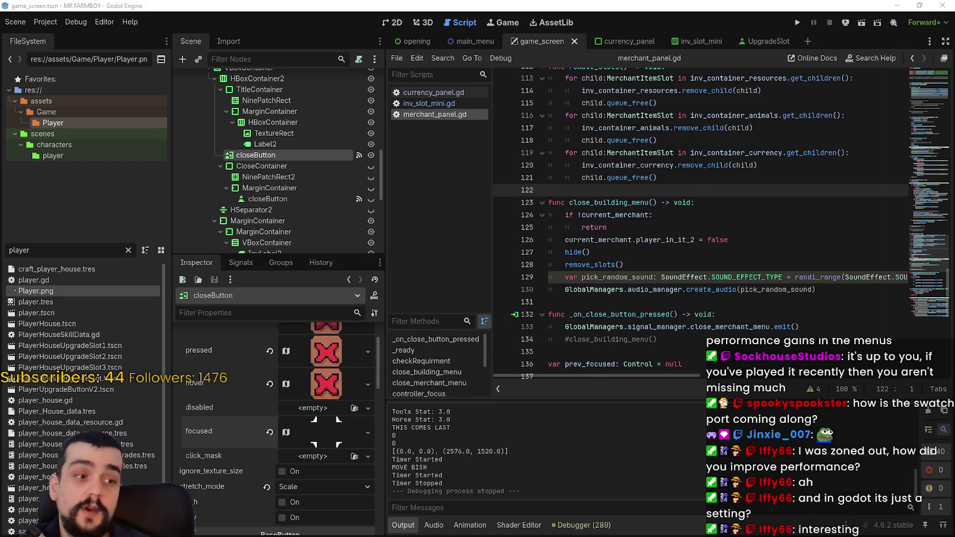
# - Scroll the MR FARMBOY launch-option list and move the dialog up and left
pyautogui.scroll(1, 574, 247)
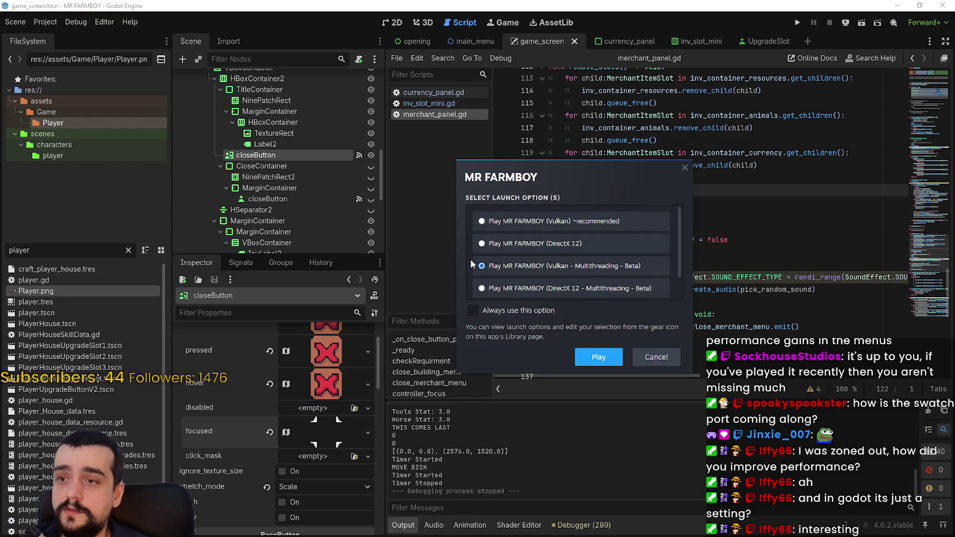
pyautogui.scroll(-1, 510, 254)
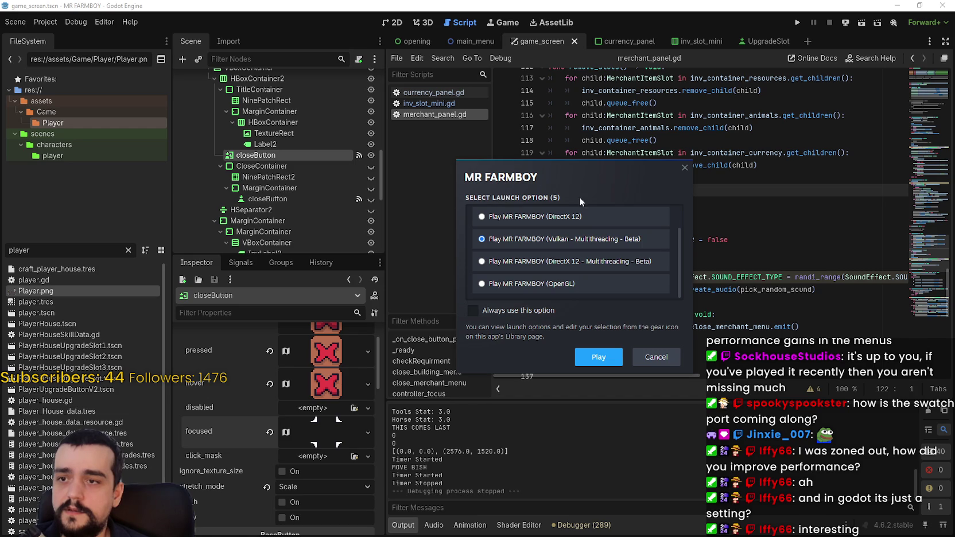
pyautogui.moveTo(561, 164); pyautogui.dragTo(544, 83)
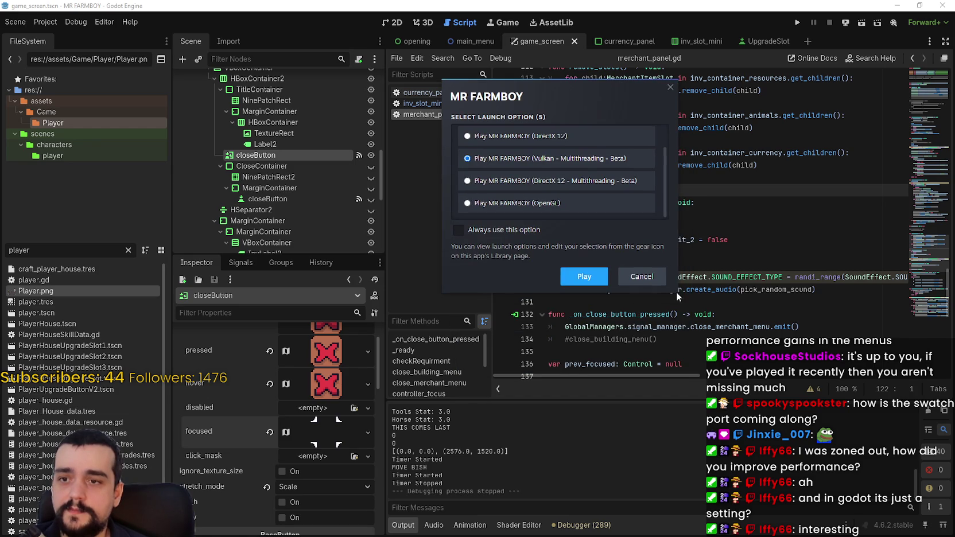
pyautogui.scroll(1, 659, 181)
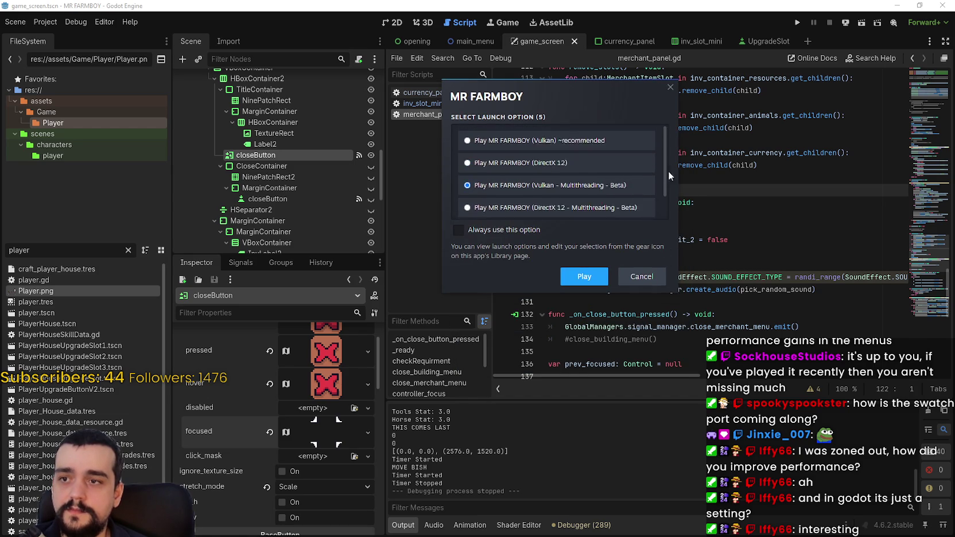
pyautogui.moveTo(668, 171); pyautogui.dragTo(666, 194)
pyautogui.moveTo(684, 170)
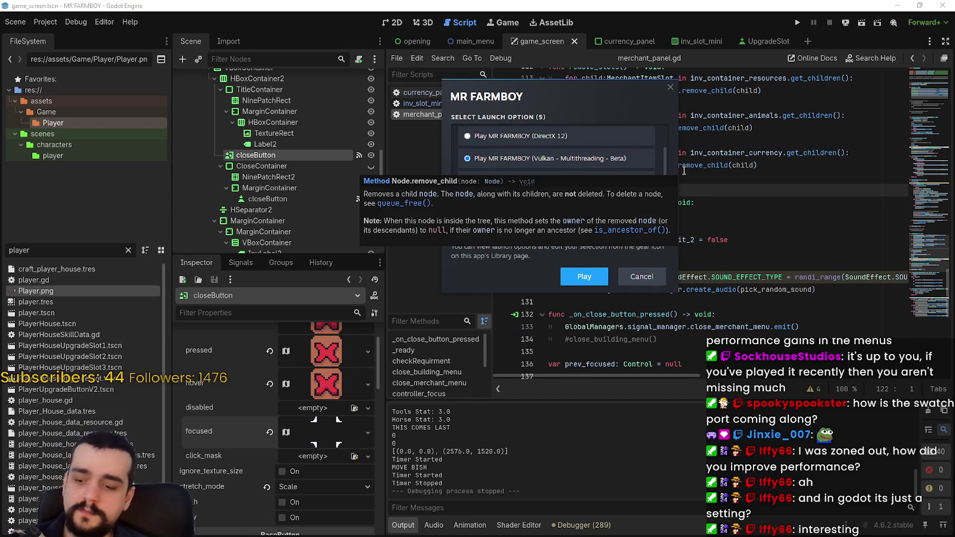
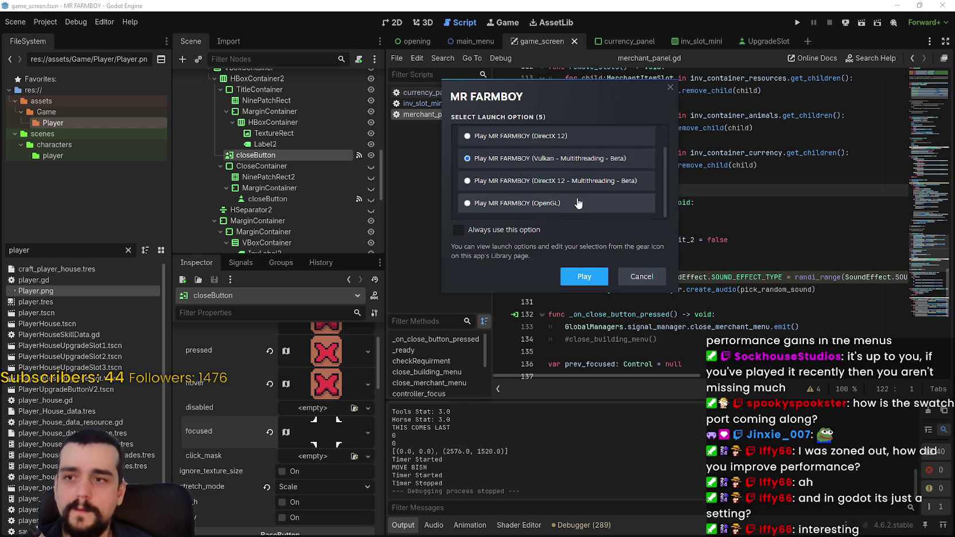
# - Start MR FARMBOY from Steam using the Vulkan - Multithreading - Beta launch option
pyautogui.scroll(2, 592, 197)
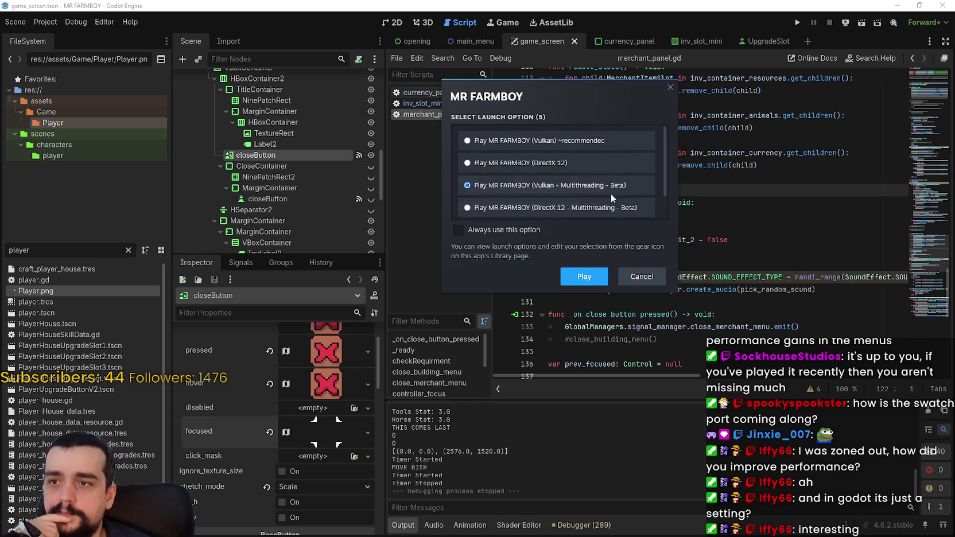
pyautogui.scroll(-2, 610, 193)
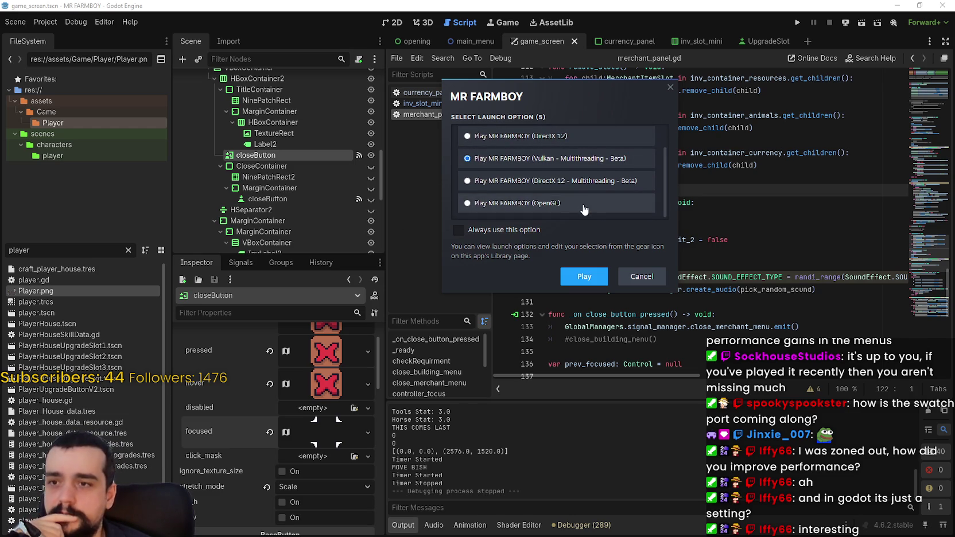
pyautogui.scroll(2, 581, 206)
pyautogui.click(581, 277)
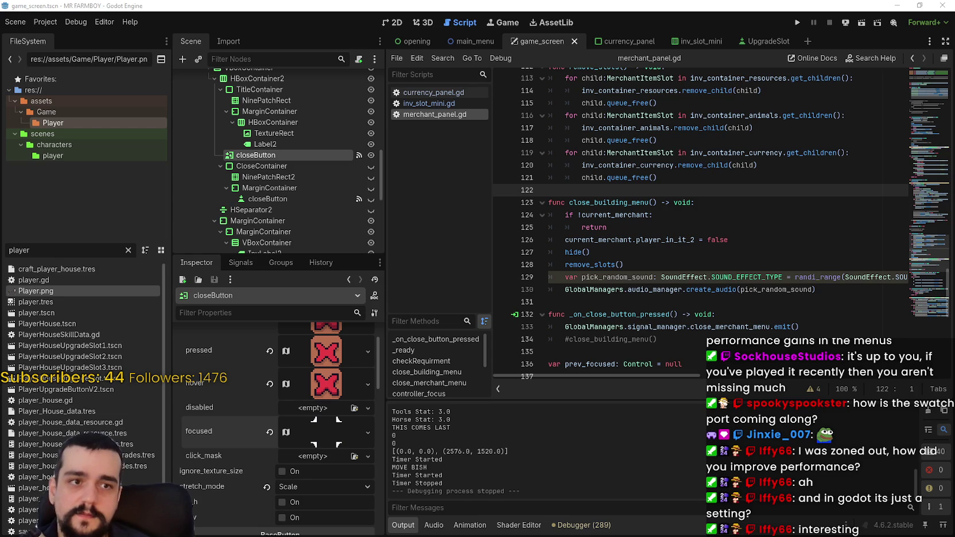
pyautogui.press('F5')
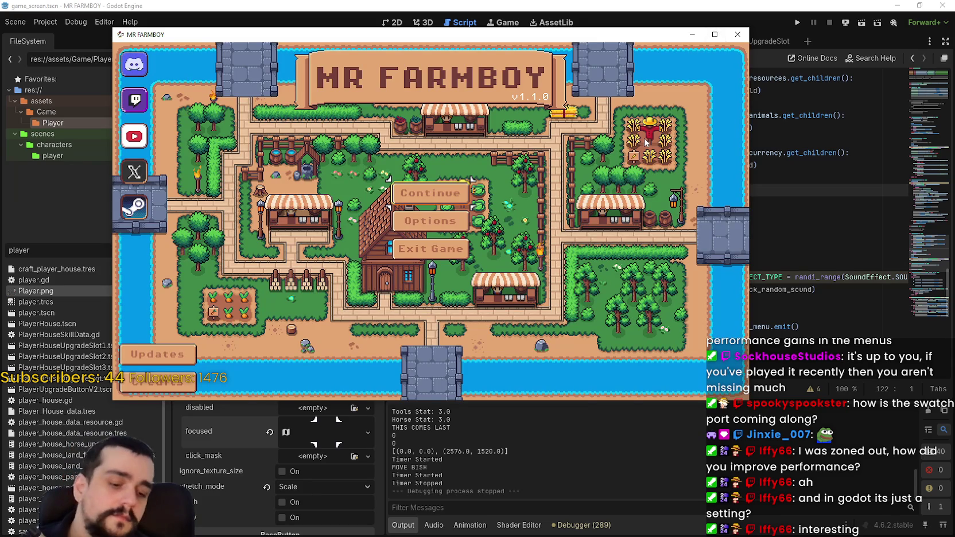
# - Continue from the title menu, load the saved farm game, and maximize the game window
pyautogui.press('Return')
pyautogui.scroll(-5, 560, 169)
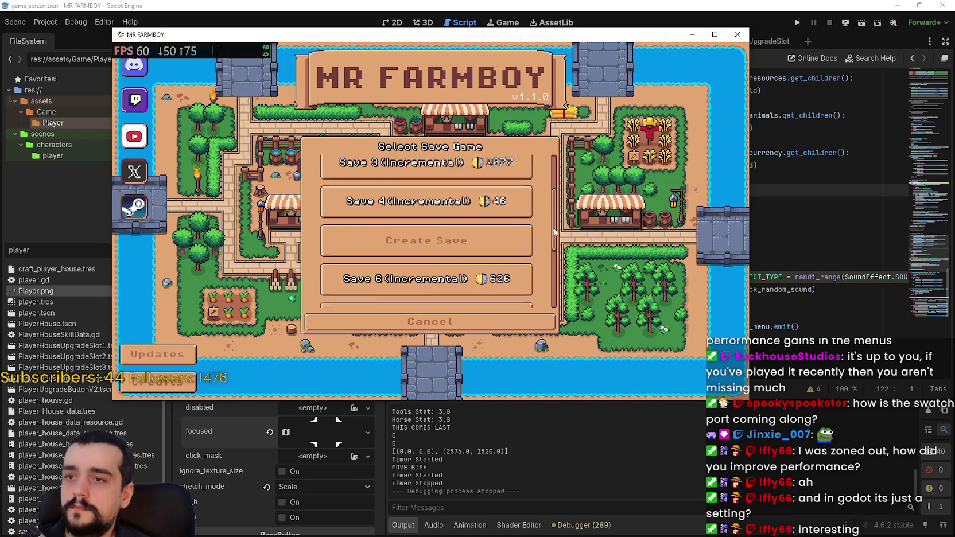
pyautogui.click(380, 221)
pyautogui.click(380, 222)
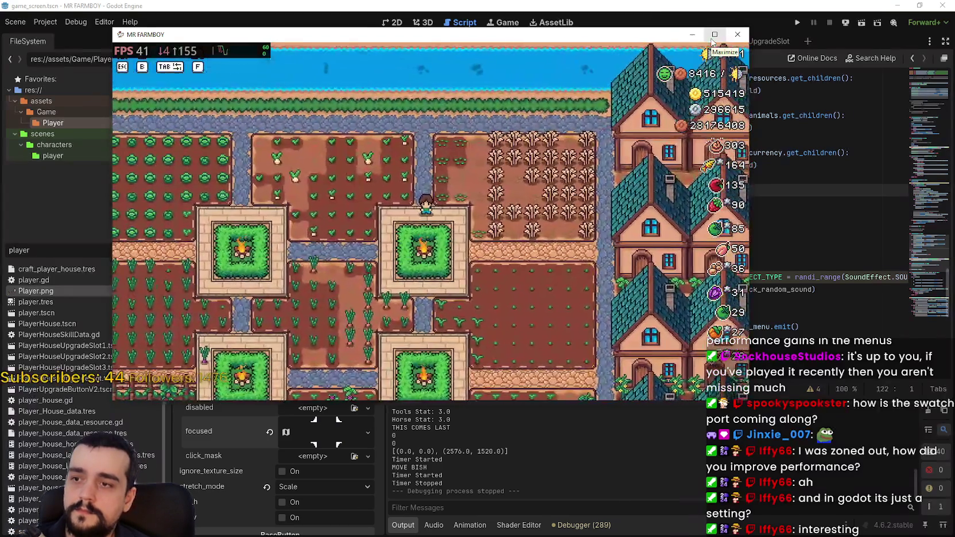
pyautogui.click(712, 39)
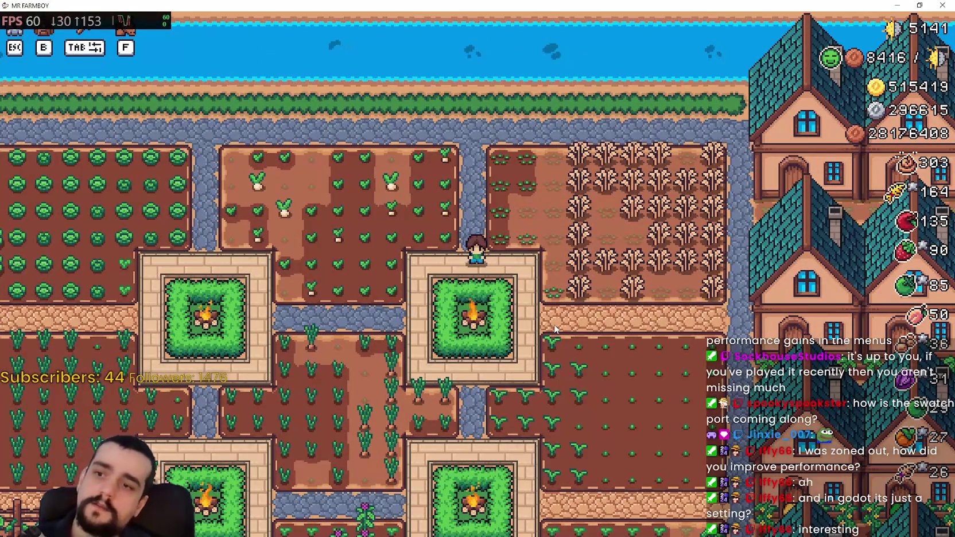
# - Walk the farmer right onto the path, left along it, then down one field block
pyautogui.press('d')
pyautogui.press('s')
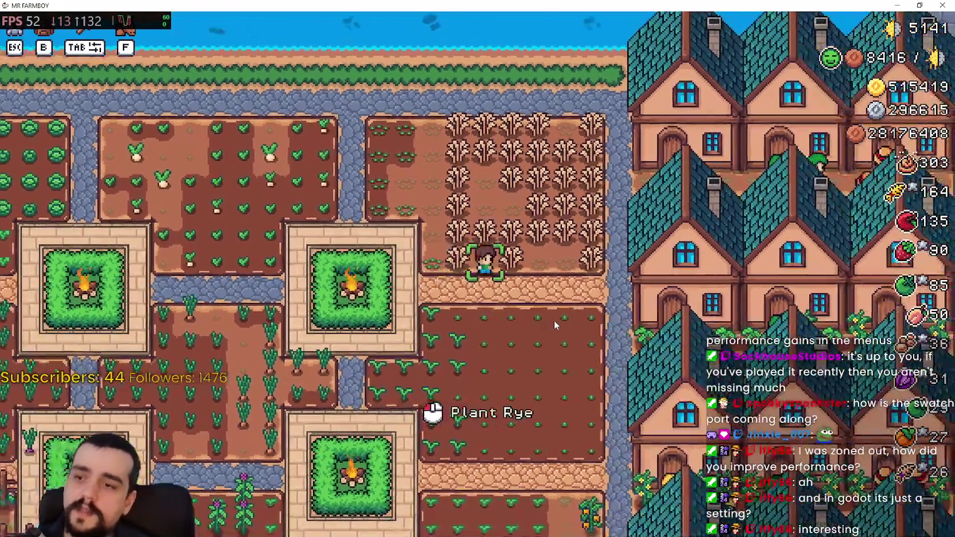
pyautogui.press('d')
pyautogui.press('s')
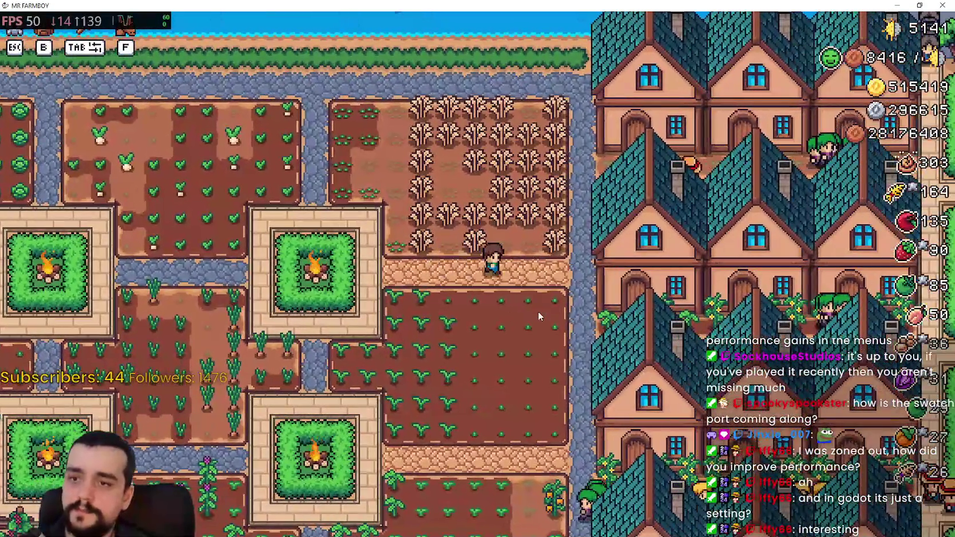
pyautogui.press('a')
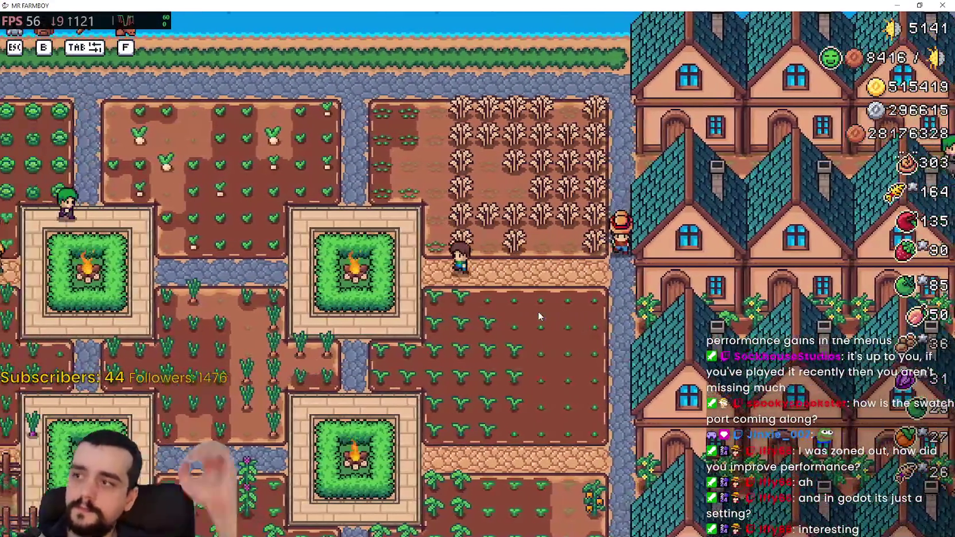
pyautogui.press('a')
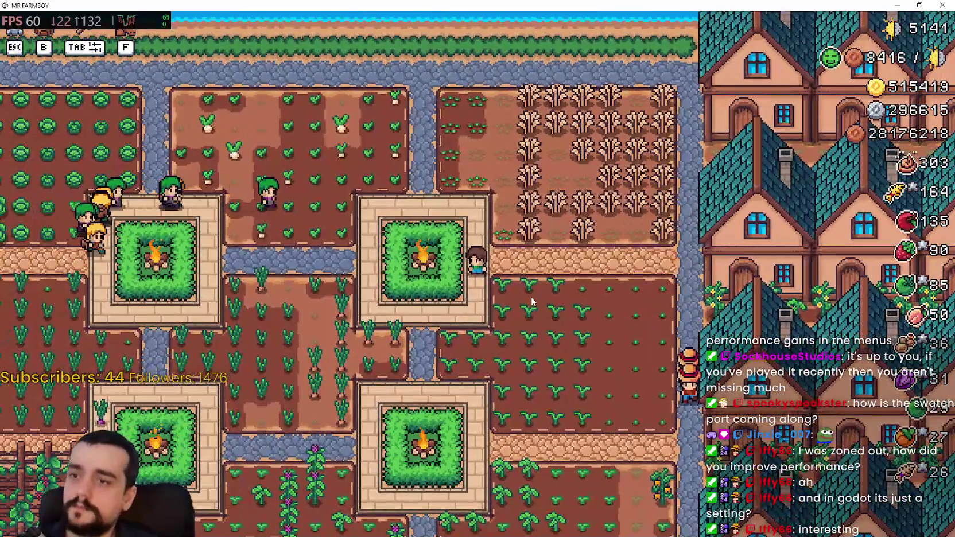
pyautogui.press('s')
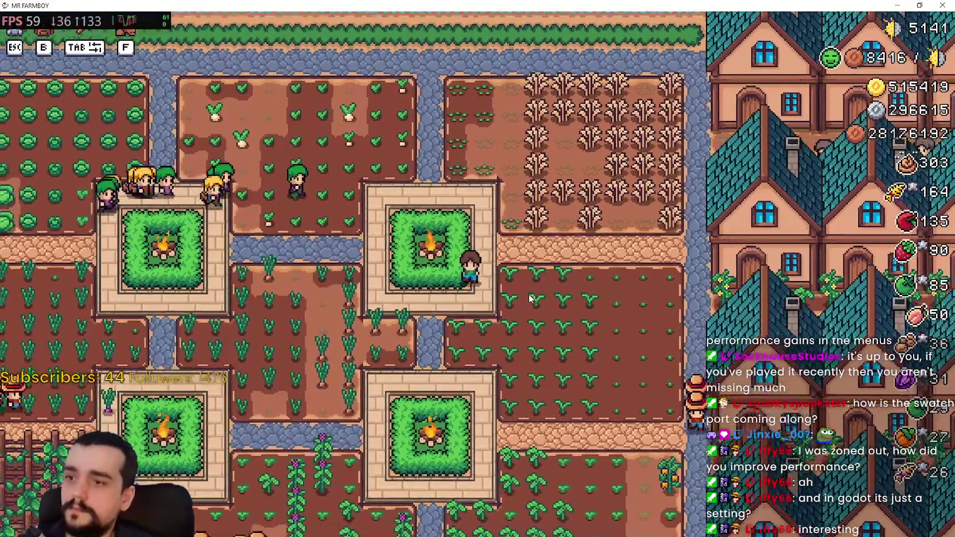
# - Ride the horse east and west across the fields, past the houses and back to the campfire fields
pyautogui.press('d')
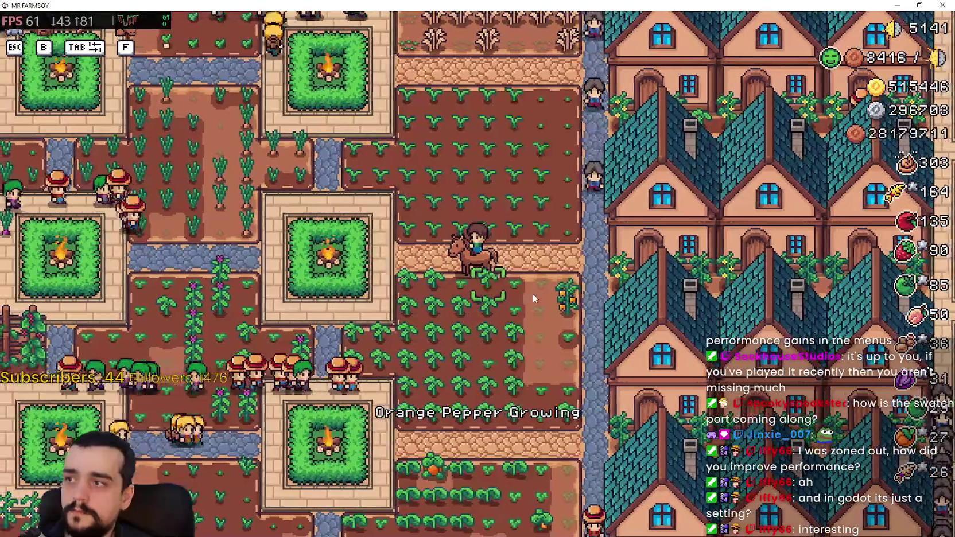
pyautogui.press('d')
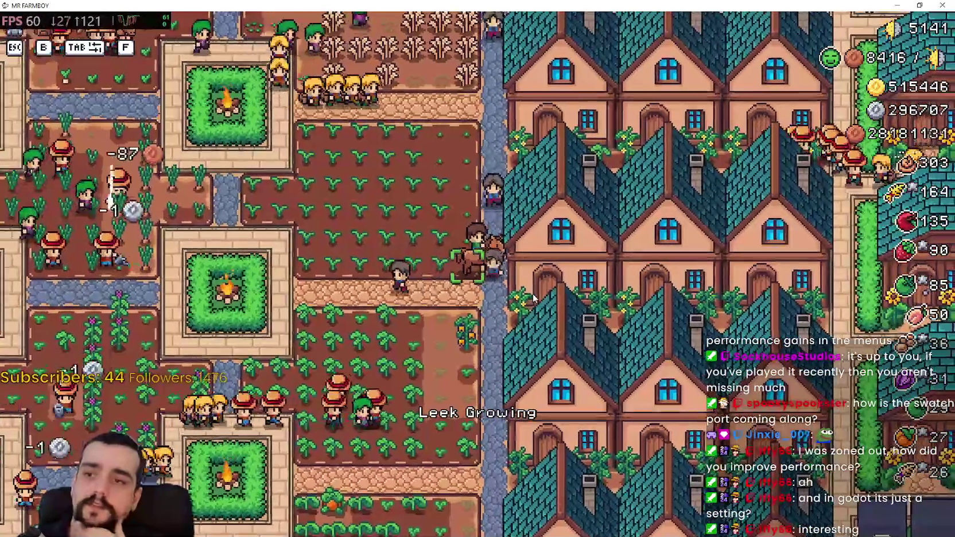
pyautogui.press('a')
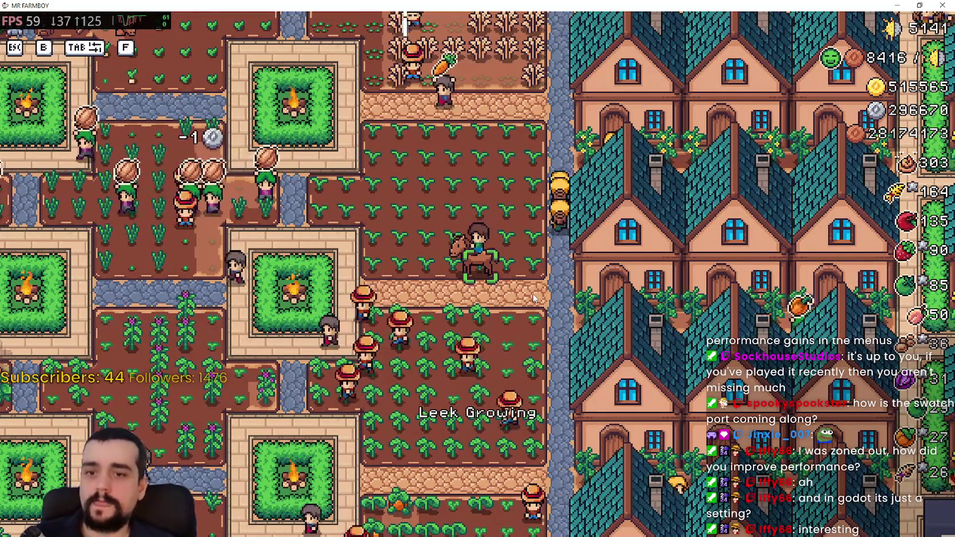
pyautogui.press('a')
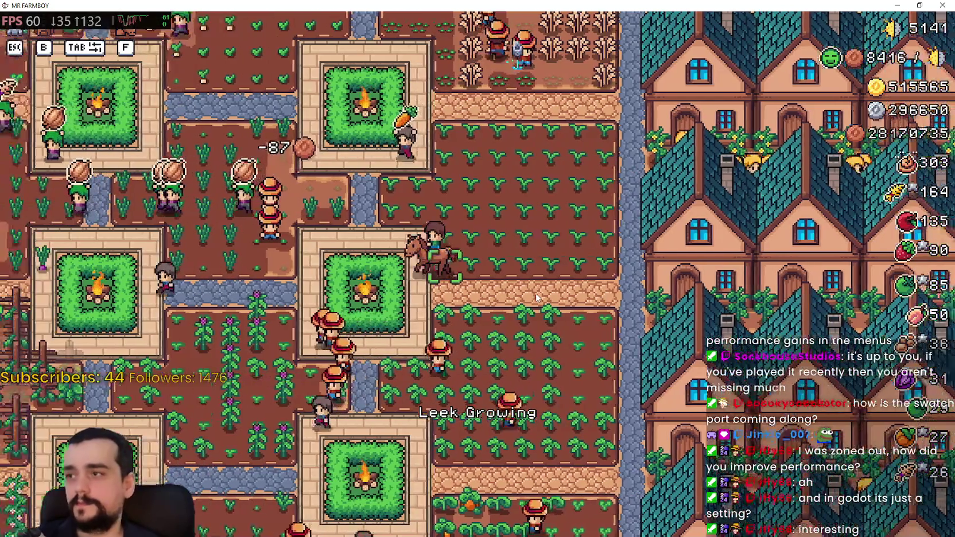
pyautogui.press('d')
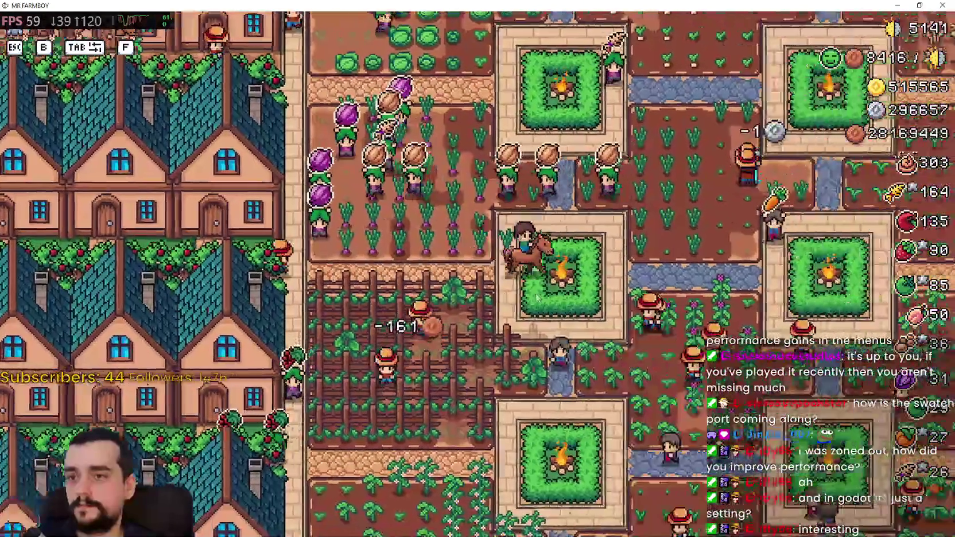
pyautogui.press('s')
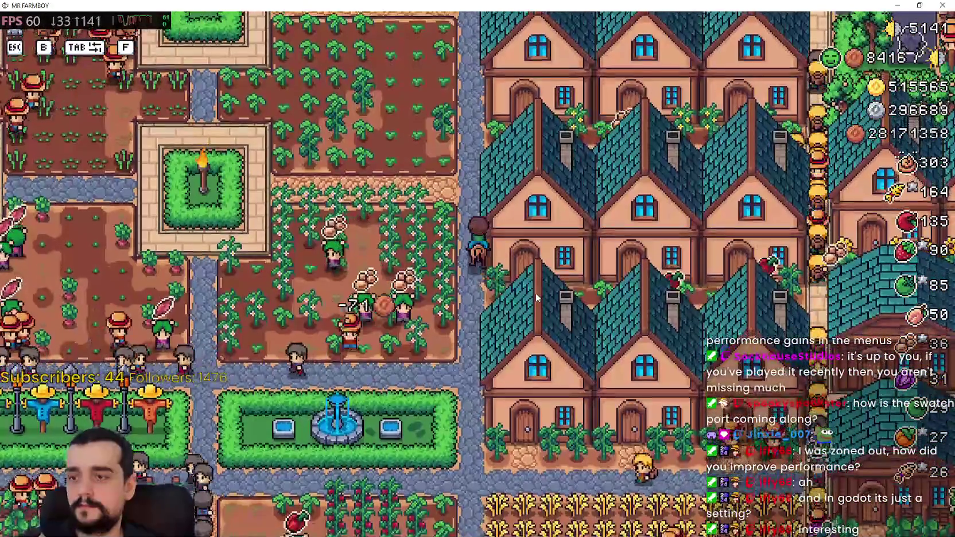
pyautogui.press('a')
pyautogui.press('w')
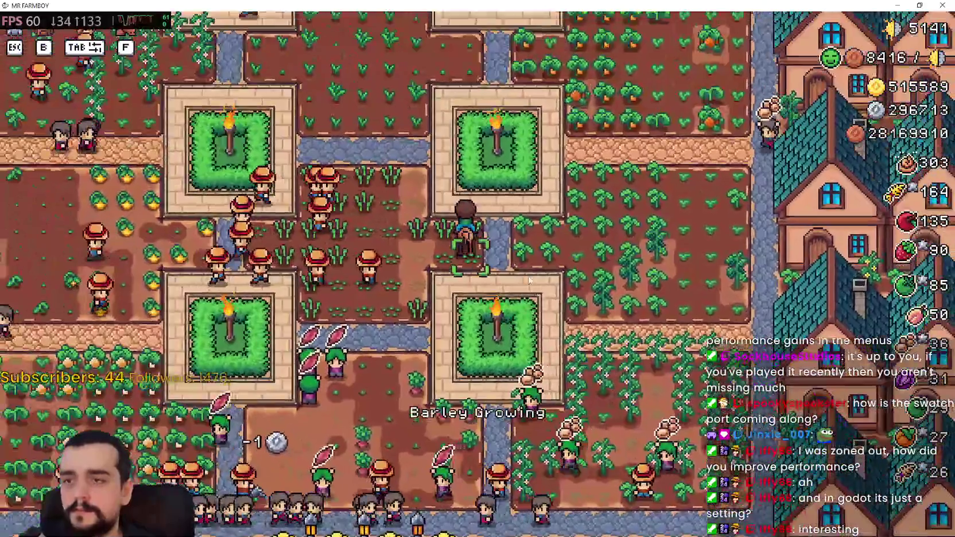
pyautogui.scroll(-5, 529, 280)
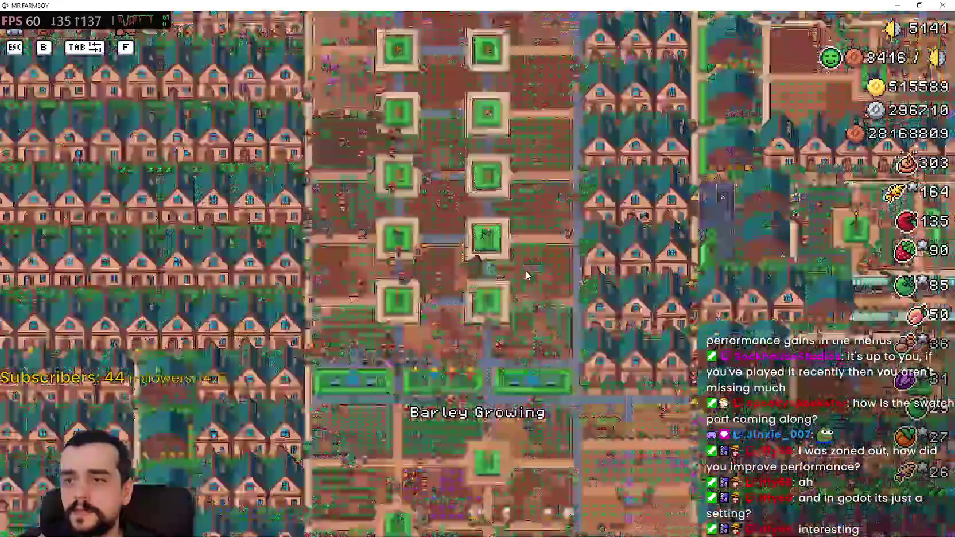
pyautogui.scroll(6, 531, 269)
# - Switch the game's video display mode to Borderless Window, then resume play
pyautogui.press('s')
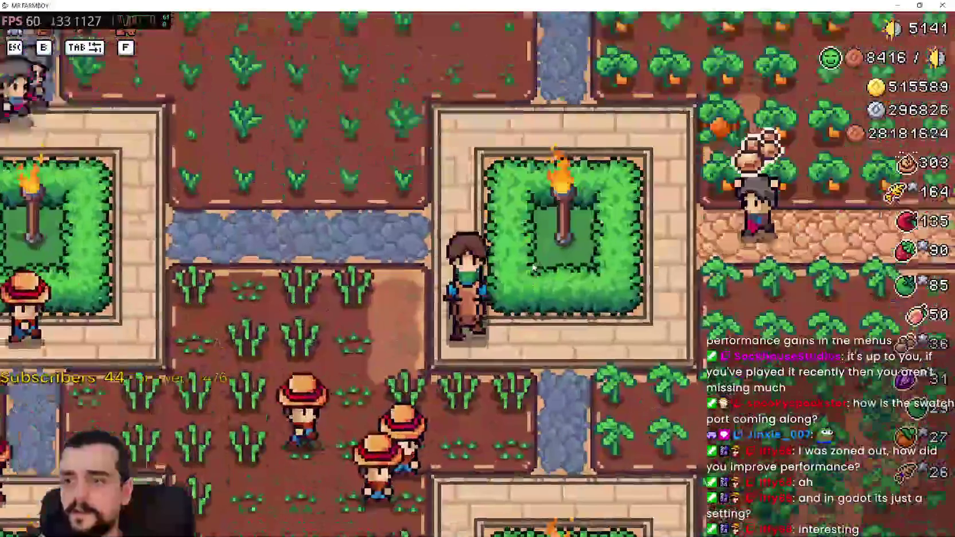
pyautogui.press('a')
pyautogui.scroll(-3, 532, 267)
pyautogui.press('Escape')
pyautogui.click(480, 221)
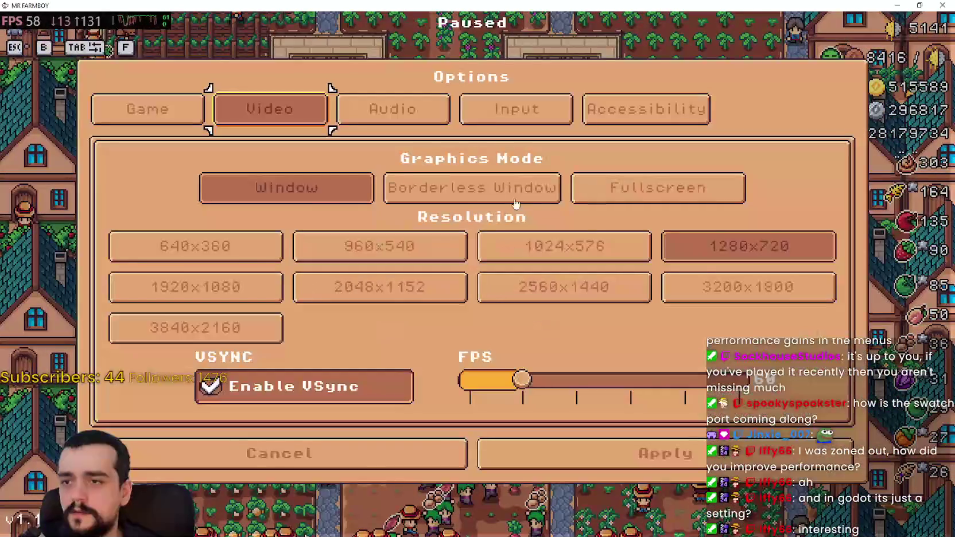
pyautogui.click(553, 185)
pyautogui.press('Escape')
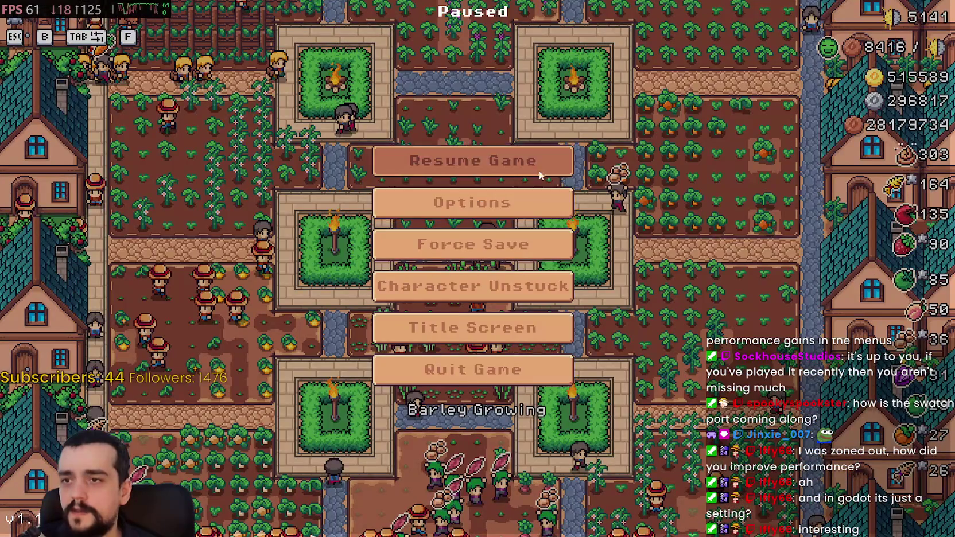
pyautogui.click(538, 169)
# - Ride past the house roofs and campfire plaza, up to the river and left past the market stalls
pyautogui.scroll(6, 566, 274)
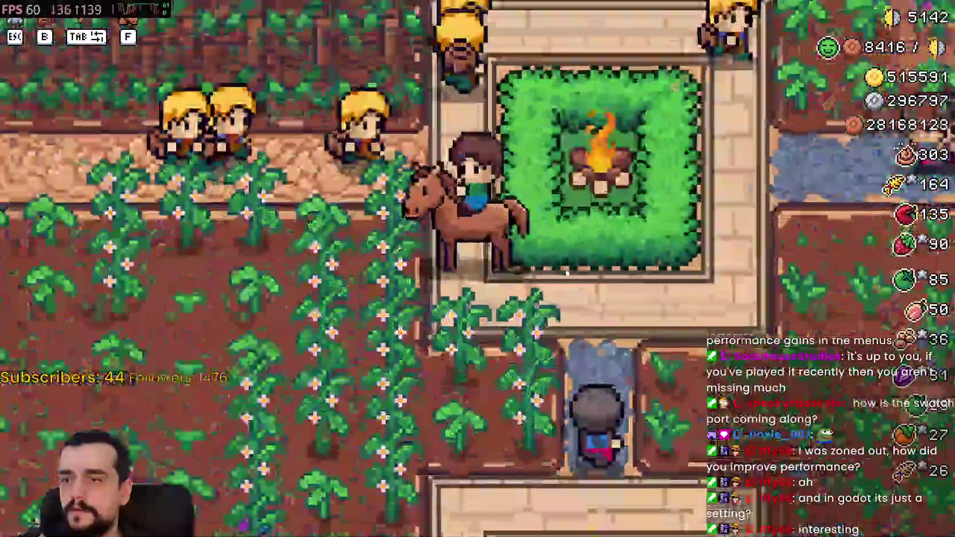
pyautogui.press('a')
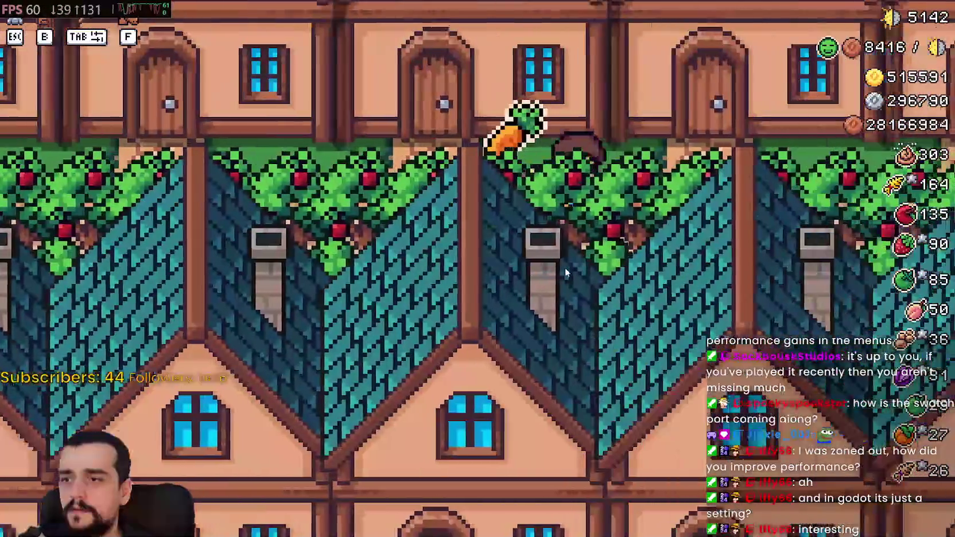
pyautogui.press('d')
pyautogui.press('s')
pyautogui.scroll(-5, 566, 273)
pyautogui.press('d')
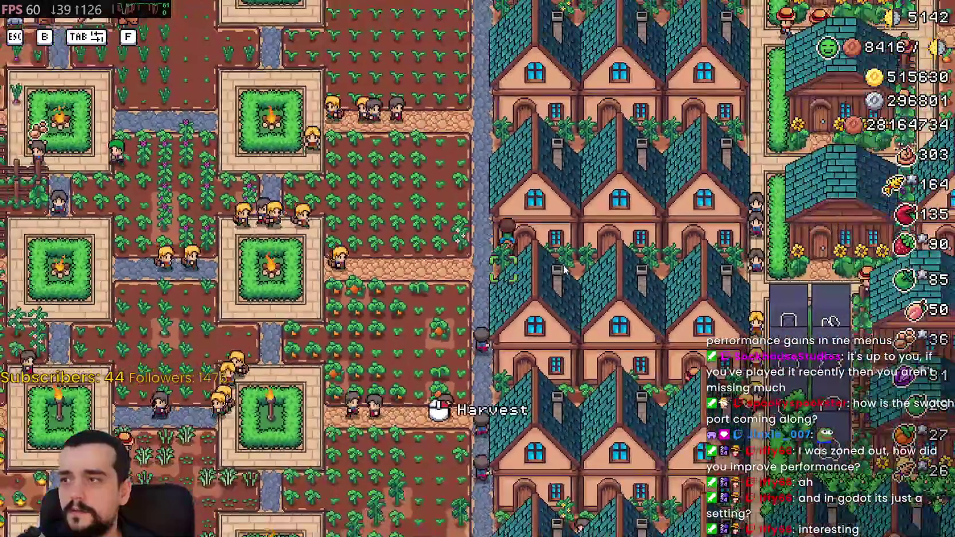
pyautogui.press('w')
pyautogui.press('a')
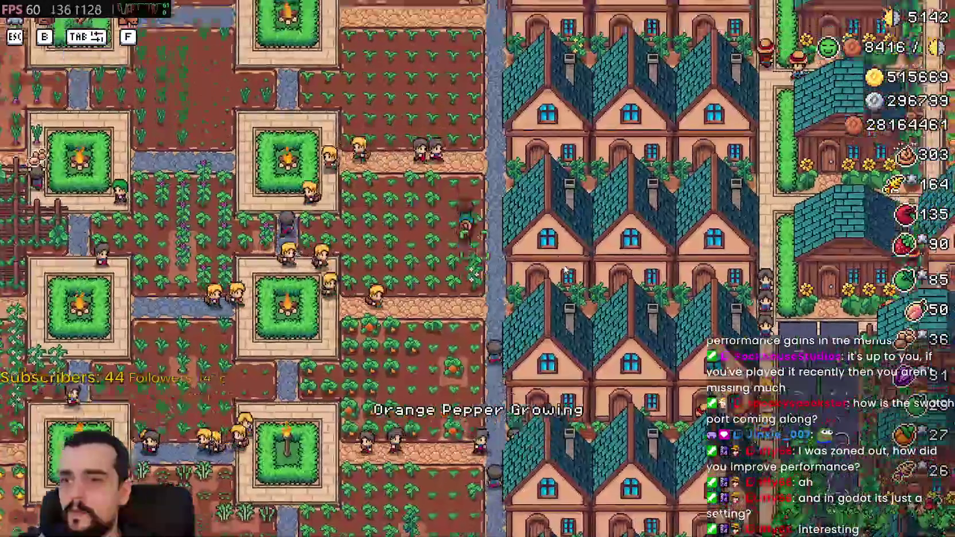
pyautogui.press('a')
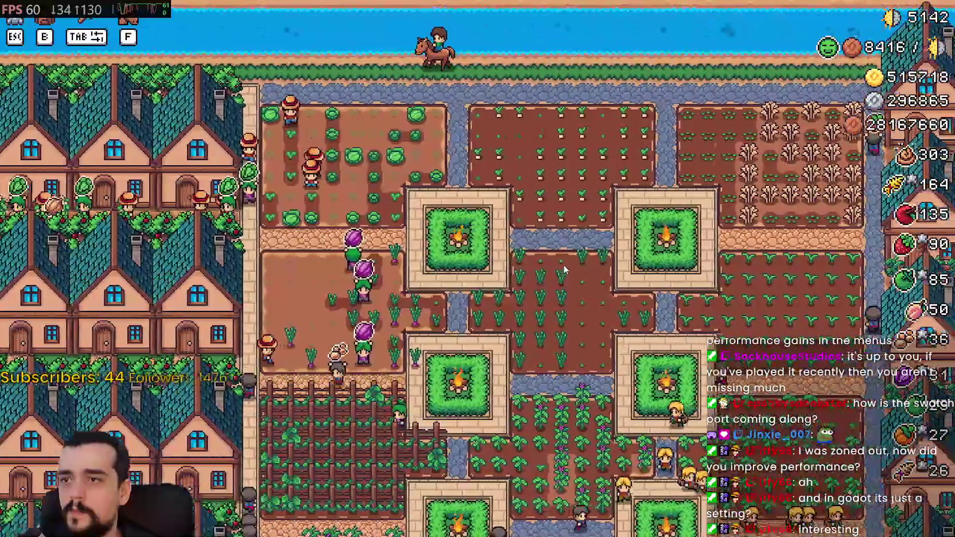
pyautogui.press('a')
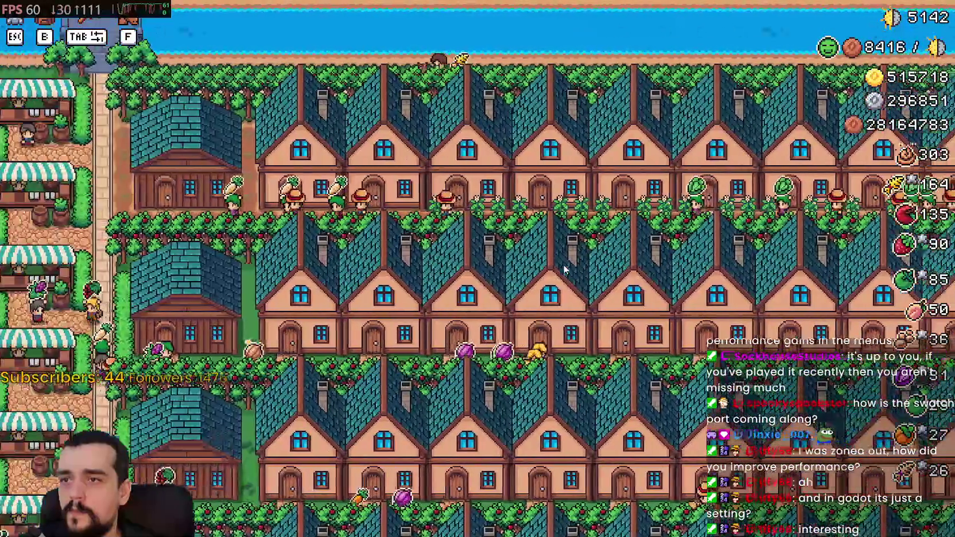
pyautogui.press('a')
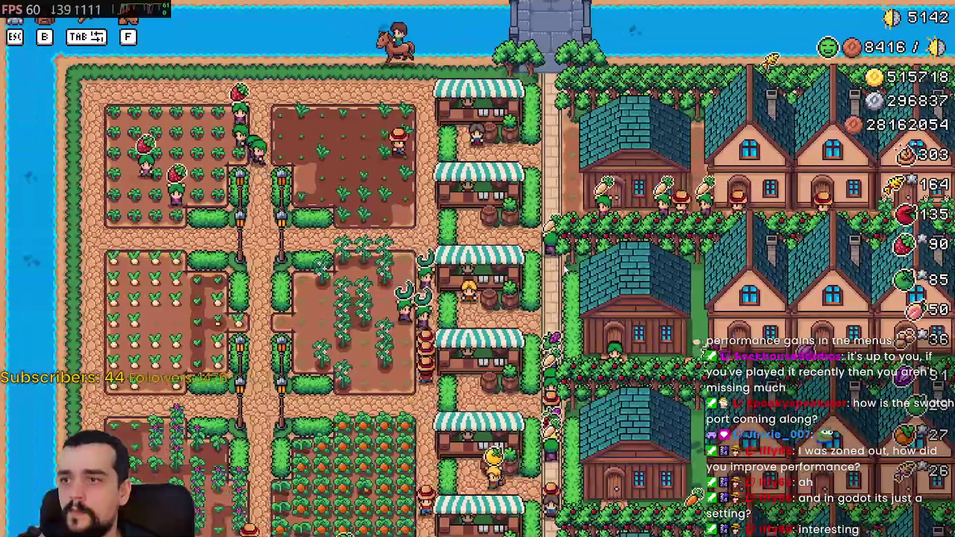
pyautogui.press('s')
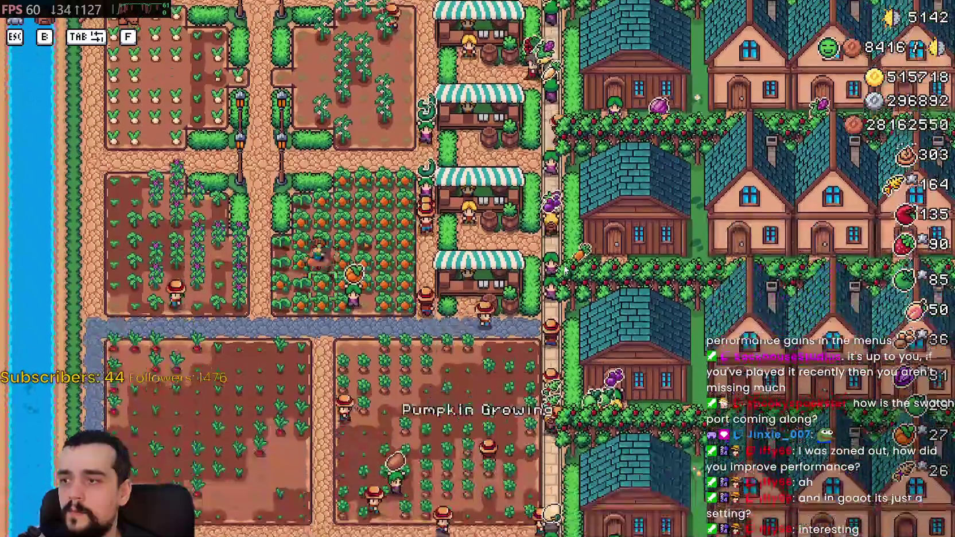
# - Ride through the houses past the chili pepper fields to the wheat field, zooming out over the town
pyautogui.press('d')
pyautogui.press('d')
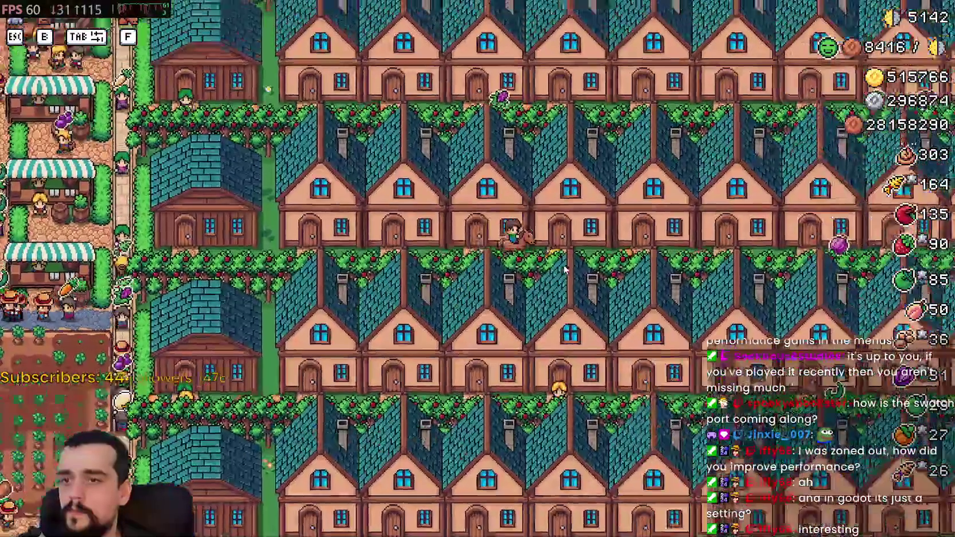
pyautogui.press('d')
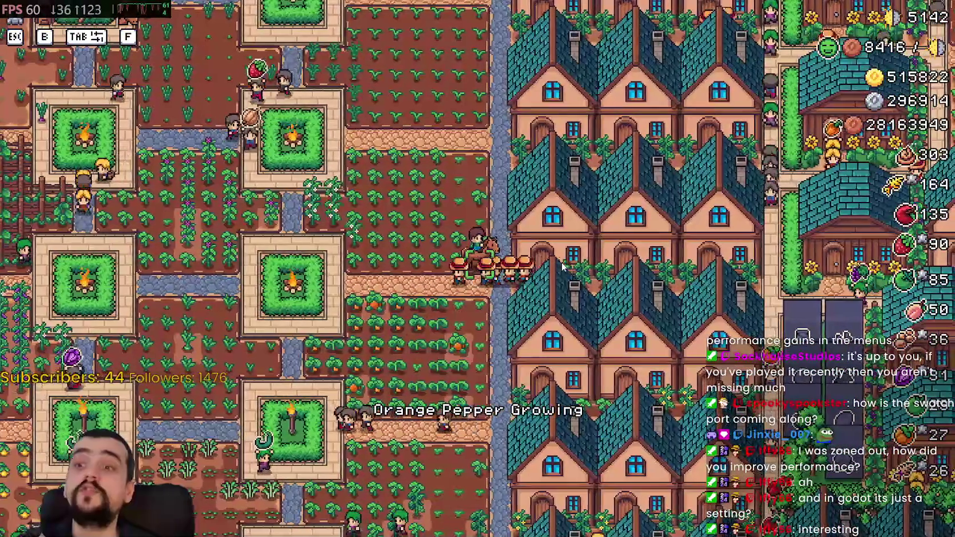
pyautogui.press('s')
pyautogui.press('d')
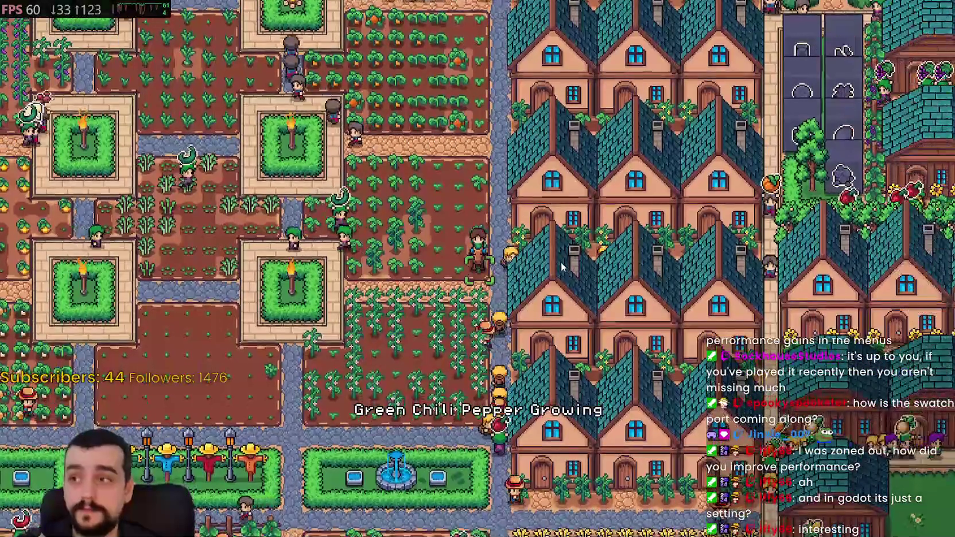
pyautogui.press('d')
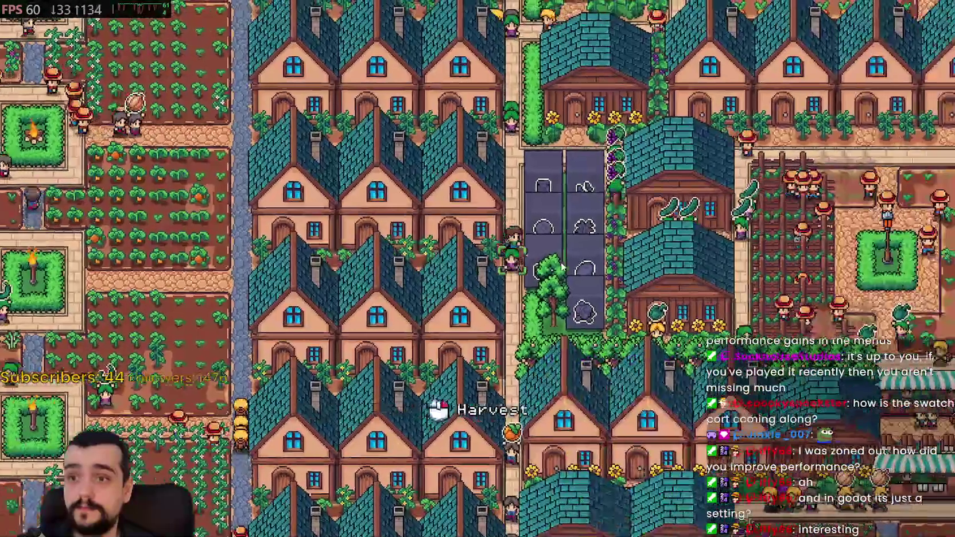
pyautogui.press('w')
pyautogui.scroll(-2, 561, 262)
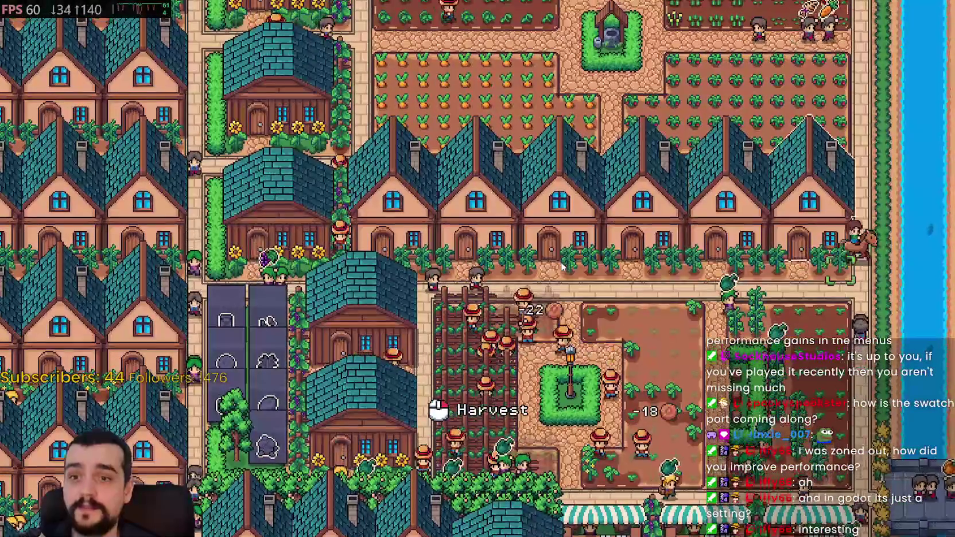
pyautogui.press('w')
pyautogui.press('a')
pyautogui.scroll(-3, 562, 264)
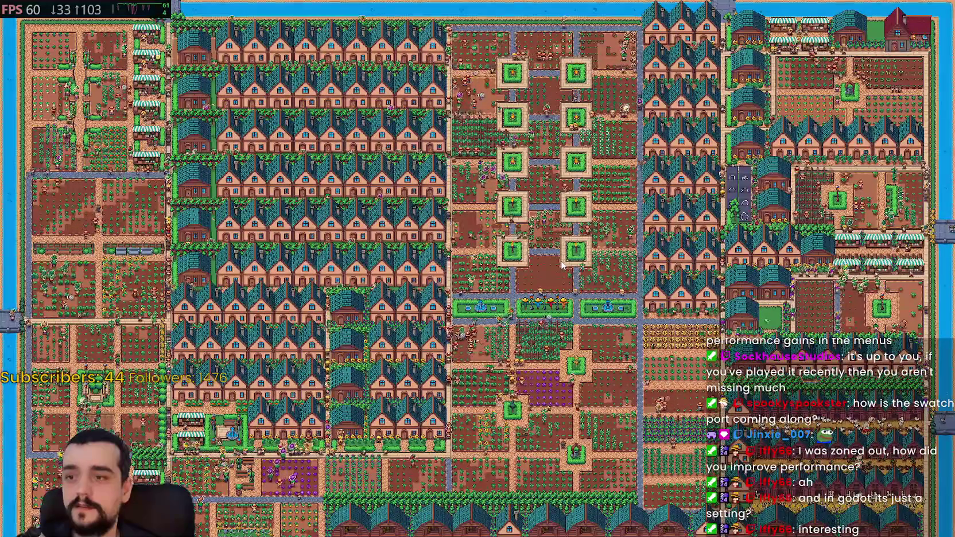
pyautogui.scroll(5, 562, 265)
# - Disable VSync, drag the FPS limit to its maximum, apply, and resume play
pyautogui.press('Escape')
pyautogui.click(476, 202)
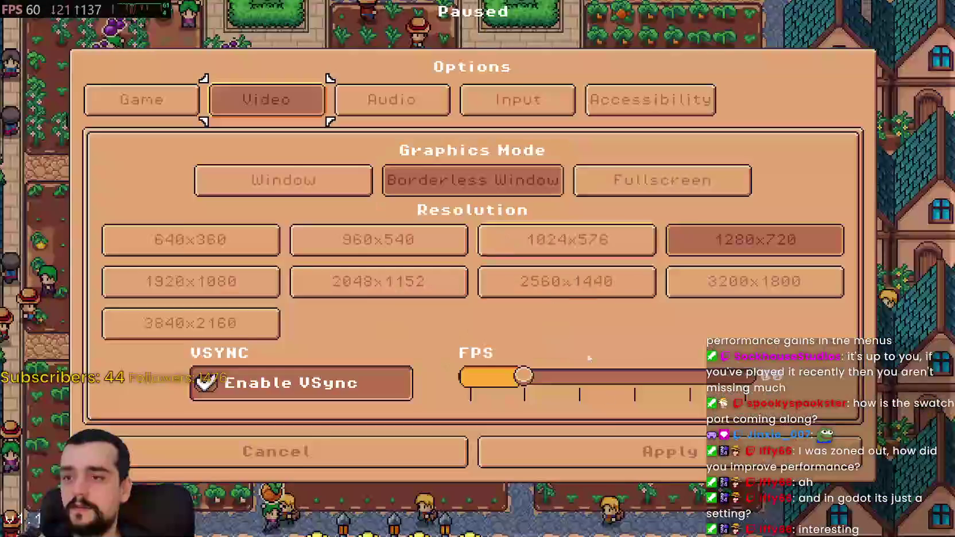
pyautogui.click(354, 380)
pyautogui.moveTo(514, 376); pyautogui.dragTo(651, 382)
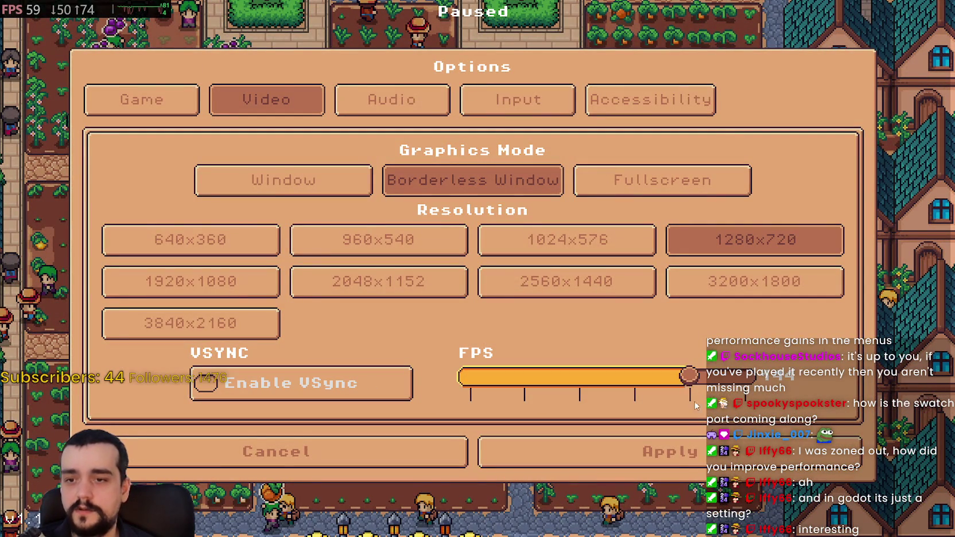
pyautogui.click(580, 452)
pyautogui.press('Escape')
# - Ride the horse left and up while zooming the camera, then pause the game again
pyautogui.press('a')
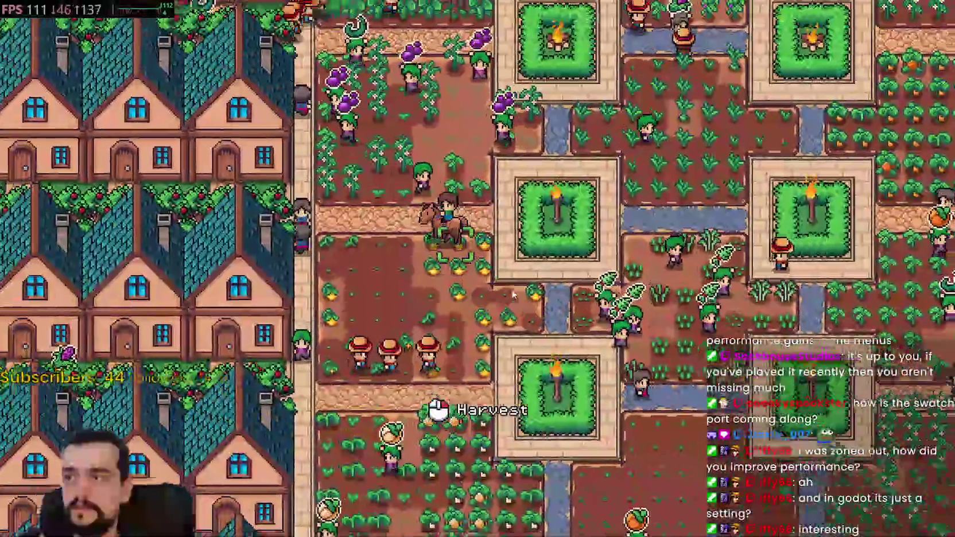
pyautogui.scroll(-2, 515, 285)
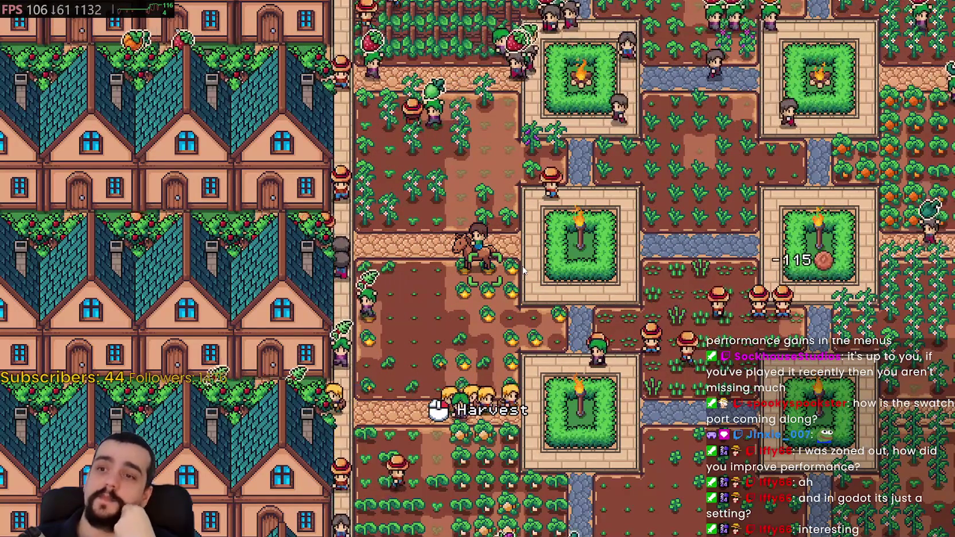
pyautogui.scroll(-8, 502, 257)
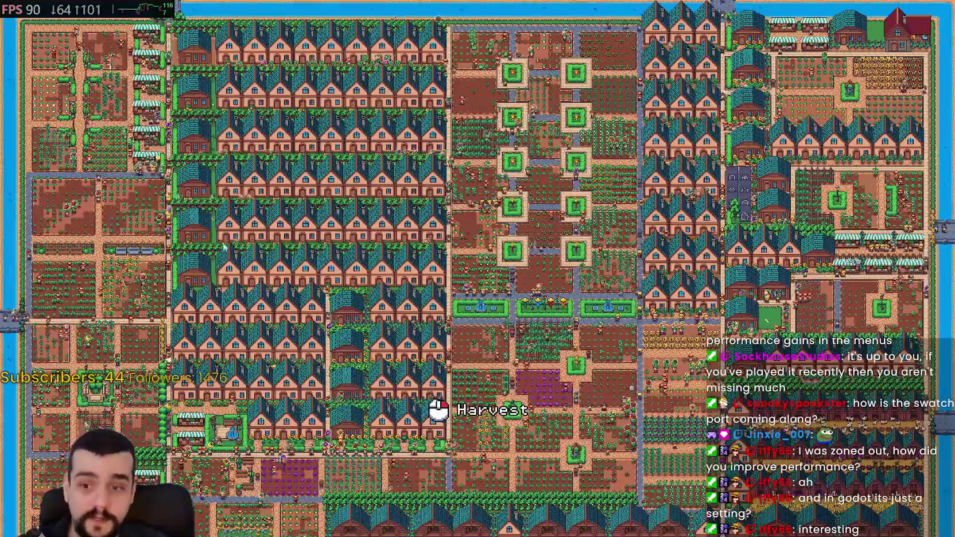
pyautogui.scroll(5, 545, 180)
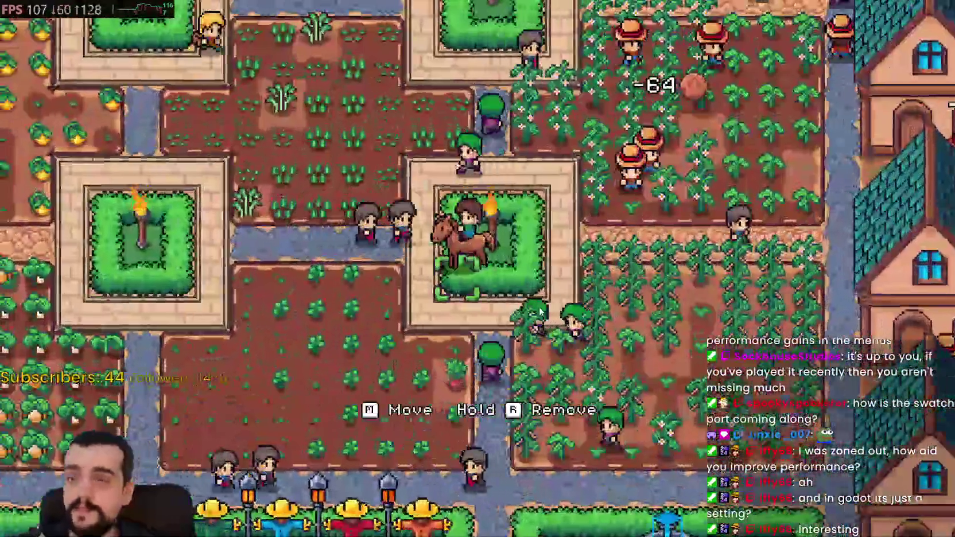
pyautogui.scroll(-5, 548, 229)
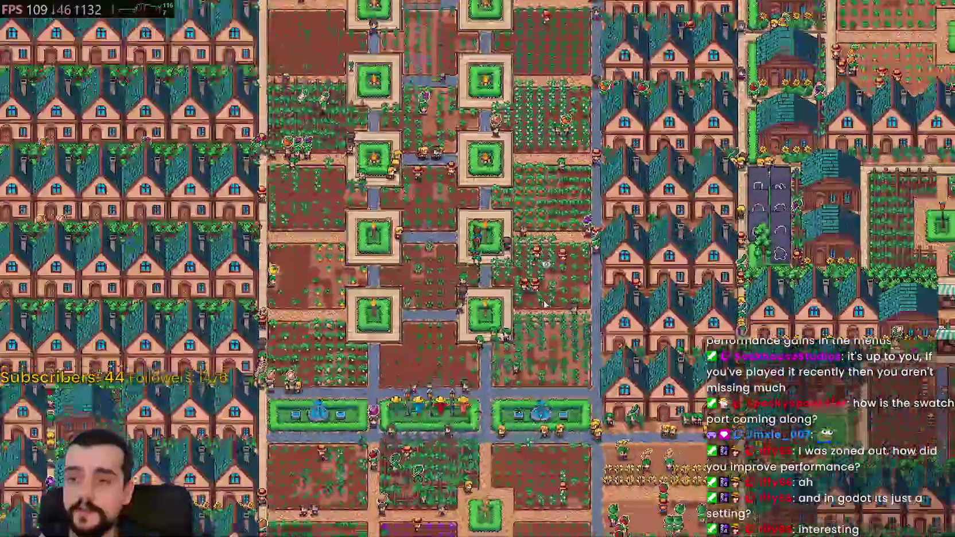
pyautogui.scroll(3, 544, 300)
pyautogui.scroll(3, 544, 301)
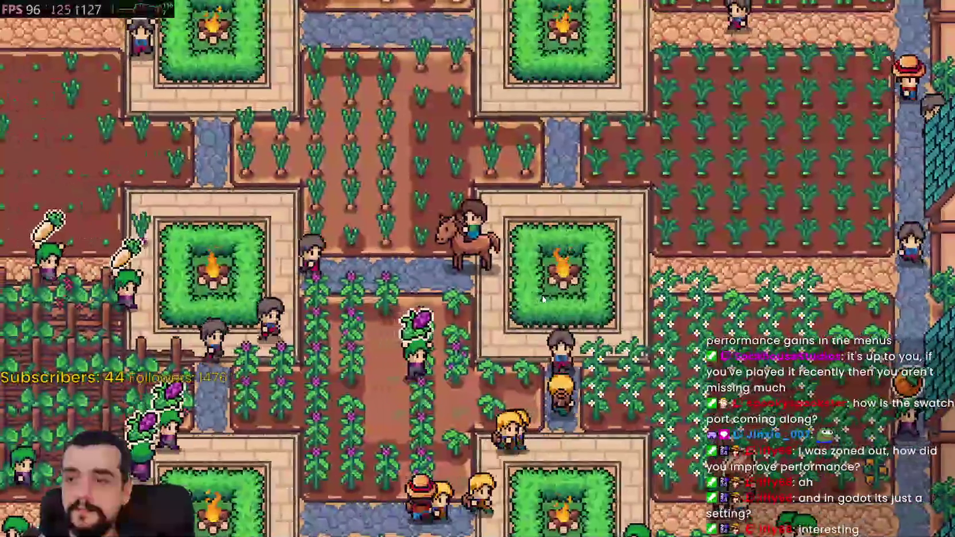
pyautogui.press('Escape')
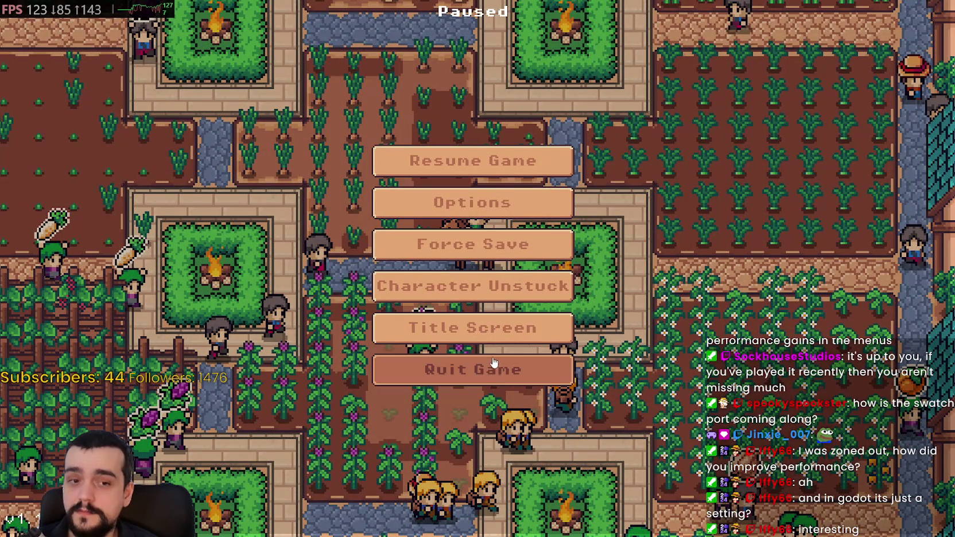
pyautogui.press('Escape')
# - Quit the game, stop MR FARMBOY in Steam, and relaunch it with Play MR FARMBOY (Vulkan) - recommended
pyautogui.hotkey('alt', 'F4')
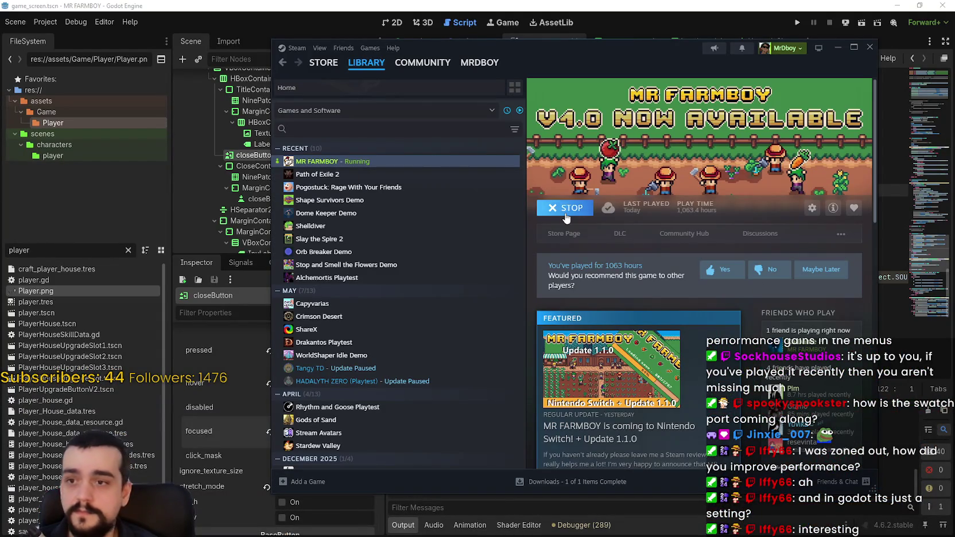
pyautogui.click(574, 215)
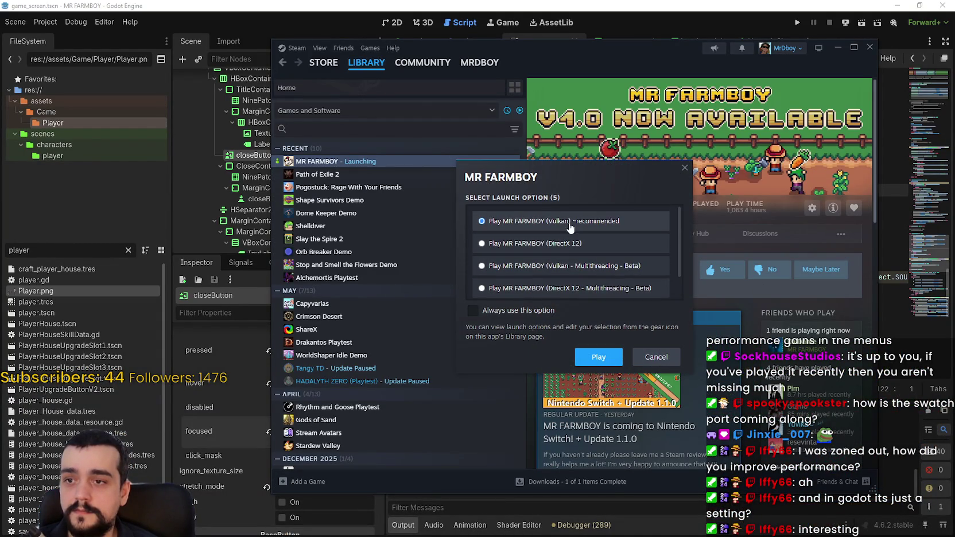
pyautogui.click(598, 359)
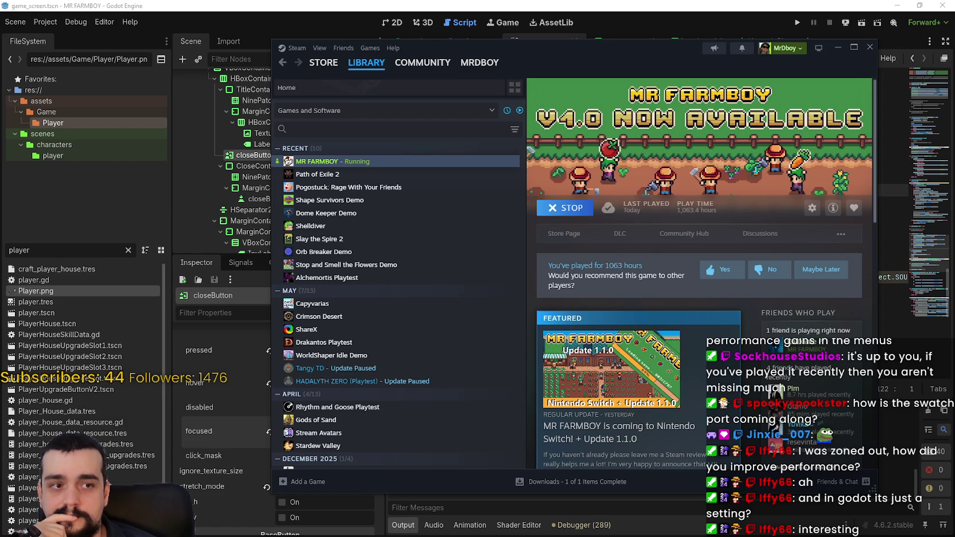
# - Set video to Borderless Window with VSync enabled and a 60 FPS limit, and apply
pyautogui.hotkey('alt', 'Tab')
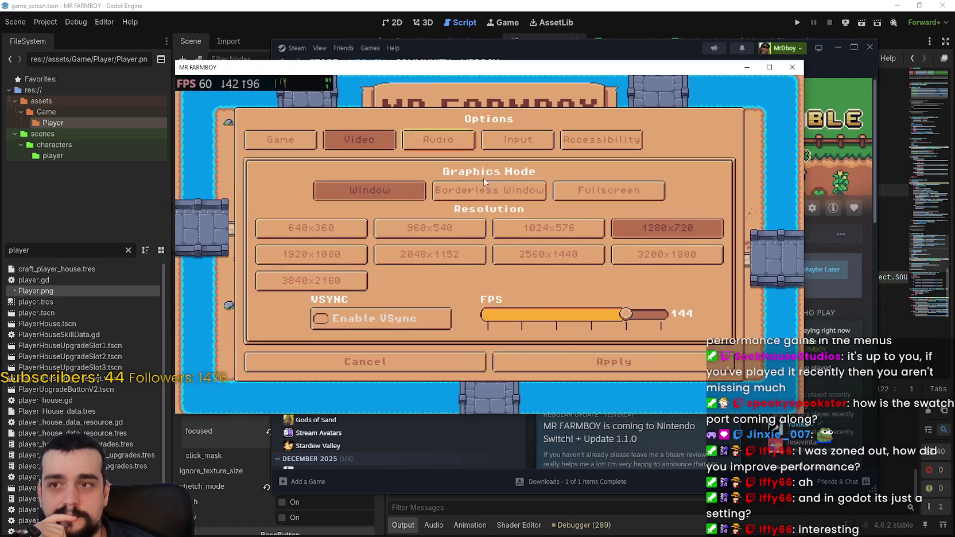
pyautogui.press('Escape')
pyautogui.click(510, 243)
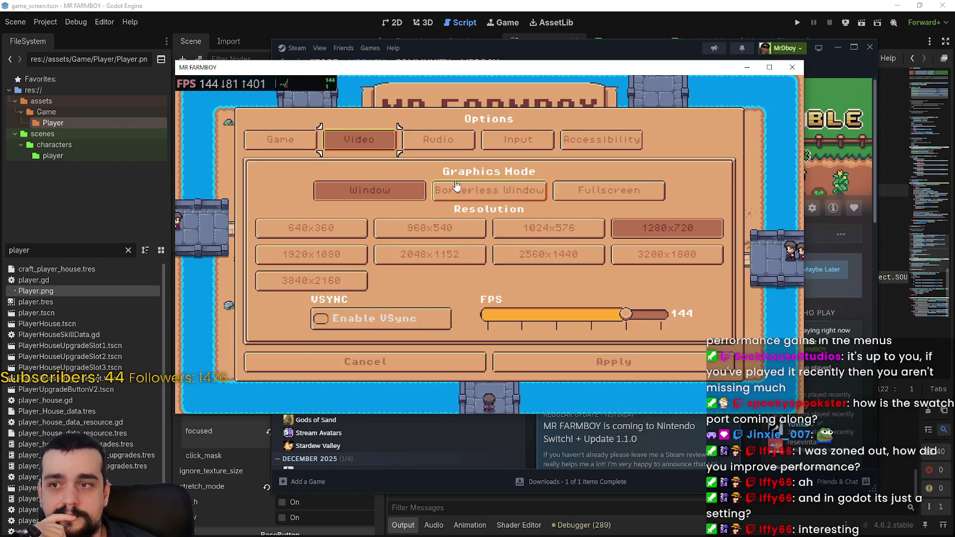
pyautogui.click(488, 191)
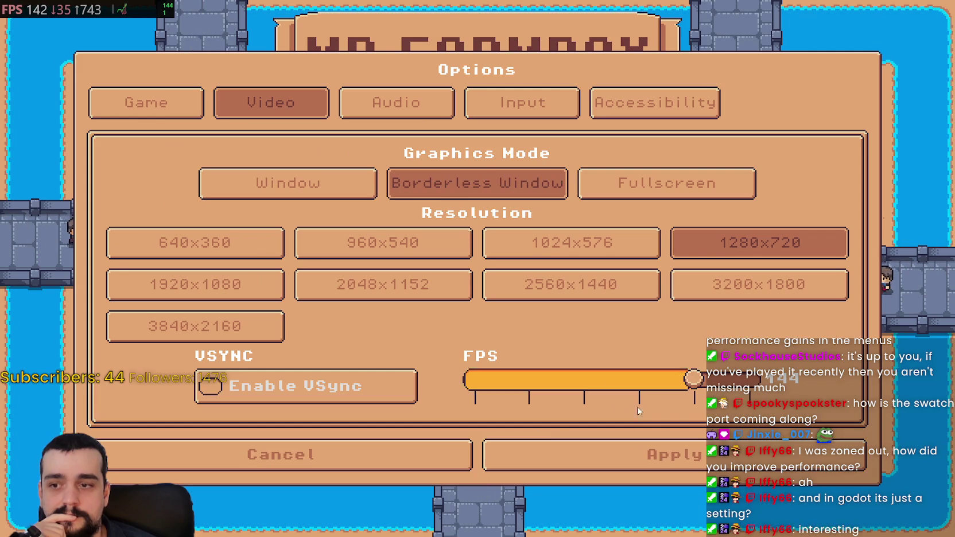
pyautogui.click(210, 386)
pyautogui.moveTo(693, 379); pyautogui.dragTo(533, 380)
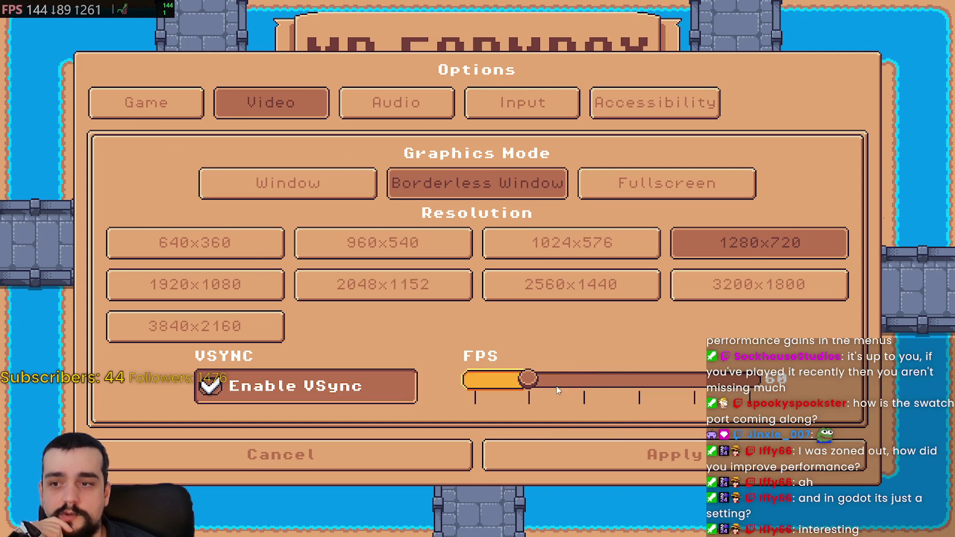
pyautogui.click(578, 459)
# - Continue to the saved games list and load the farm save
pyautogui.click(505, 225)
pyautogui.scroll(-6, 670, 213)
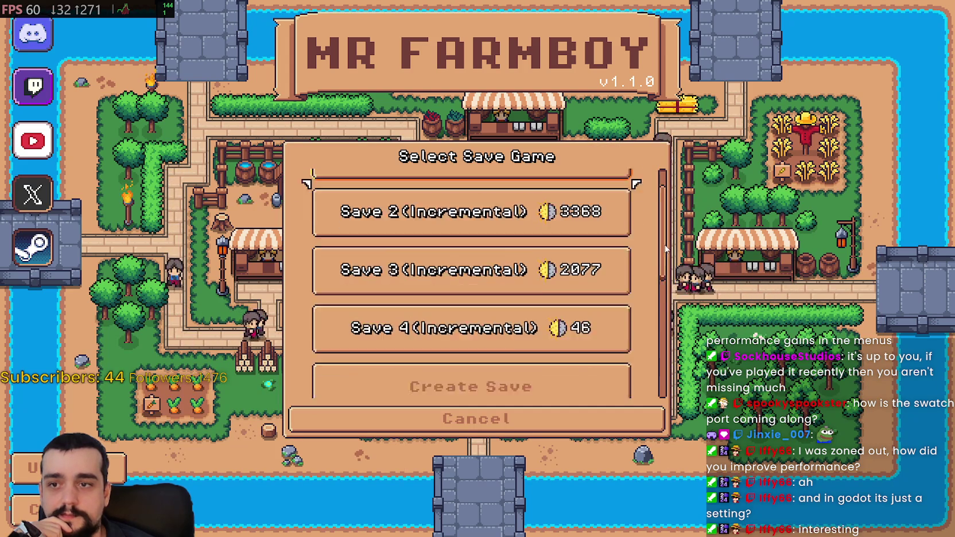
pyautogui.click(518, 254)
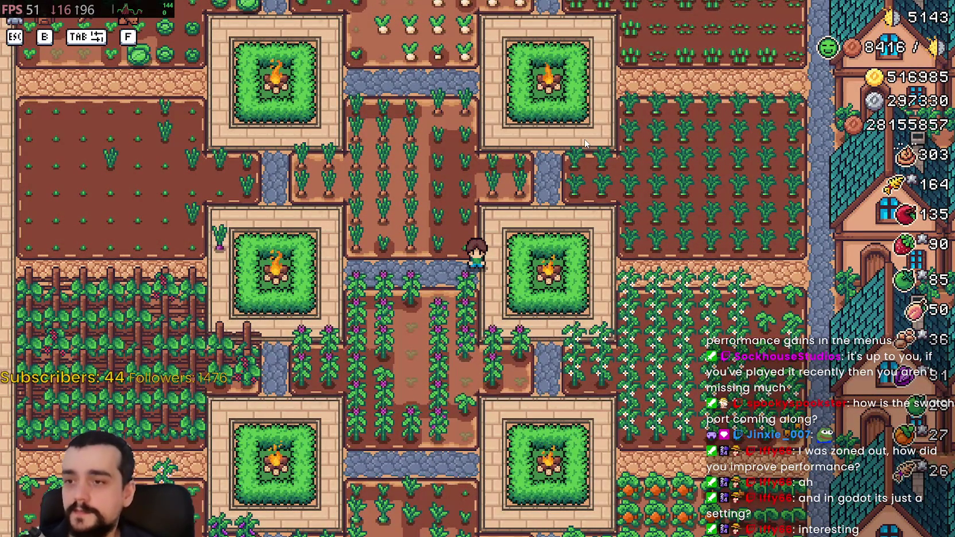
# - Walk the character left and right along the path, then mount the horse with R
pyautogui.press('a')
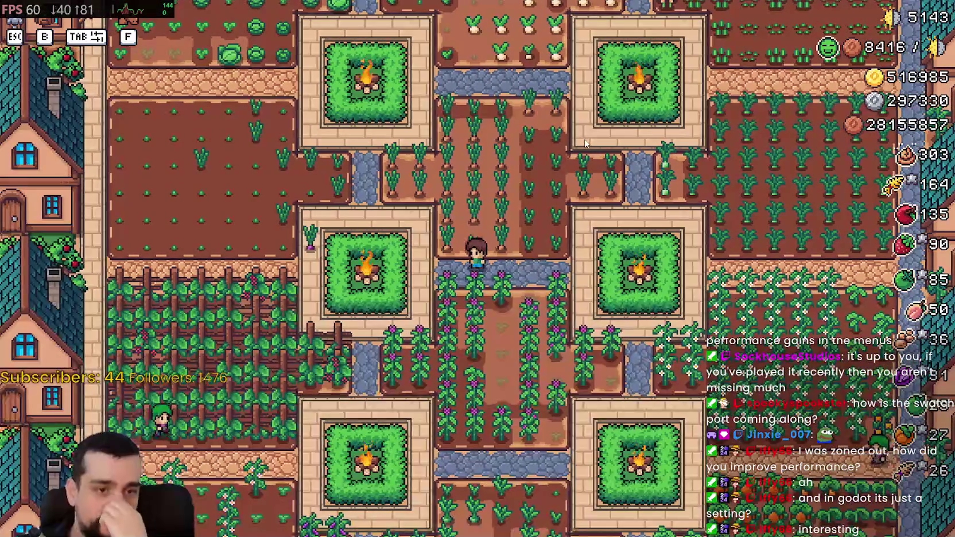
pyautogui.press('d')
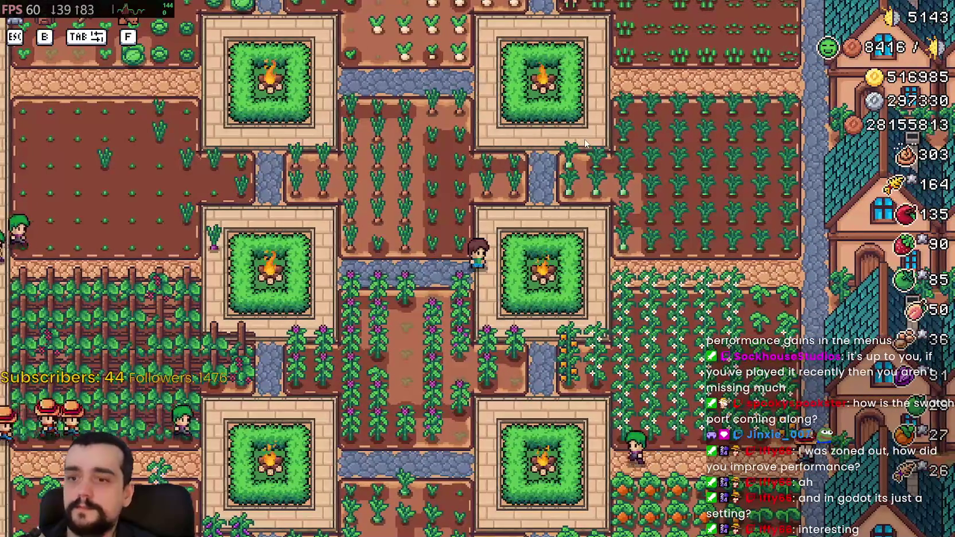
pyautogui.press('r')
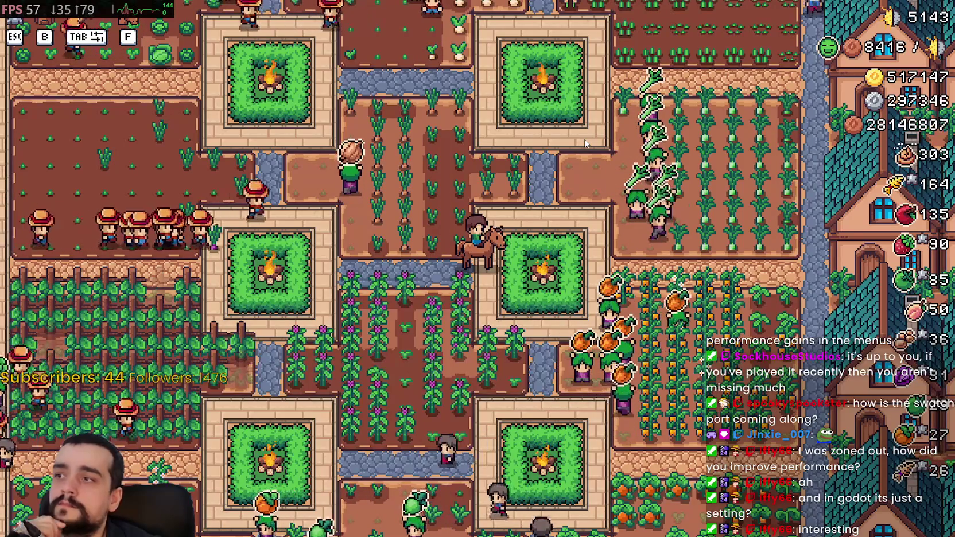
pyautogui.scroll(-5, 585, 143)
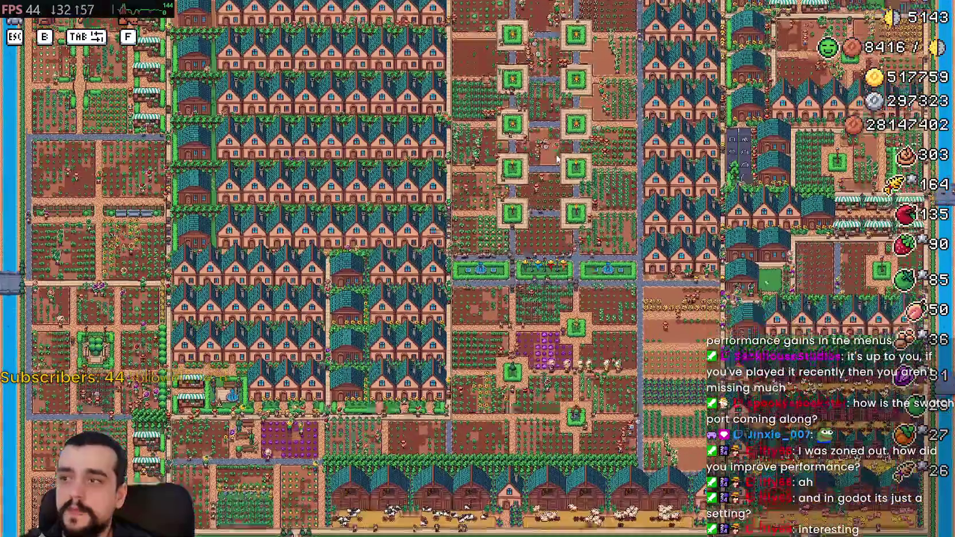
pyautogui.scroll(5, 554, 161)
# - Ride across the fields, house rows and market stalls, then east past the houses, zooming in and out
pyautogui.press('a')
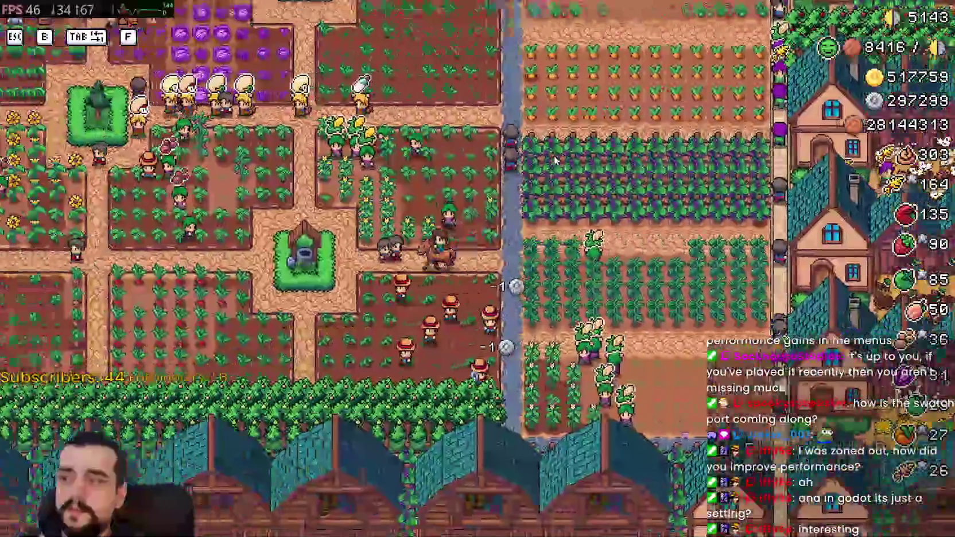
pyautogui.press('w')
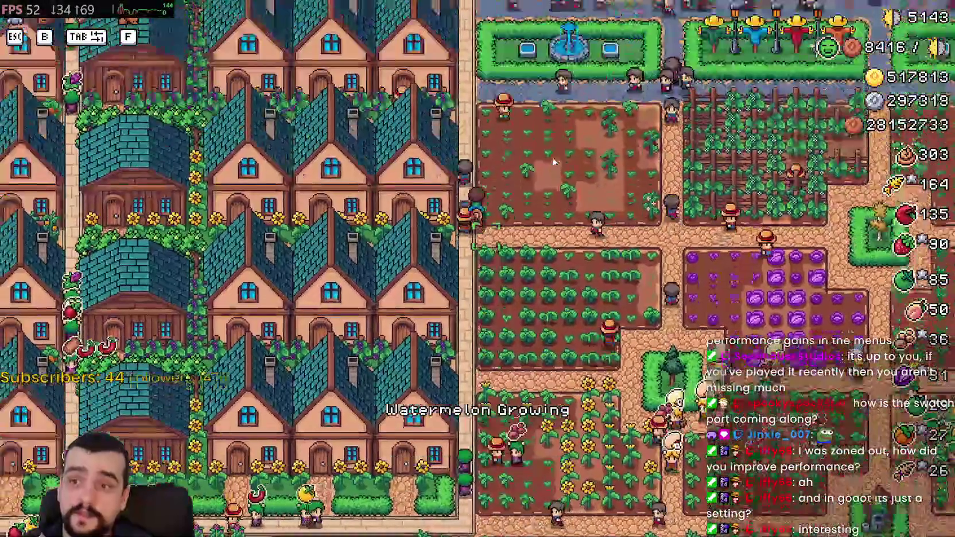
pyautogui.press('a')
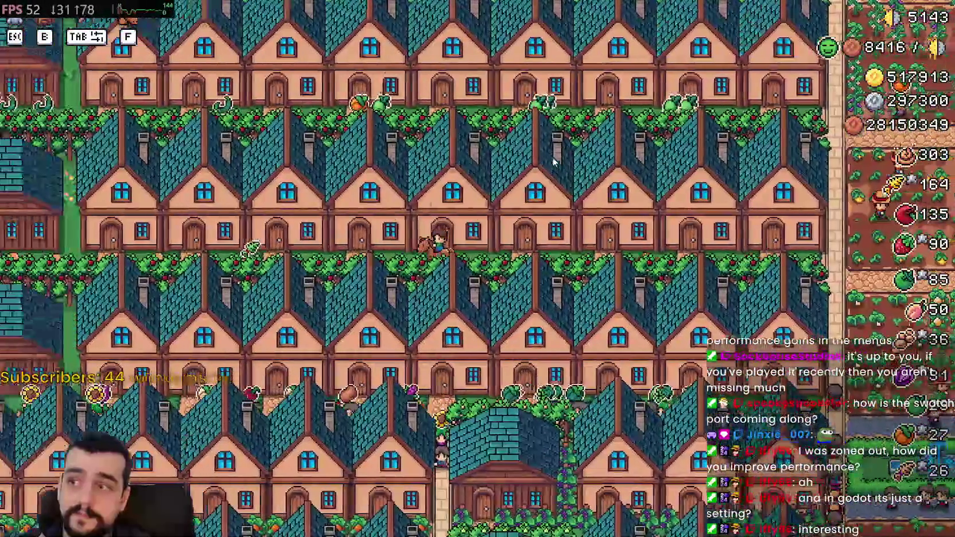
pyautogui.press('a')
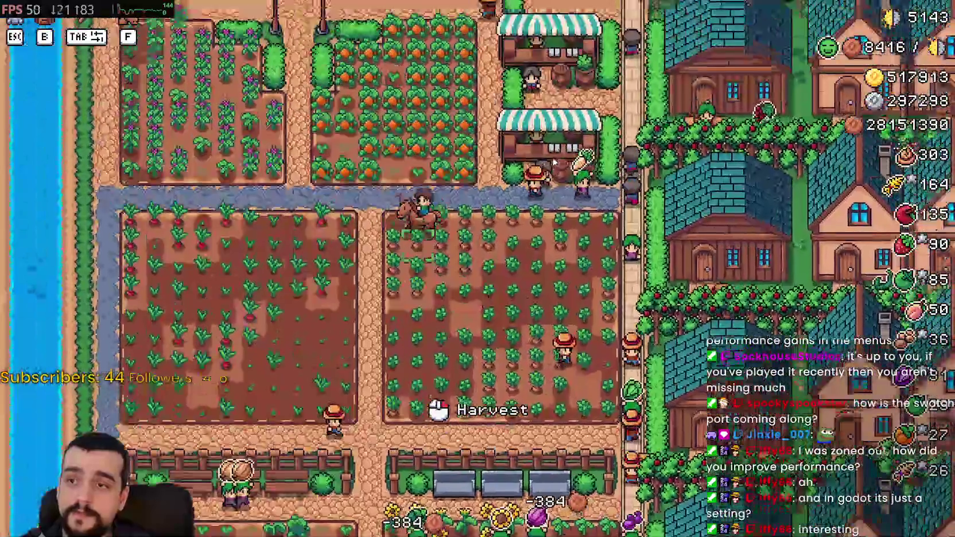
pyautogui.press('d')
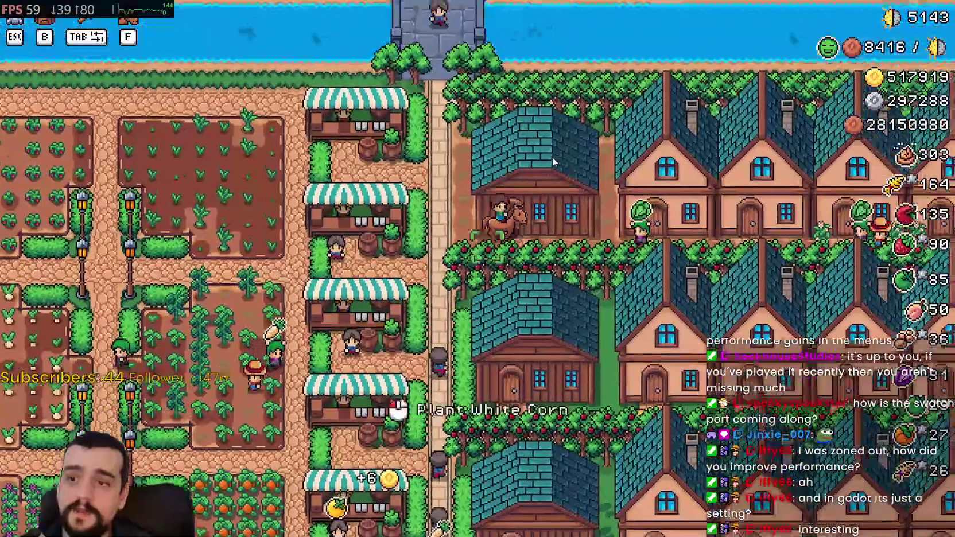
pyautogui.press('d')
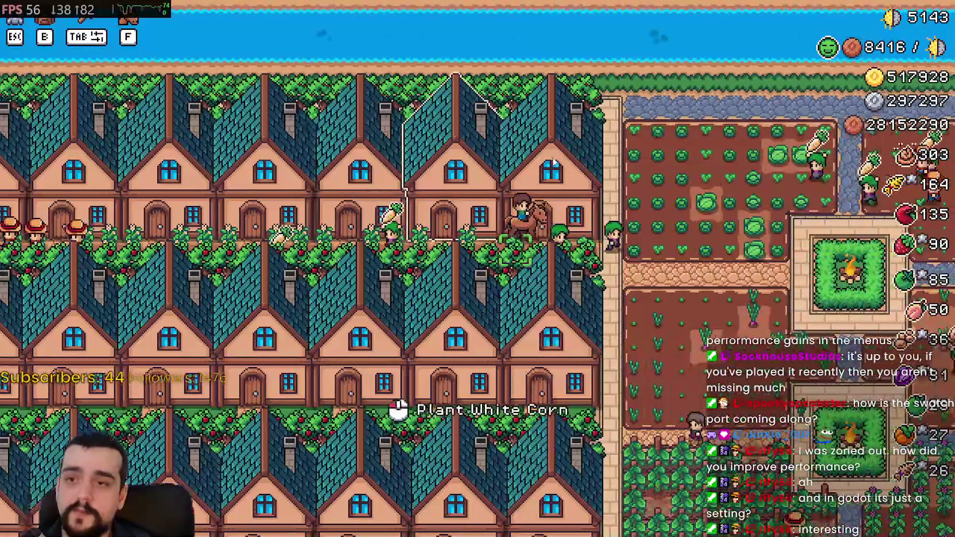
pyautogui.press('d')
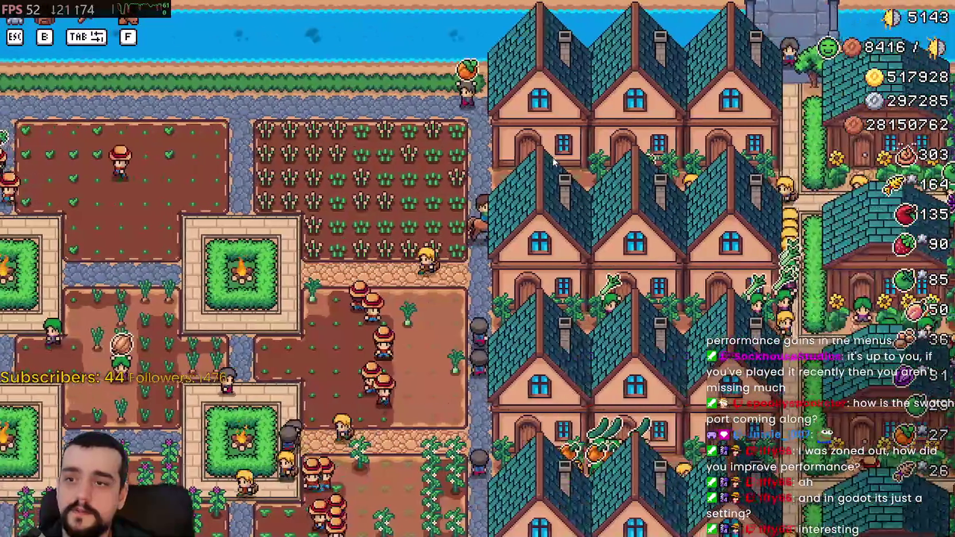
pyautogui.scroll(-5, 554, 162)
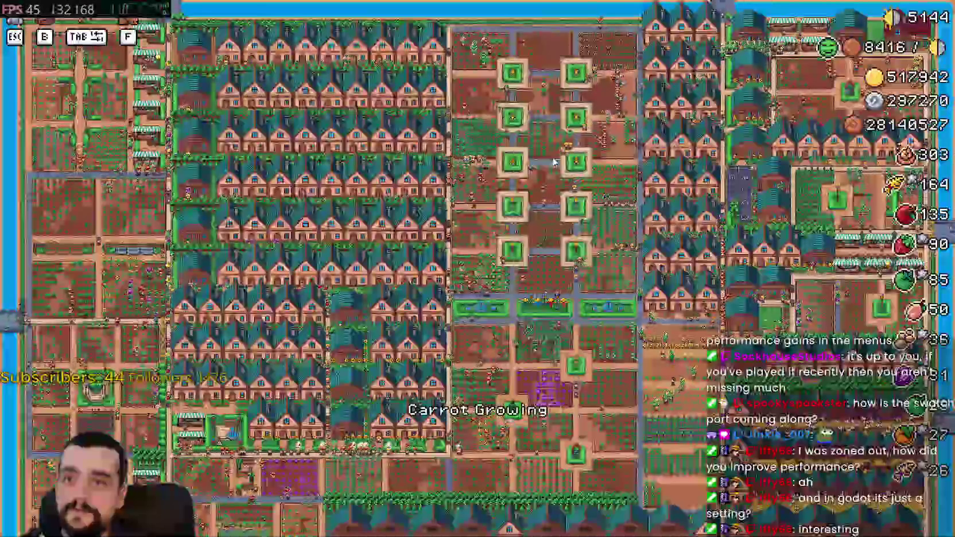
pyautogui.press('s')
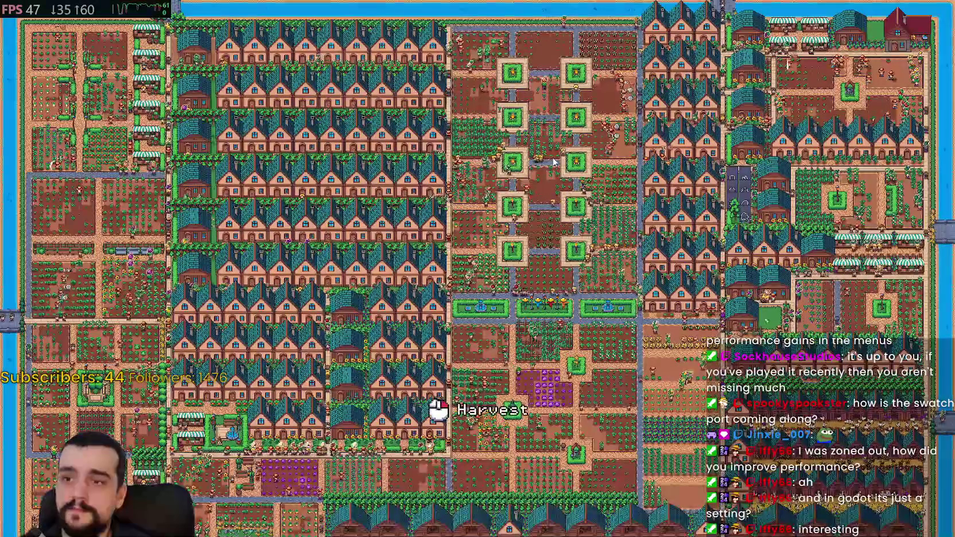
pyautogui.scroll(5, 549, 165)
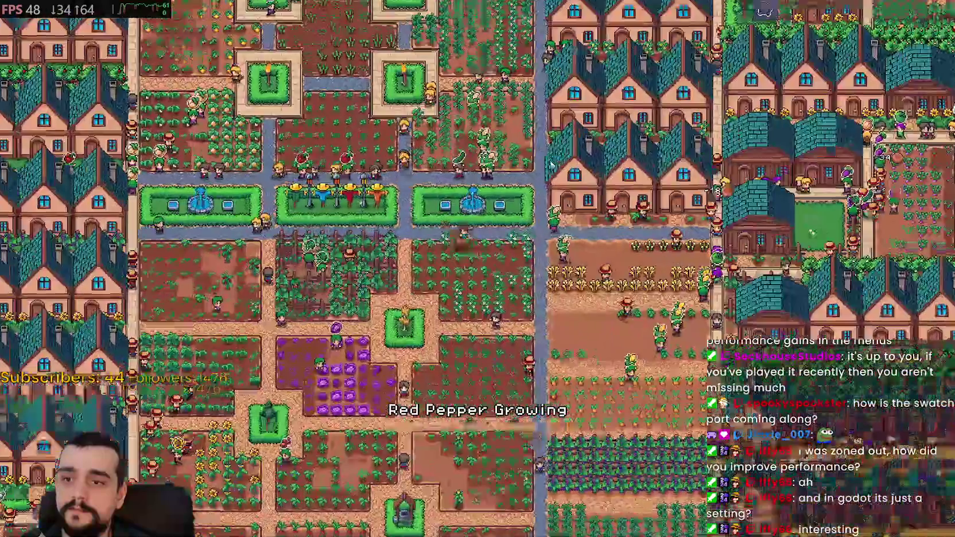
pyautogui.scroll(2, 551, 167)
pyautogui.scroll(-5, 550, 166)
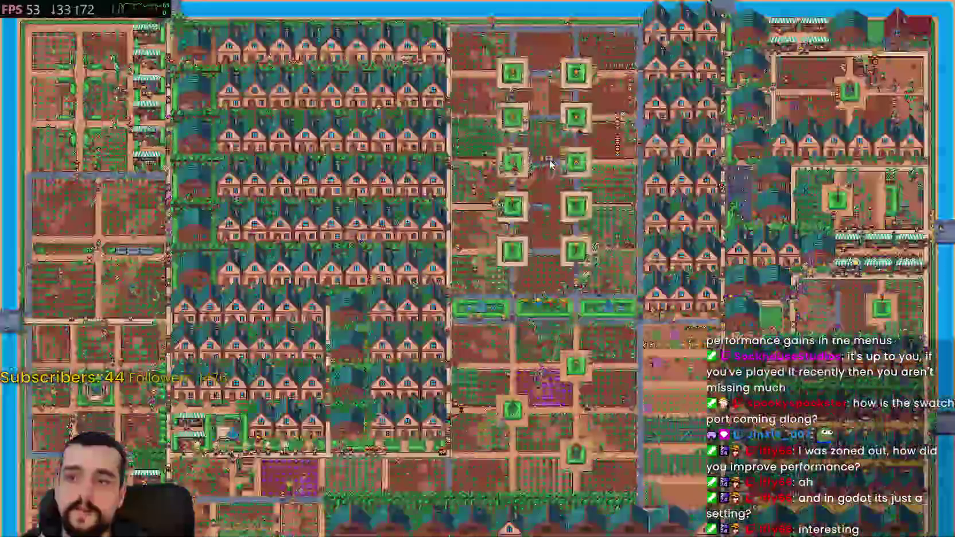
pyautogui.scroll(6, 551, 166)
pyautogui.scroll(-2, 549, 166)
# - Drag the Video tab's FPS slider to its maximum and resume play
pyautogui.press('Escape')
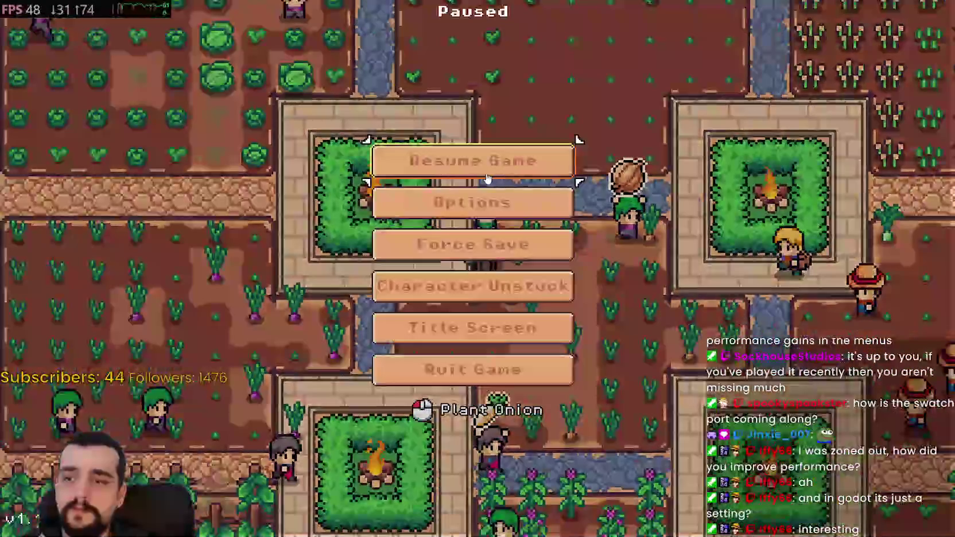
pyautogui.click(543, 202)
pyautogui.moveTo(536, 383); pyautogui.dragTo(692, 381)
pyautogui.press('Escape')
pyautogui.press('Escape')
# - Zoom far out and shift the view south and north to survey the whole farm town
pyautogui.scroll(-5, 574, 248)
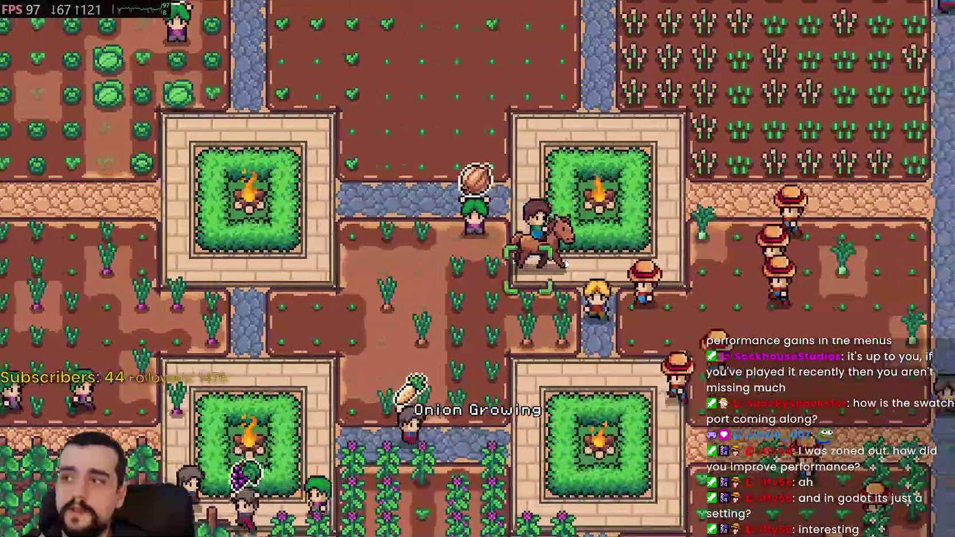
pyautogui.scroll(-4, 564, 262)
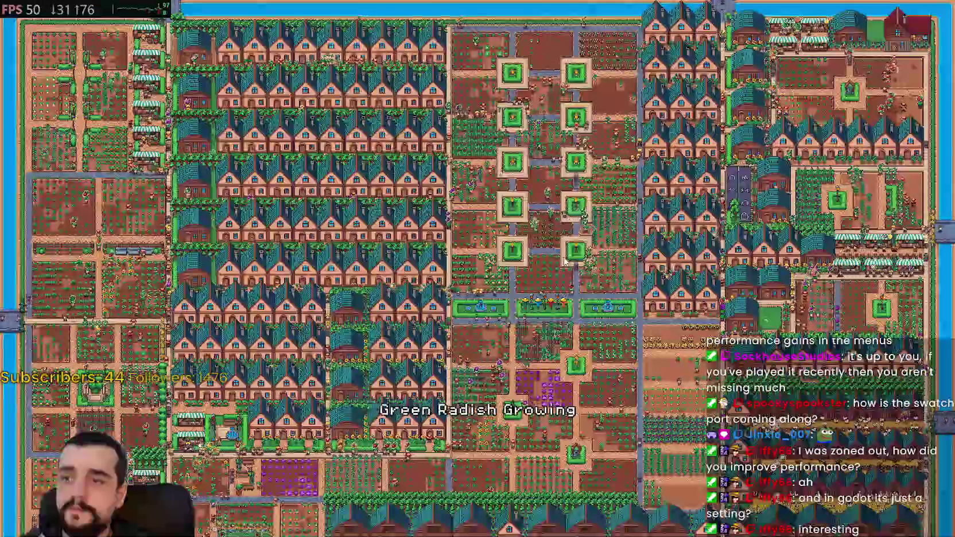
pyautogui.press('s')
pyautogui.press('w')
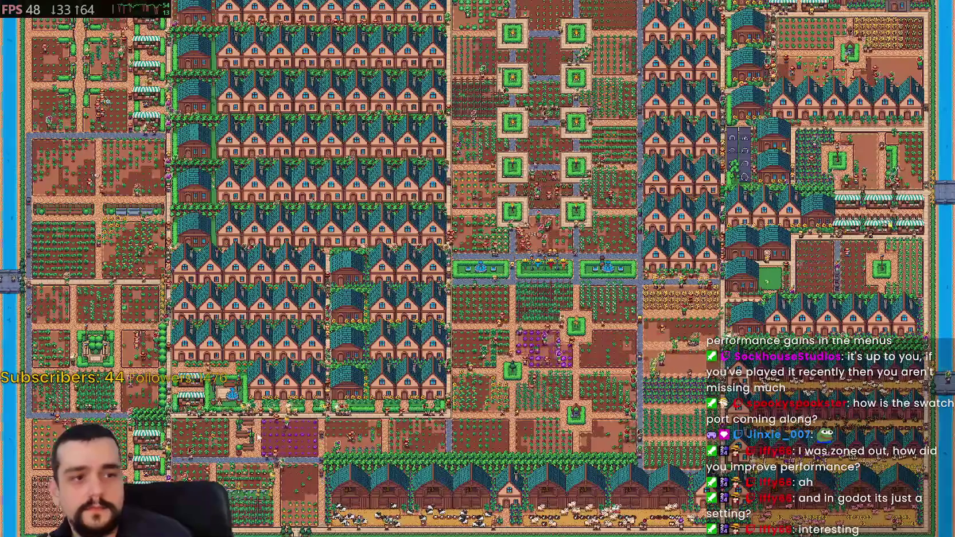
# - Zoom in to look over the fountain and scarecrow plaza
pyautogui.scroll(3, 282, 396)
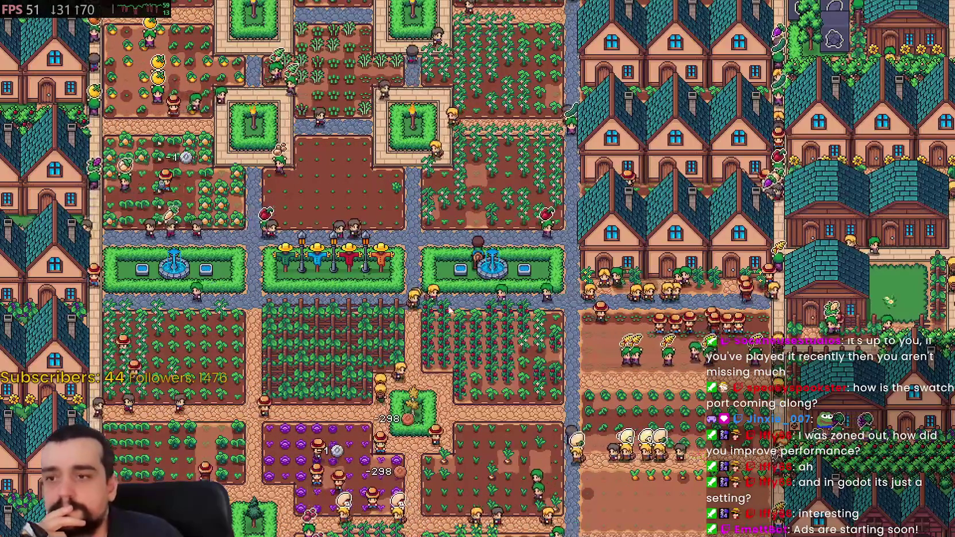
pyautogui.scroll(5, 539, 250)
pyautogui.scroll(-5, 539, 250)
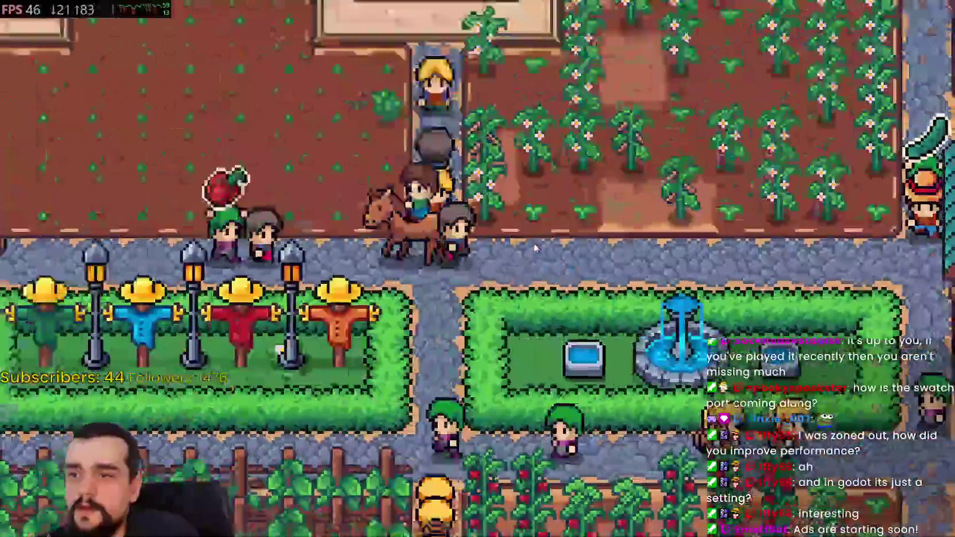
# - Pause and resume the game, then switch to the Steam window with Alt+Tab
pyautogui.press('Escape')
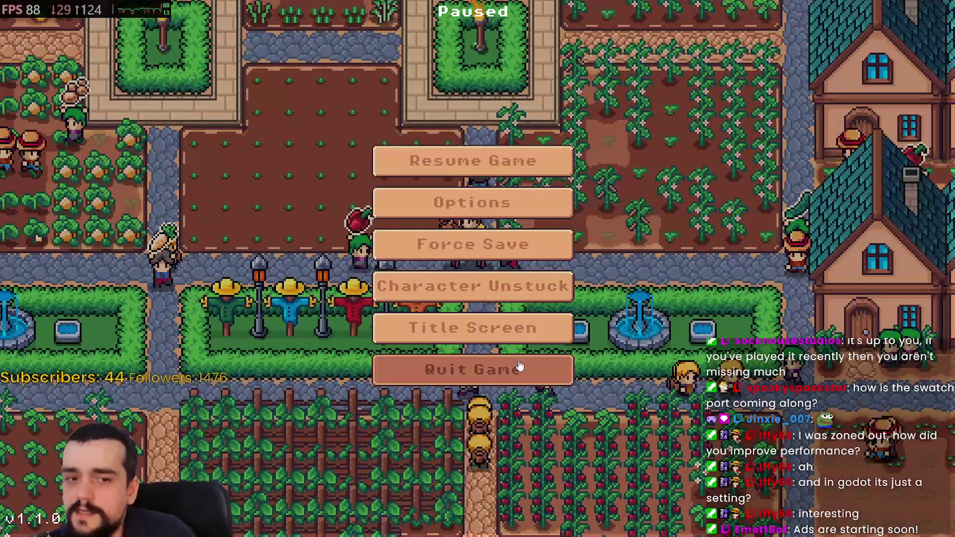
pyautogui.press('Escape')
pyautogui.hotkey('alt', 'Tab')
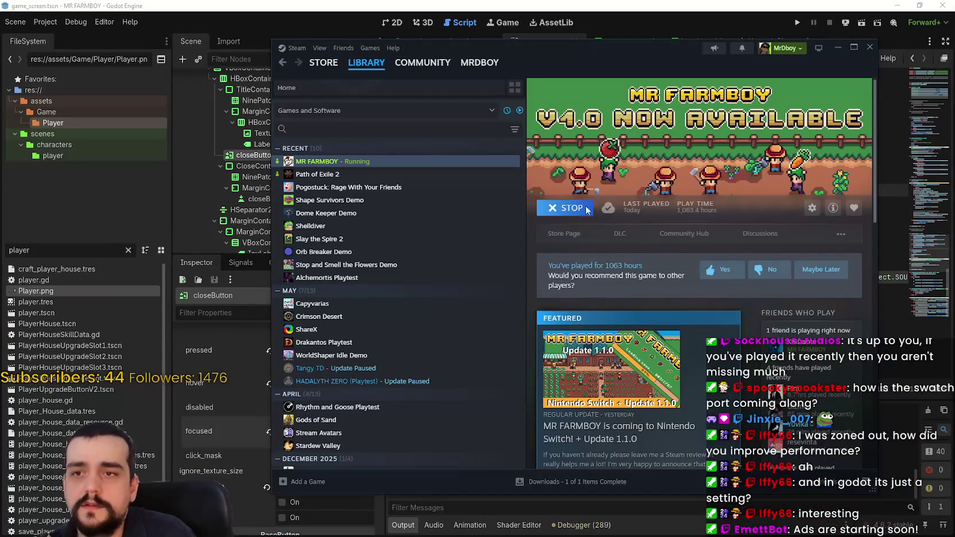
# - Stop the running game and relaunch it with 'Play MR FARMBOY (DirectX 12 - Multithreading - Beta)'
pyautogui.click(556, 209)
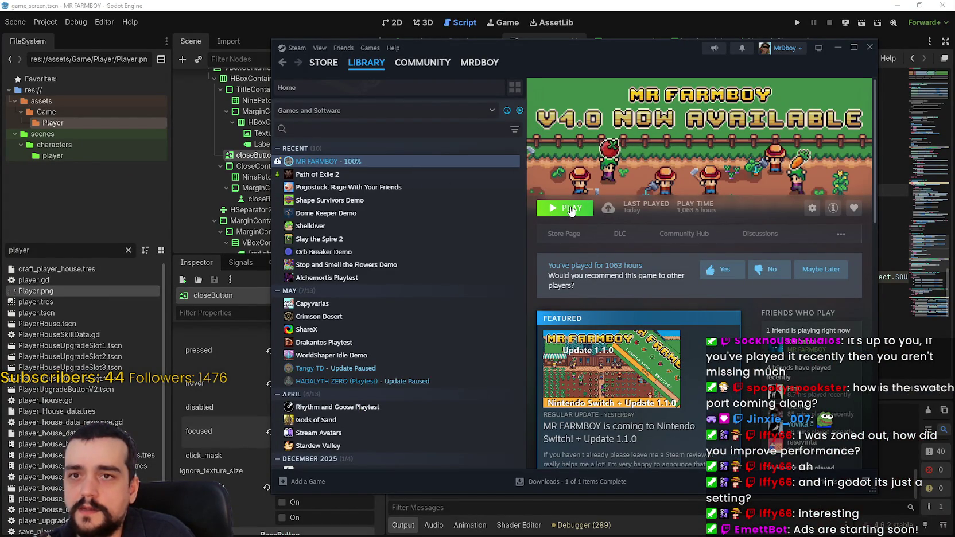
pyautogui.click(570, 210)
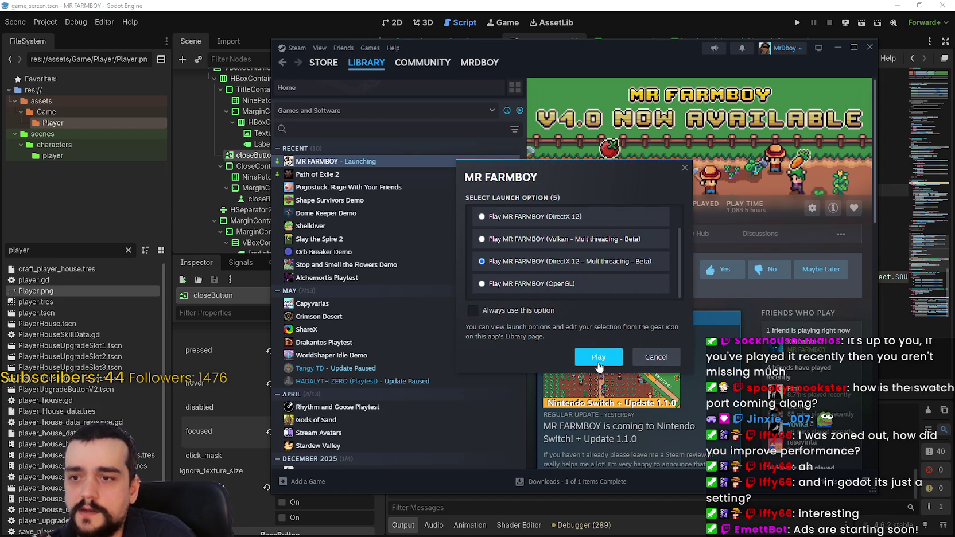
pyautogui.click(598, 362)
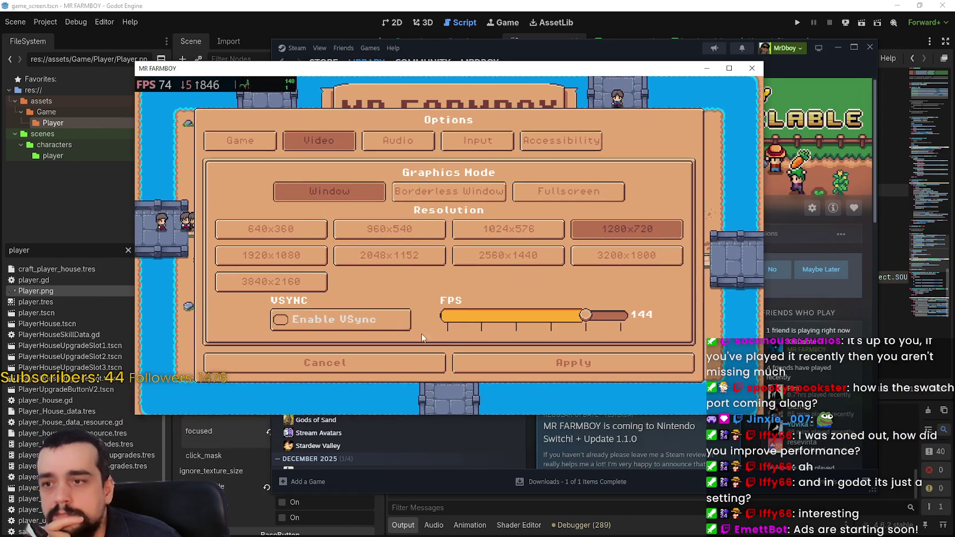
# - Turn on vertical sync, cap the frame rate at 60, switch to borderless window and apply
pyautogui.click(404, 326)
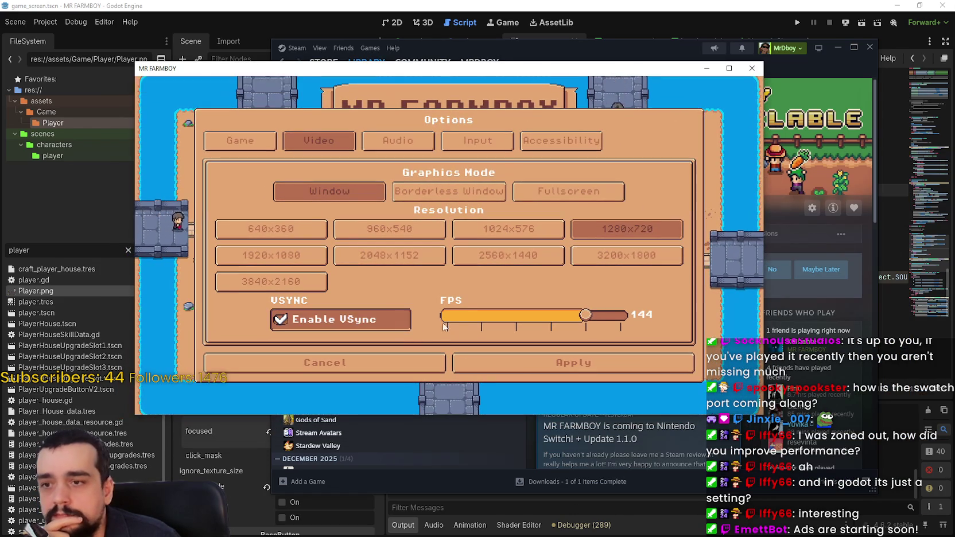
pyautogui.click(489, 318)
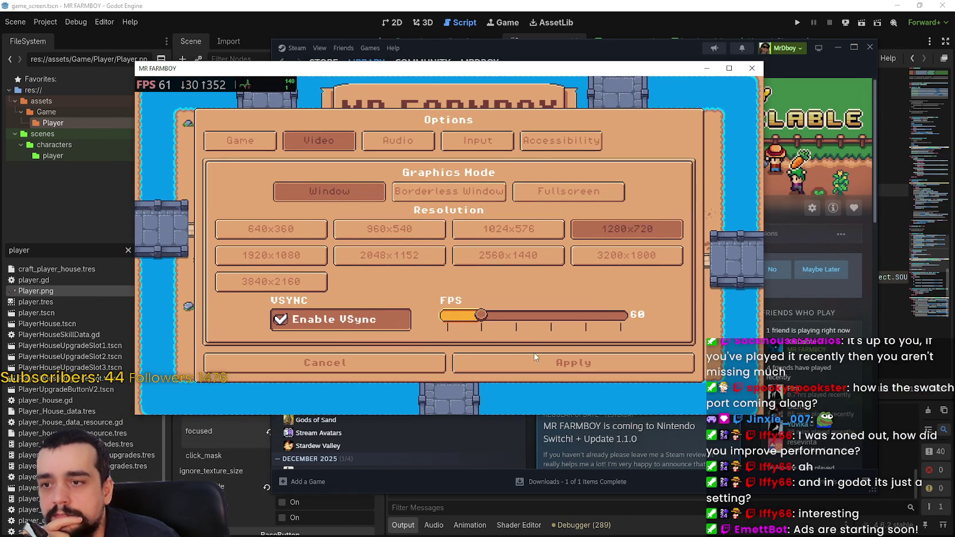
pyautogui.click(539, 191)
pyautogui.click(621, 457)
# - Load Save 8 from the save games list
pyautogui.click(473, 221)
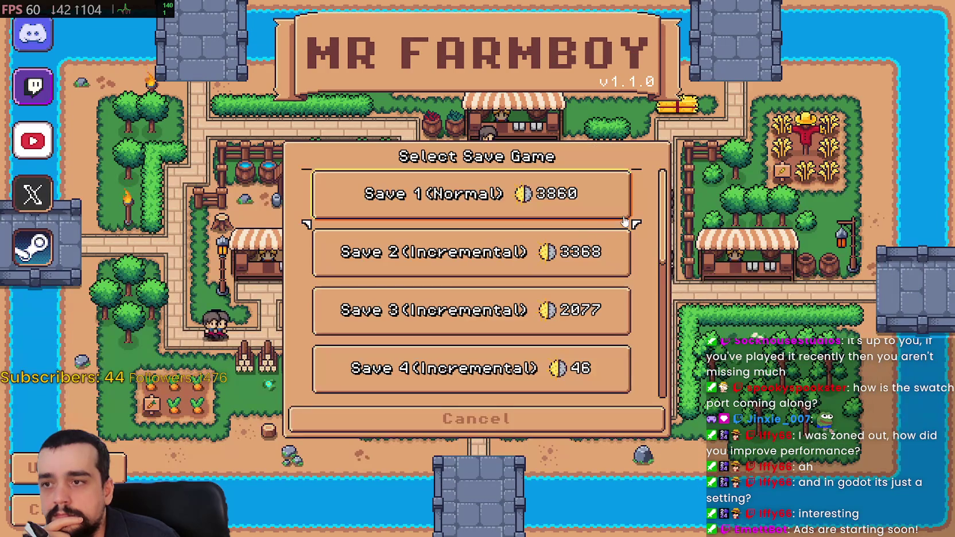
pyautogui.scroll(-8, 642, 259)
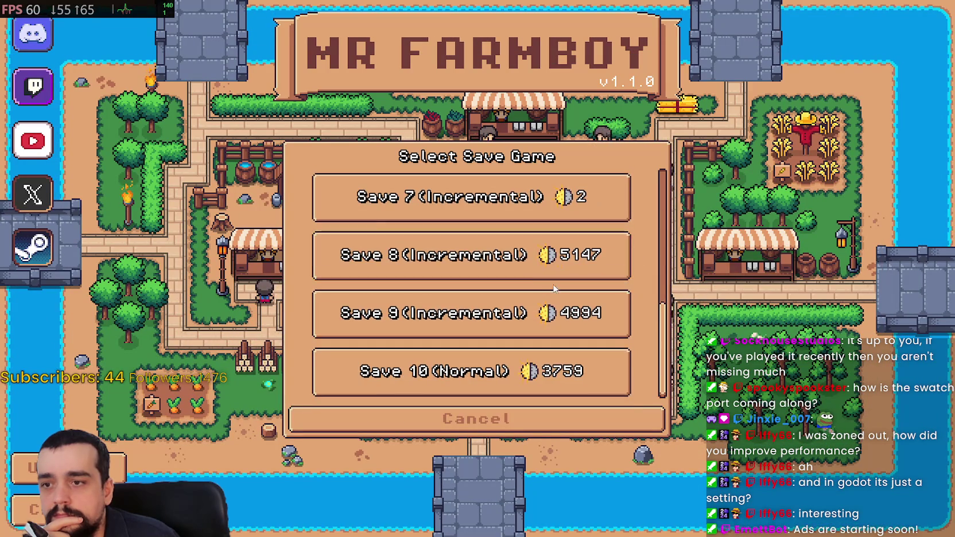
pyautogui.click(430, 268)
pyautogui.click(431, 269)
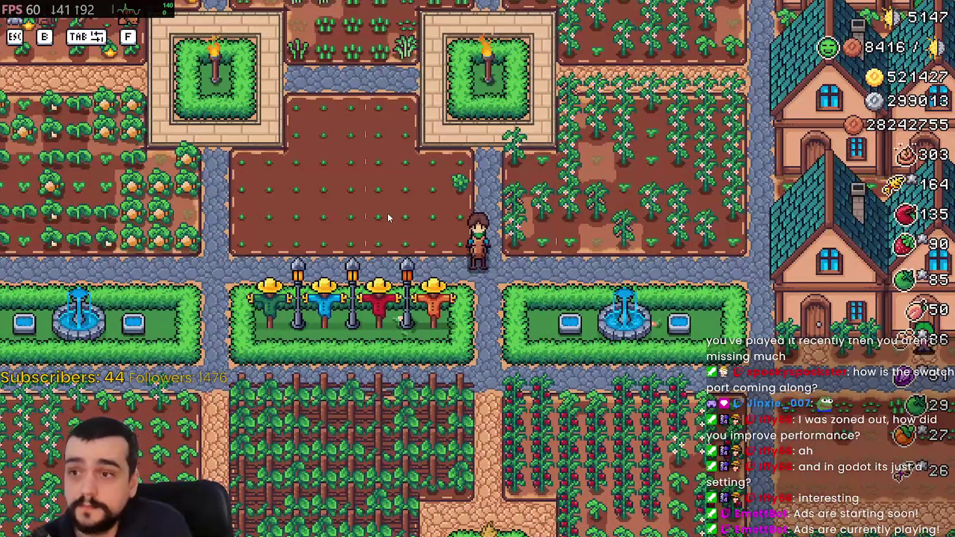
# - Mount the horse and ride along the path, north past the scarecrows and around the houses
pyautogui.press('f')
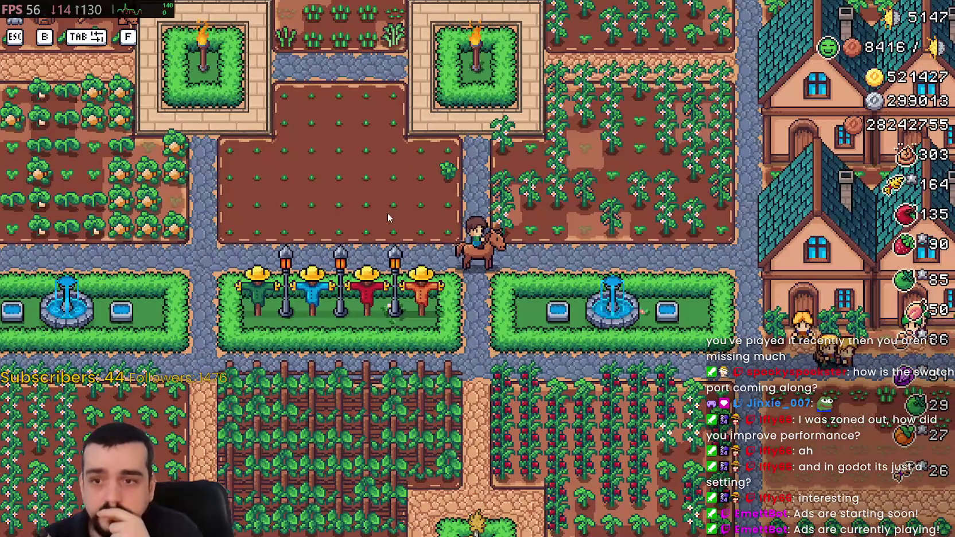
pyautogui.press('a')
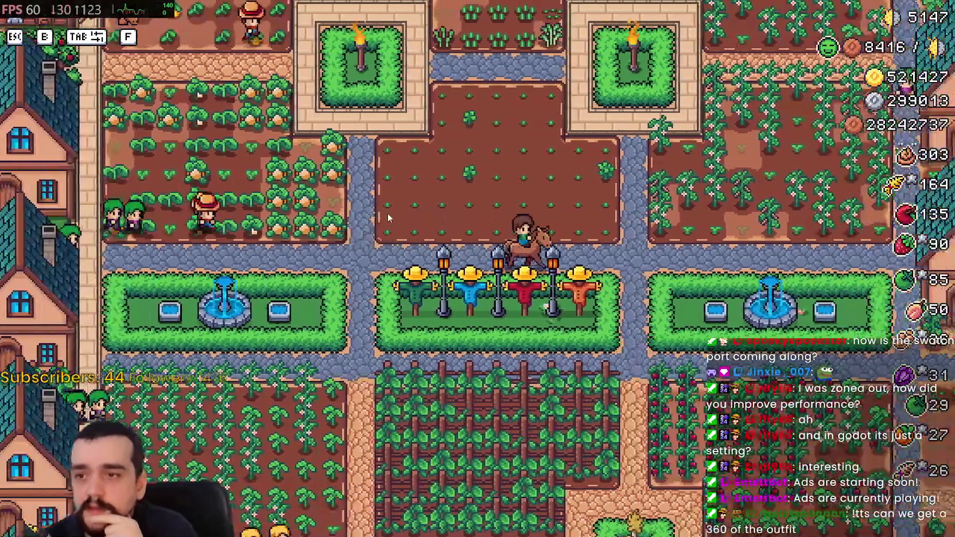
pyautogui.press('d')
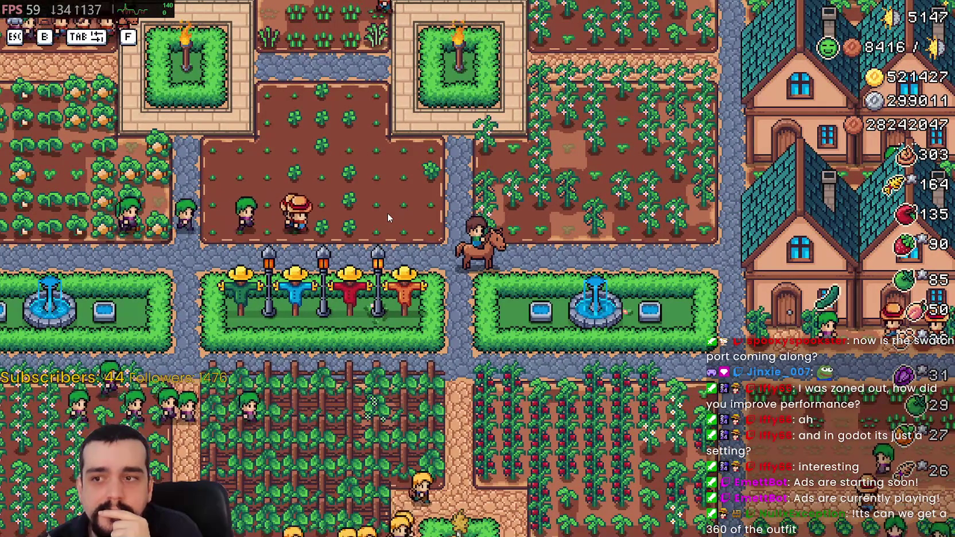
pyautogui.press('w')
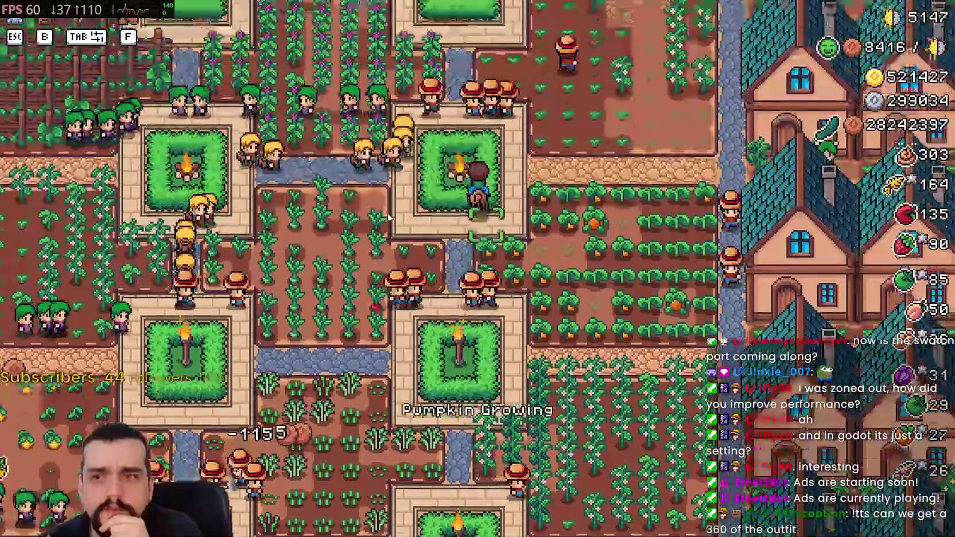
pyautogui.press('w')
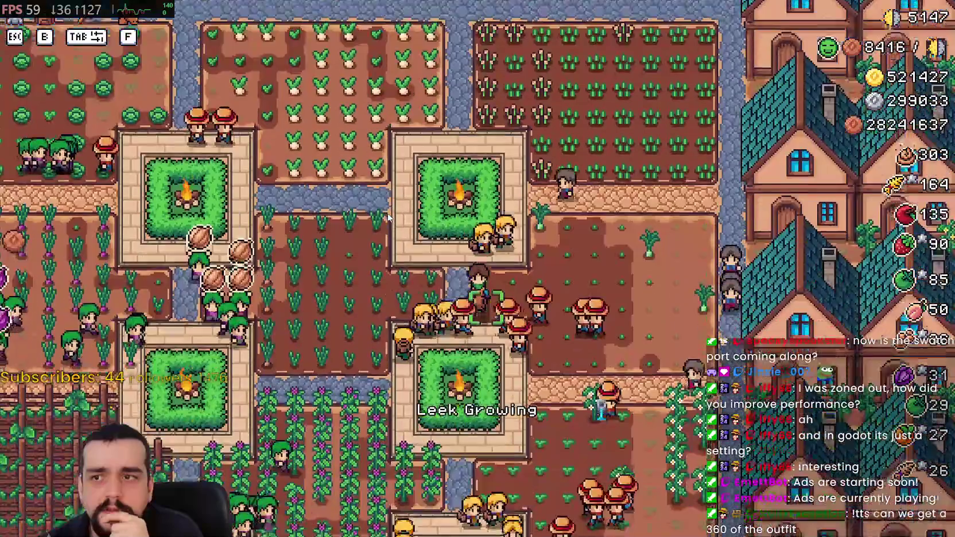
pyautogui.press('w')
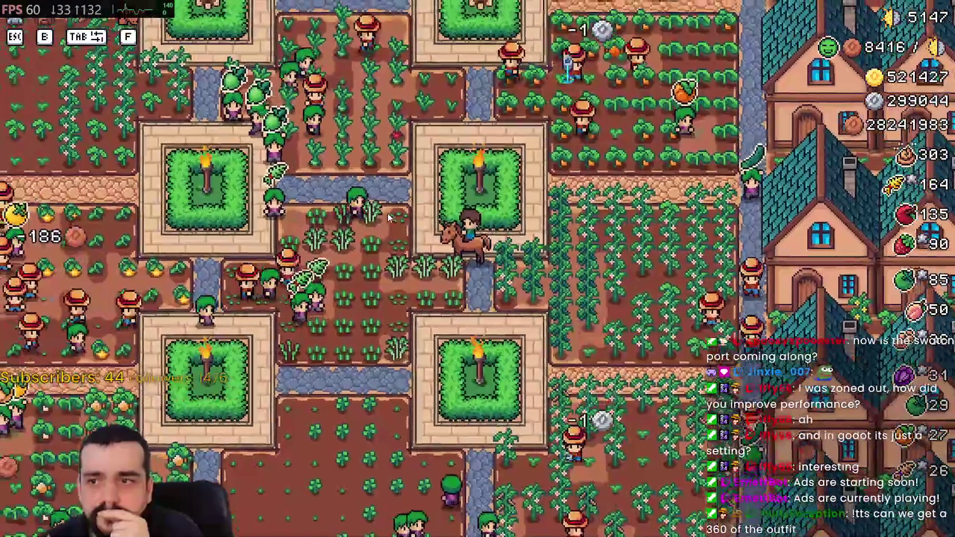
pyautogui.press('a')
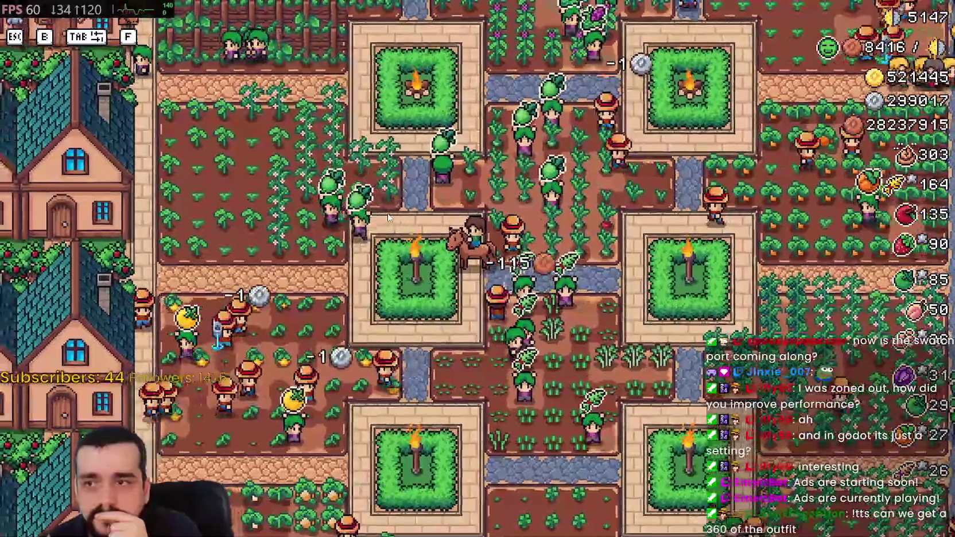
pyautogui.press('d')
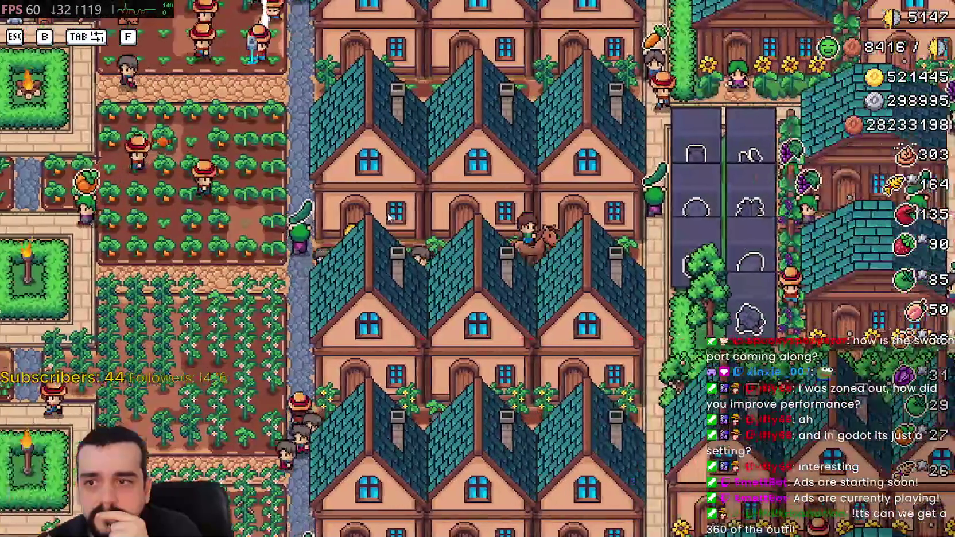
# - Ride through the crop plots past the fenced vine patch and planters to the pumpkin field
pyautogui.press('a')
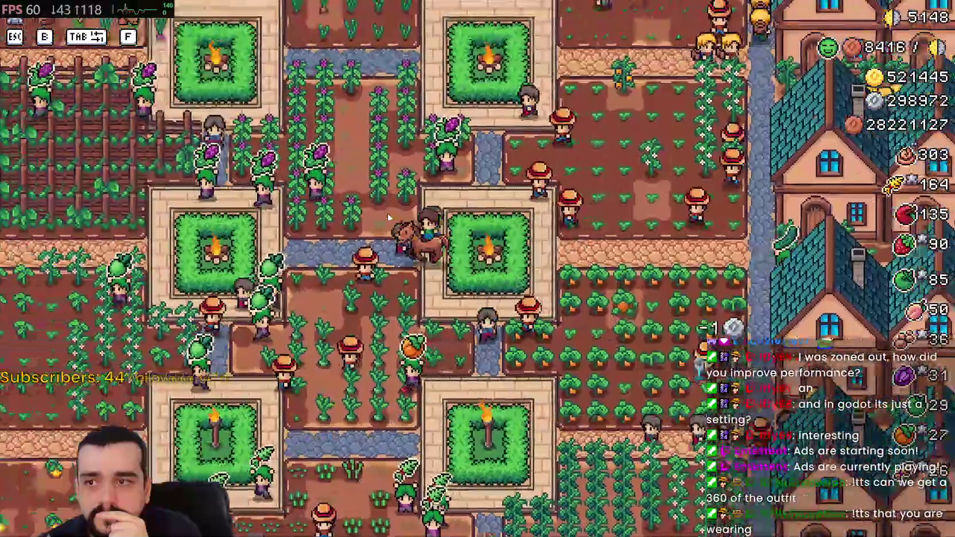
pyautogui.press('a')
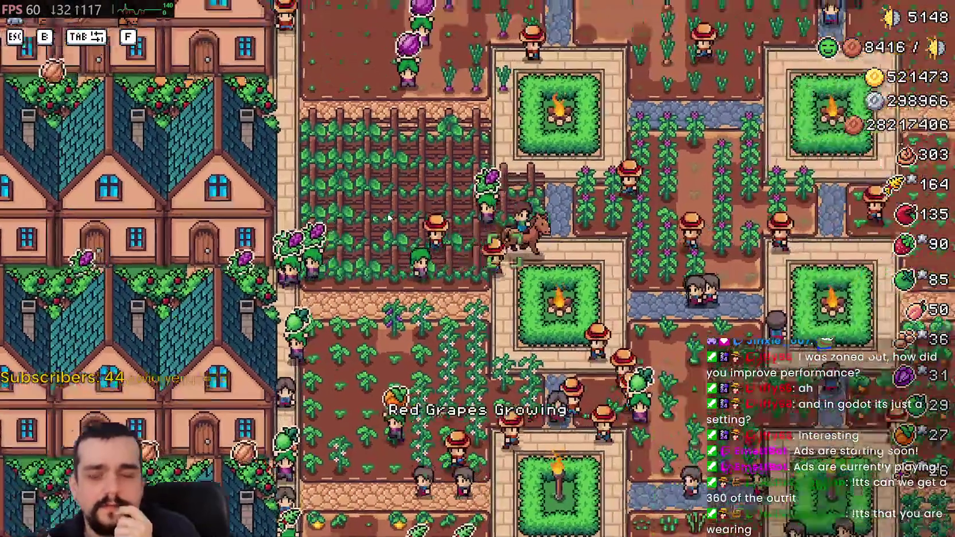
pyautogui.press('d')
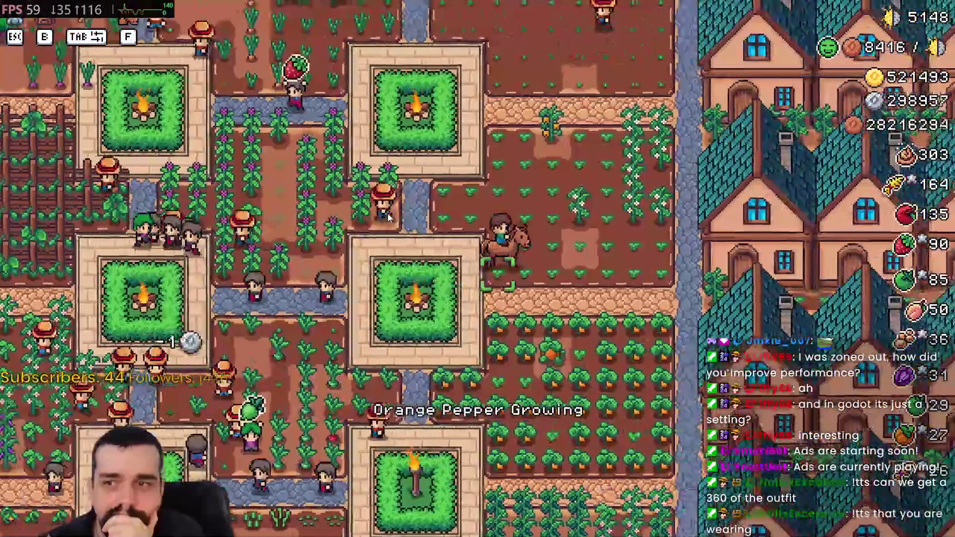
pyautogui.press('d')
pyautogui.press('s')
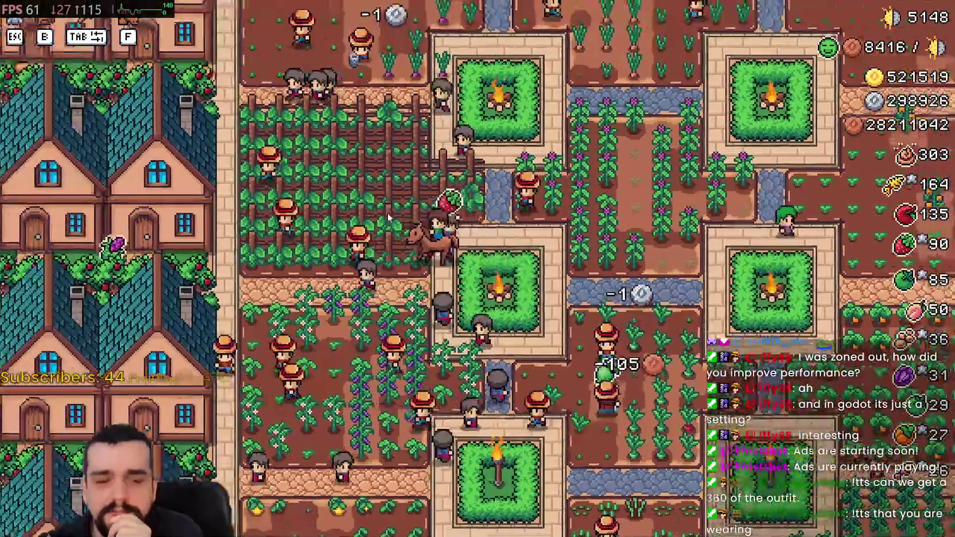
pyautogui.press('a')
pyautogui.press('w')
pyautogui.press('d')
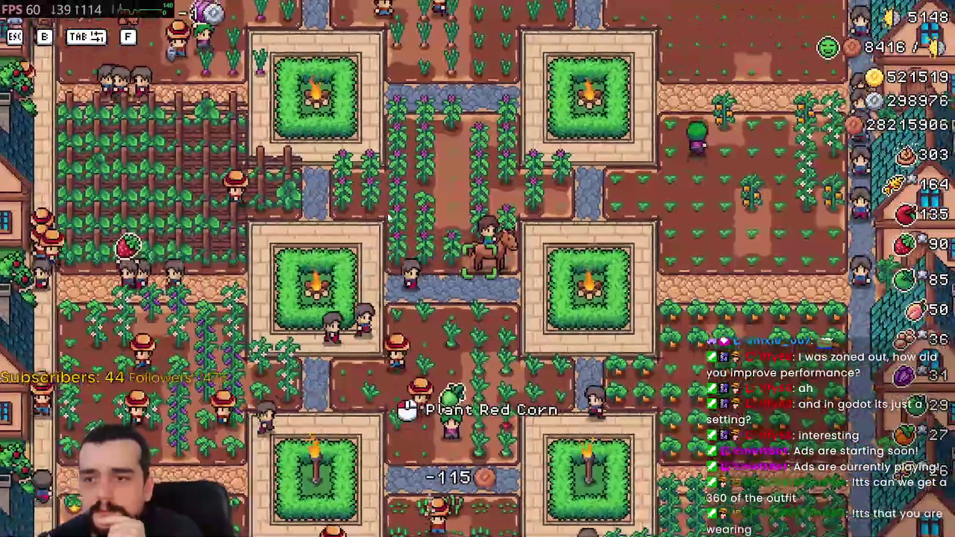
pyautogui.press('a')
pyautogui.press('s')
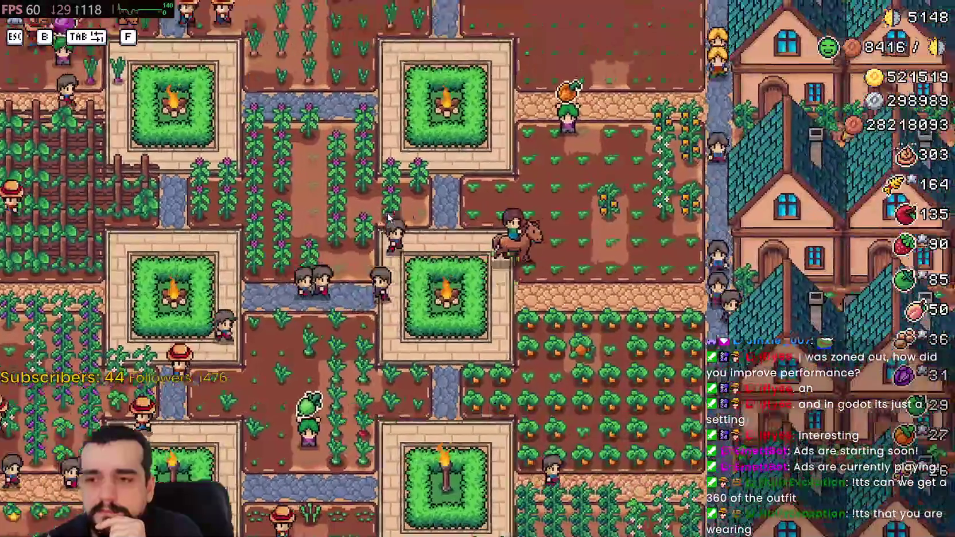
pyautogui.press('s')
pyautogui.press('d')
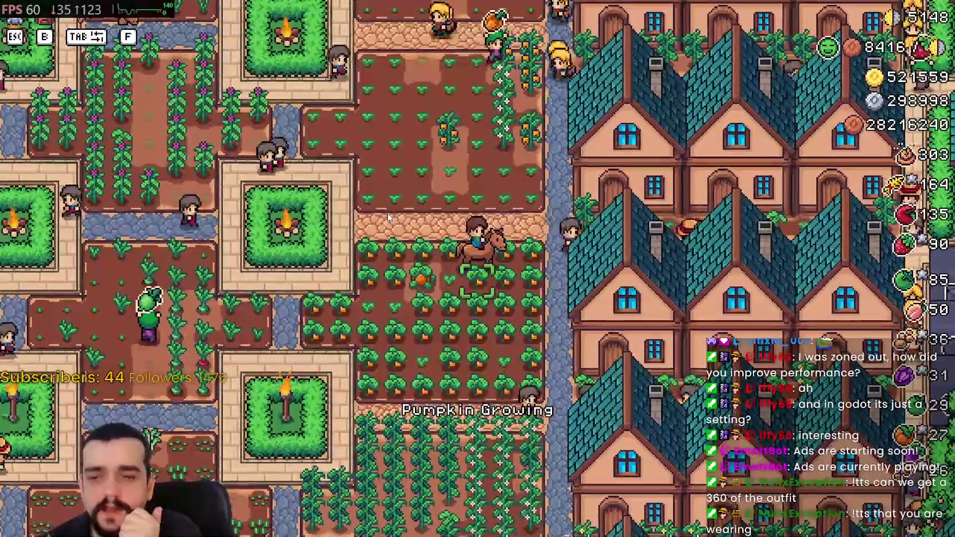
# - Ride back past the radish rows and planters toward the houses, zoom out, then pause
pyautogui.press('a')
pyautogui.press('w')
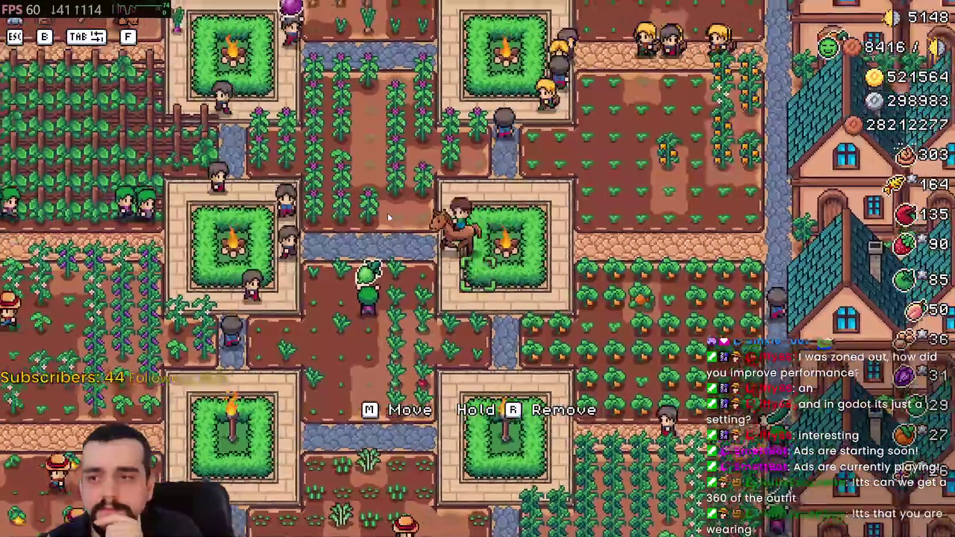
pyautogui.press('s')
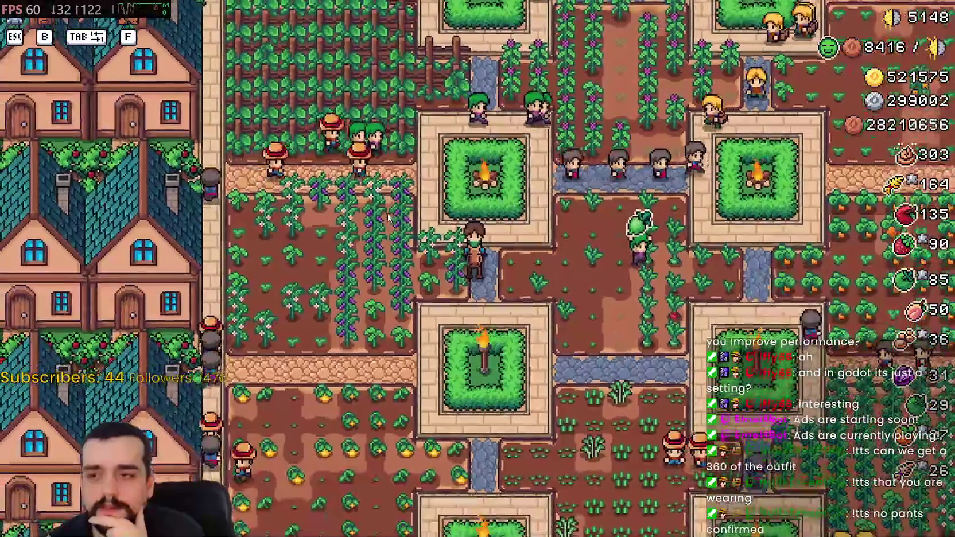
pyautogui.press('d')
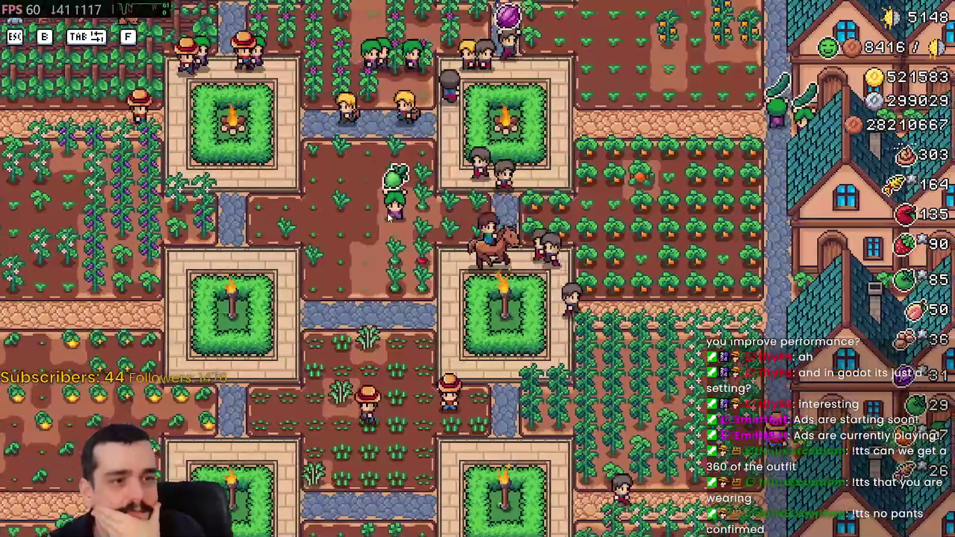
pyautogui.press('w')
pyautogui.press('a')
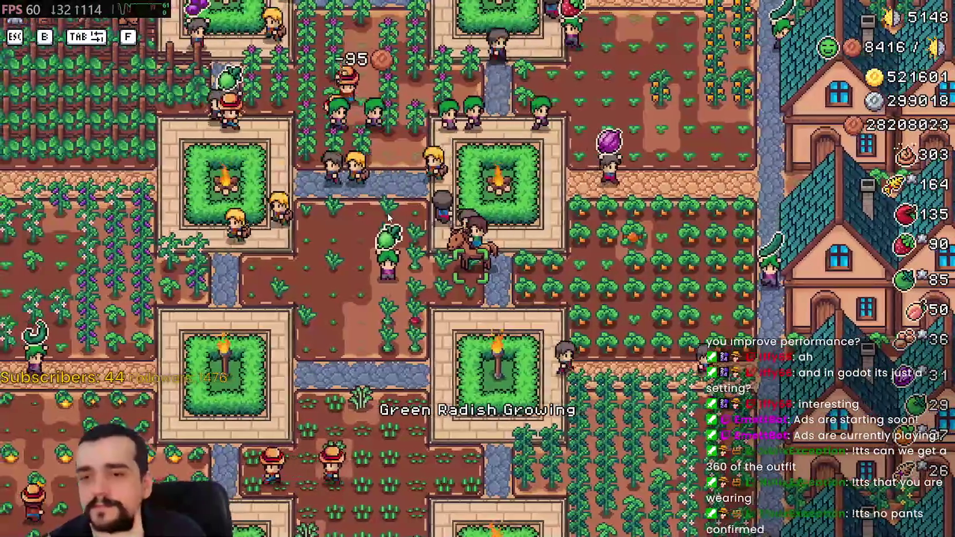
pyautogui.press('w')
pyautogui.press('a')
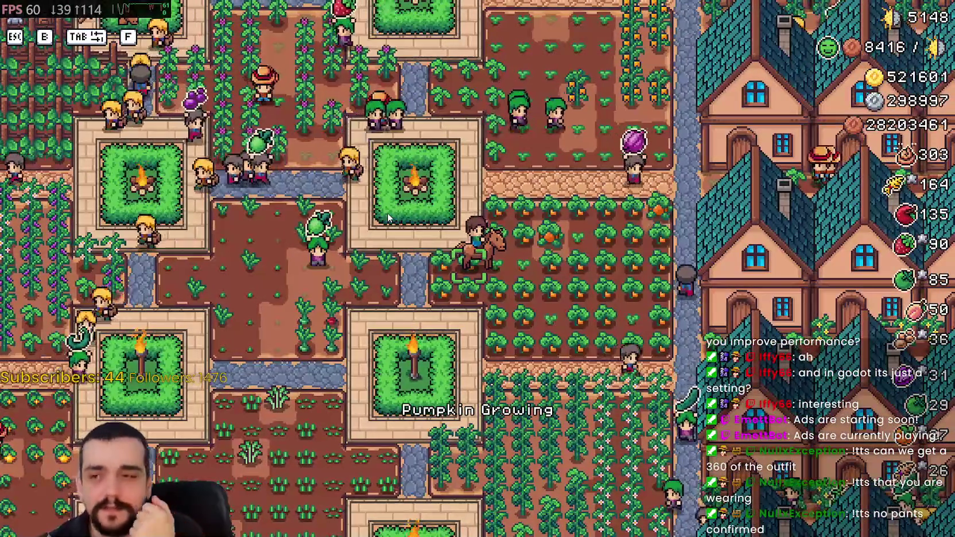
pyautogui.press('a')
pyautogui.press('d')
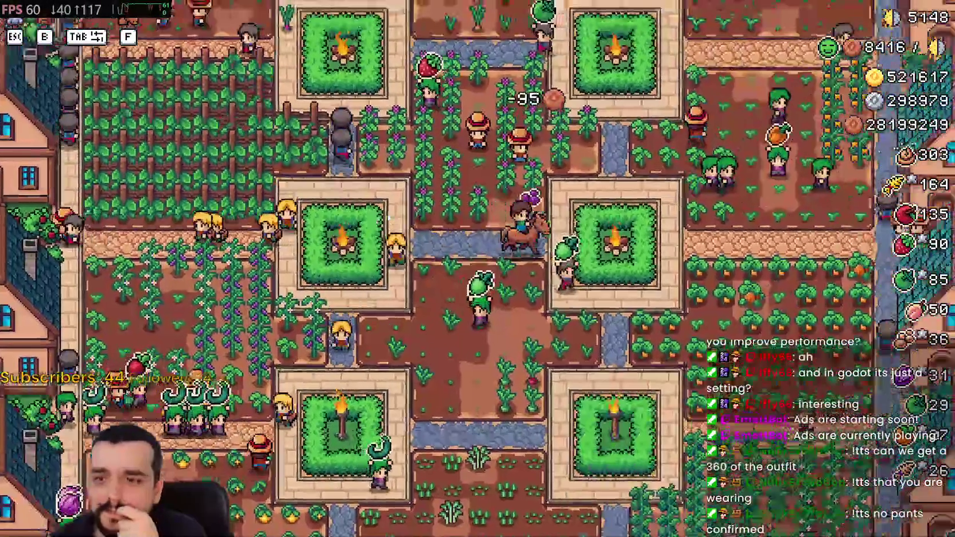
pyautogui.press('d')
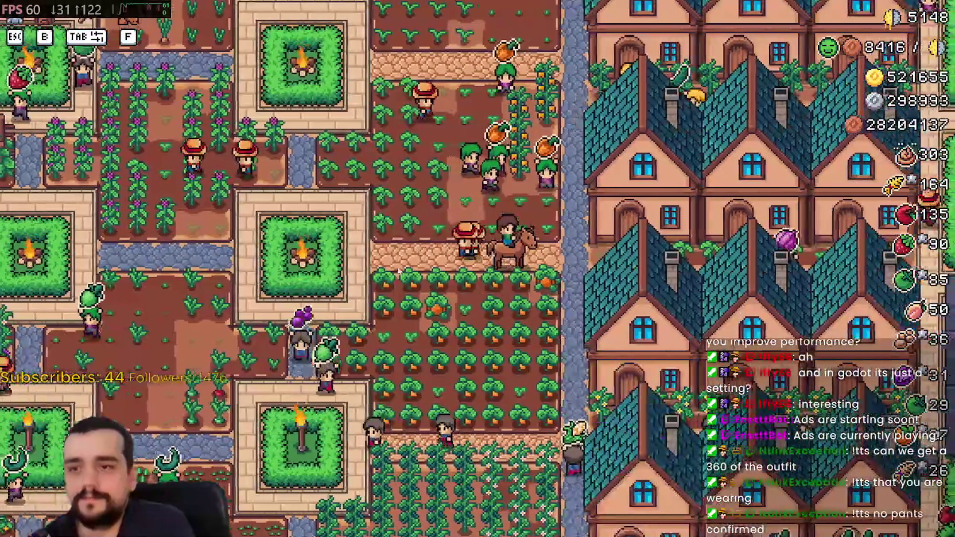
pyautogui.scroll(-5, 518, 262)
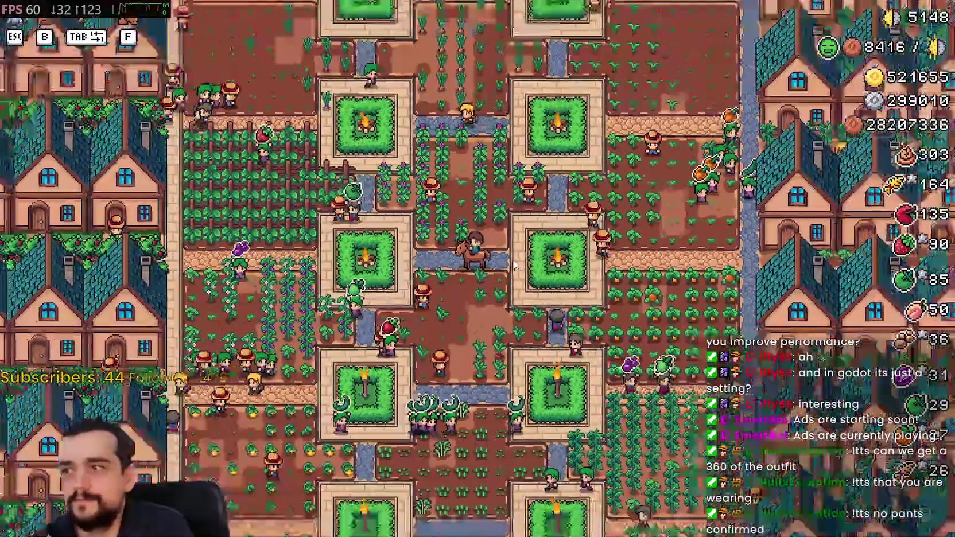
pyautogui.press('Escape')
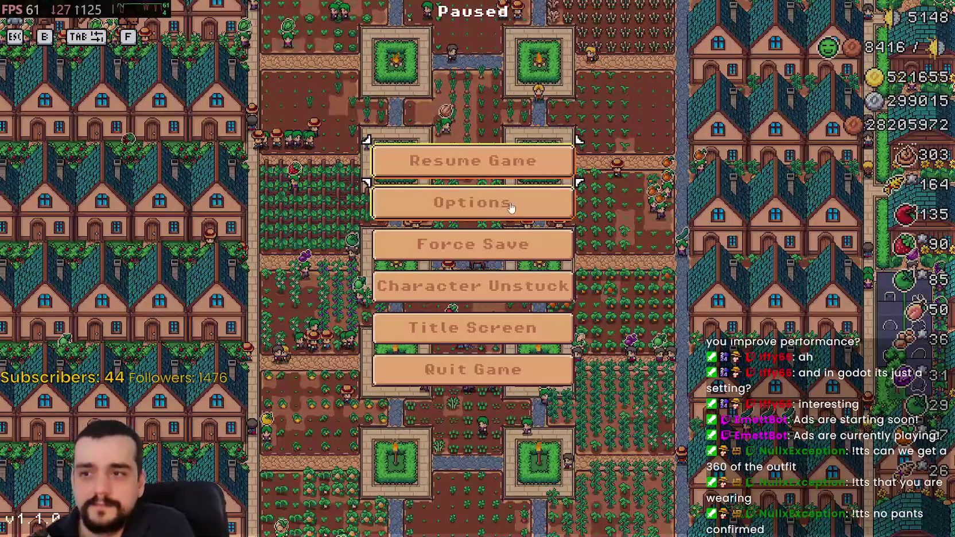
# - Reapply the video options, resume, zoom out and back in, and ride east then west onto a planter
pyautogui.click(511, 204)
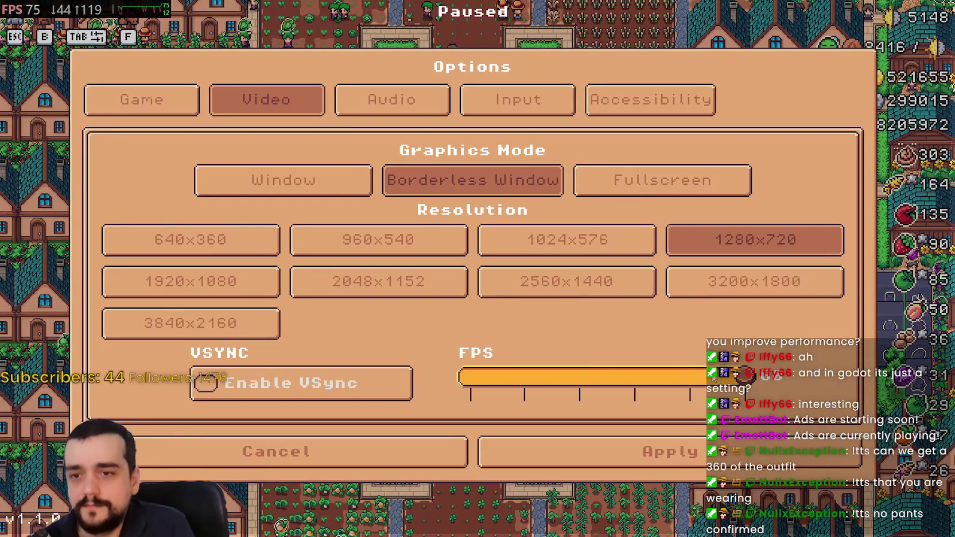
pyautogui.click(655, 442)
pyautogui.press('d')
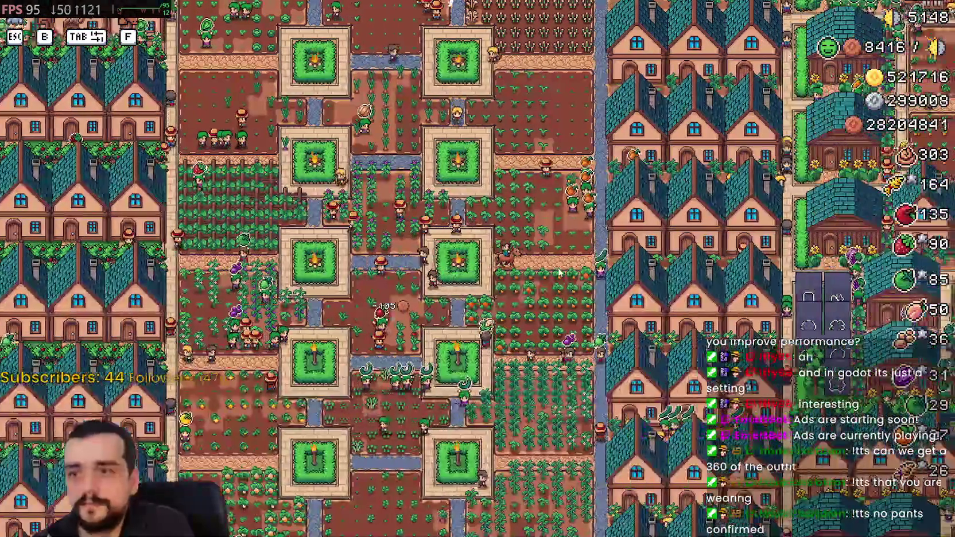
pyautogui.scroll(-3, 554, 262)
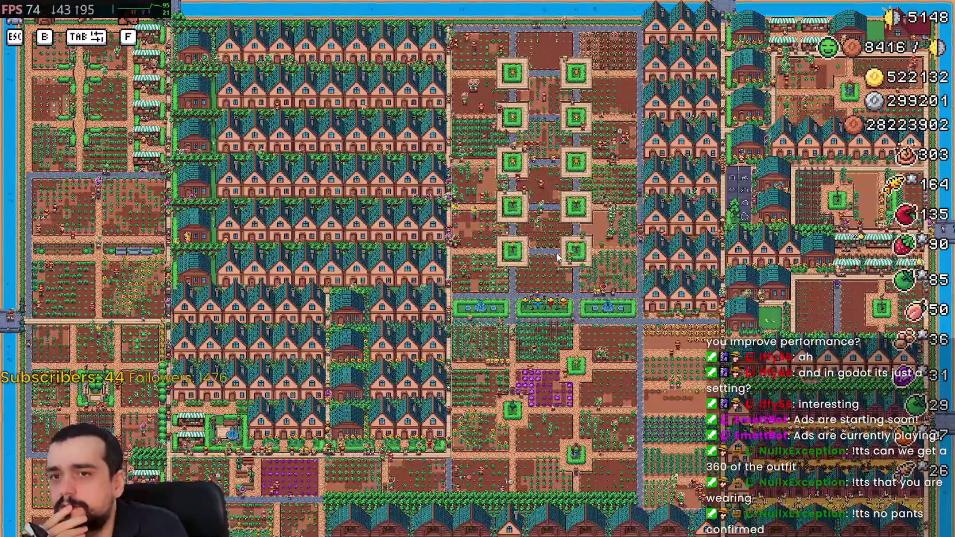
pyautogui.scroll(5, 556, 256)
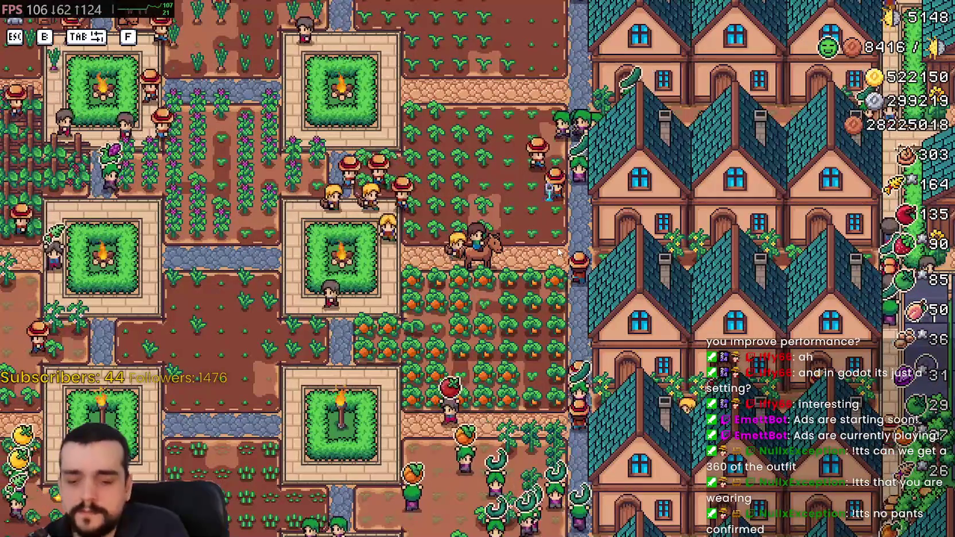
pyautogui.press('a')
pyautogui.press('a')
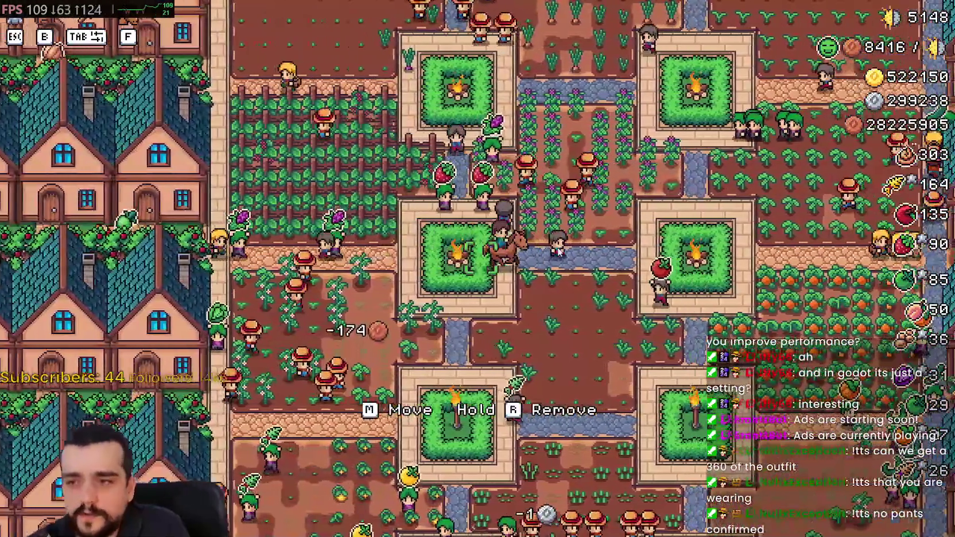
# - Ride around the houses and water, then pause and briefly check the options
pyautogui.press('d')
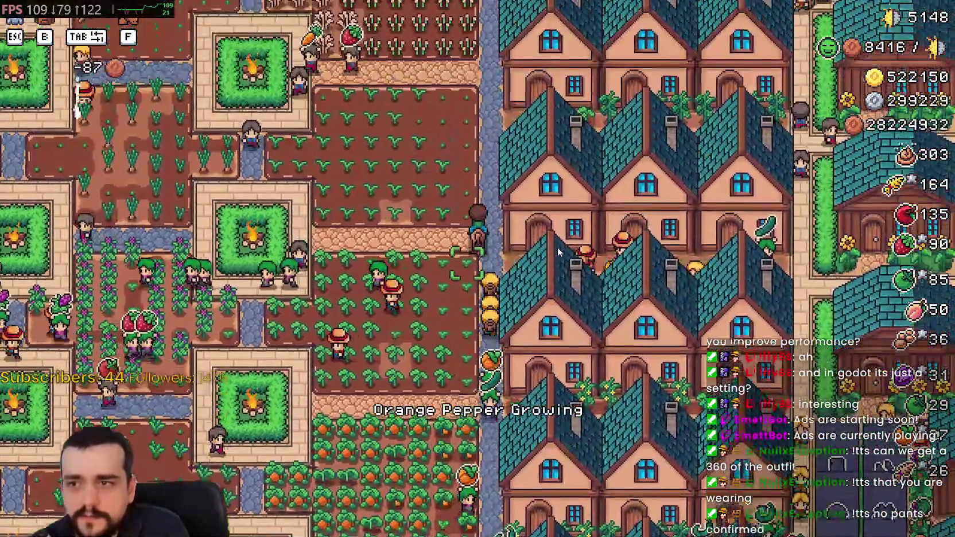
pyautogui.press('a')
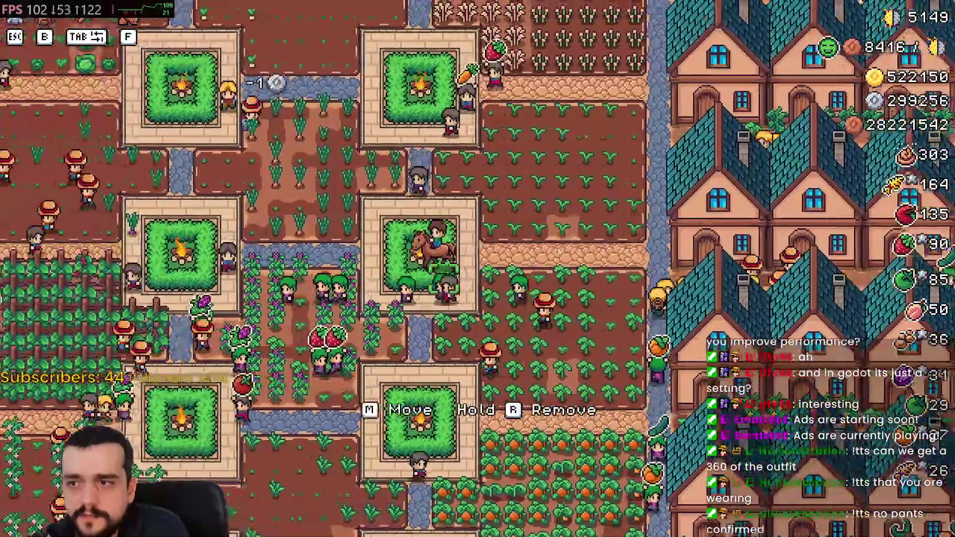
pyautogui.press('w')
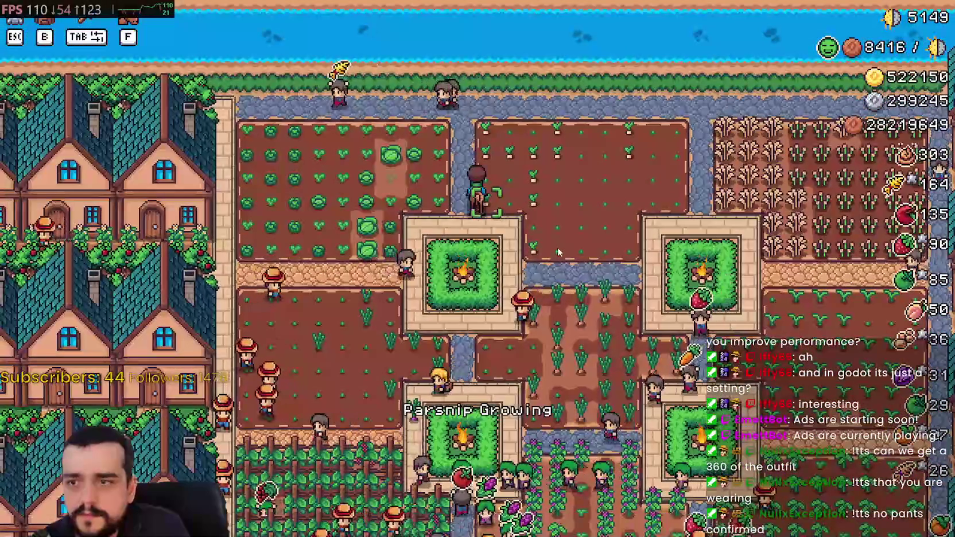
pyautogui.press('d')
pyautogui.press('s')
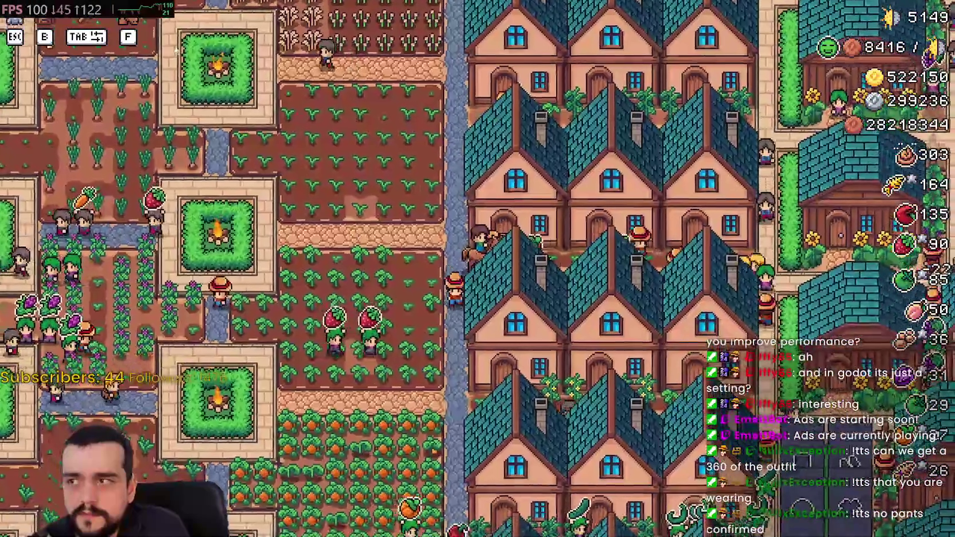
pyautogui.press('a')
pyautogui.press('Escape')
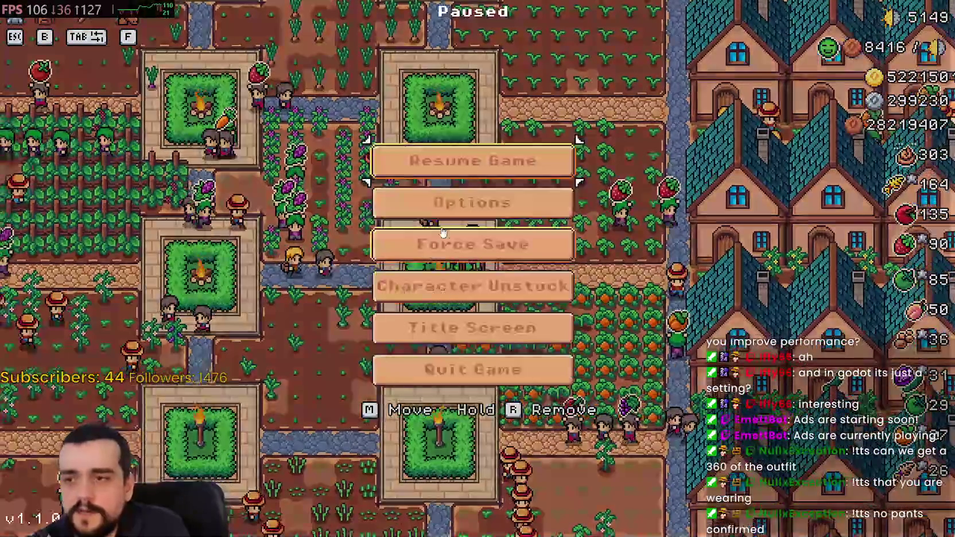
pyautogui.click(471, 202)
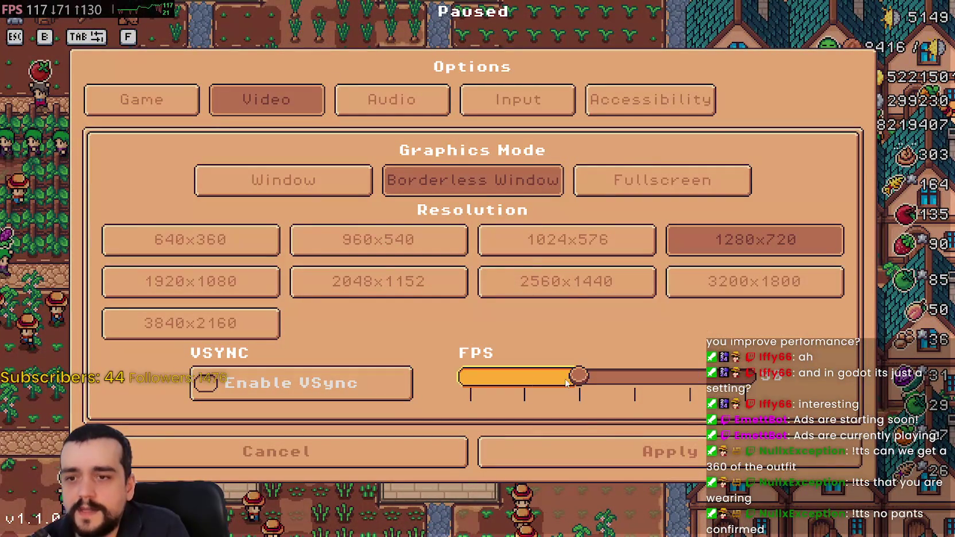
pyautogui.press('Escape')
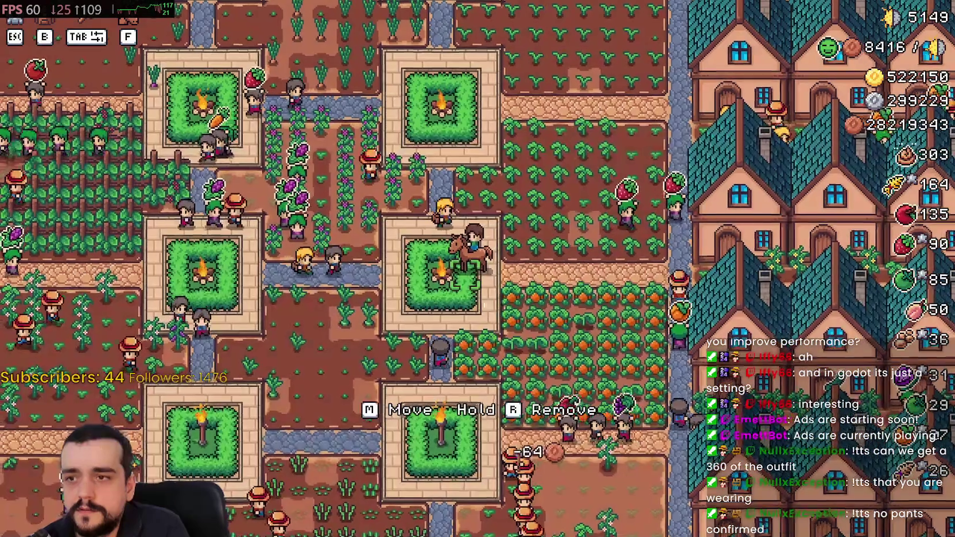
# - Ride across the farm plots, past the houses to the market street, then west to another farm
pyautogui.press('a')
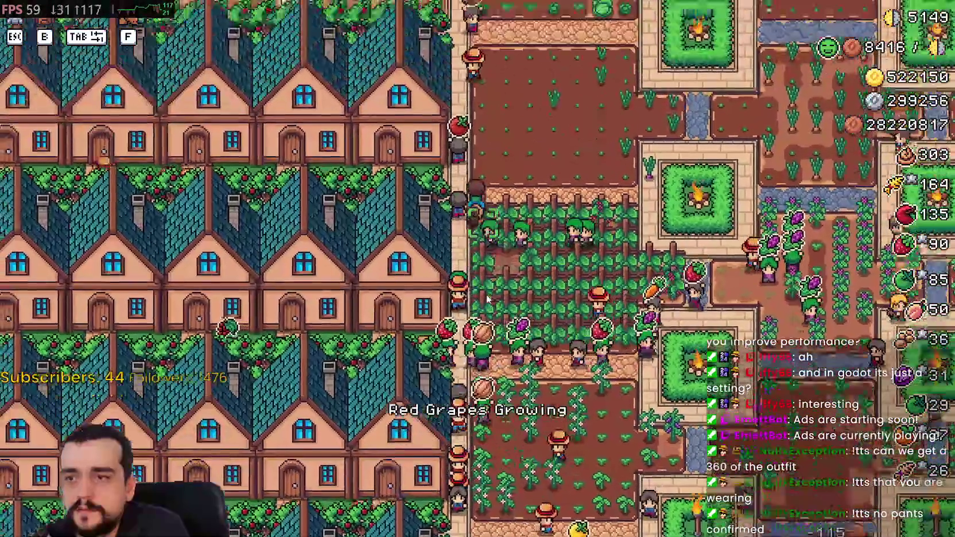
pyautogui.press('d')
pyautogui.scroll(5, 487, 299)
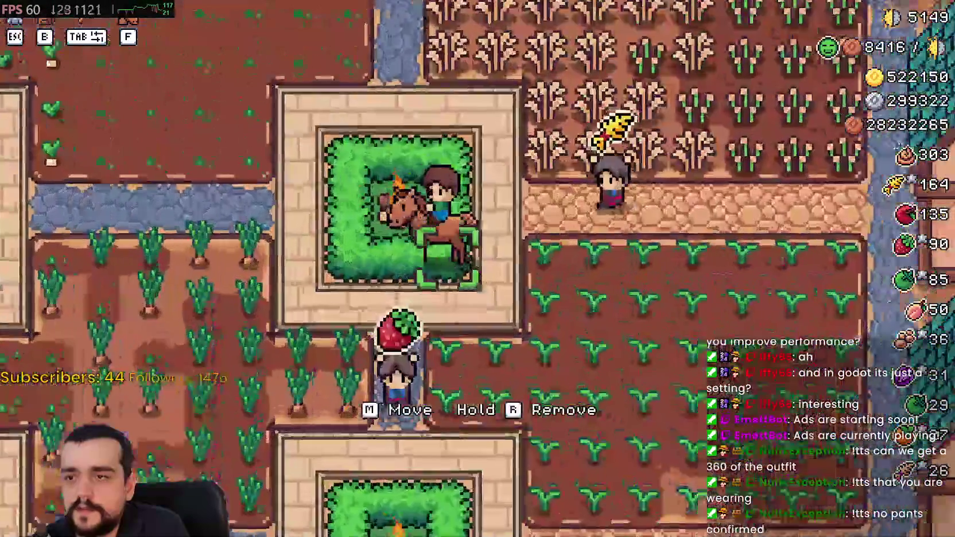
pyautogui.scroll(-3, 409, 236)
pyautogui.scroll(3, 410, 236)
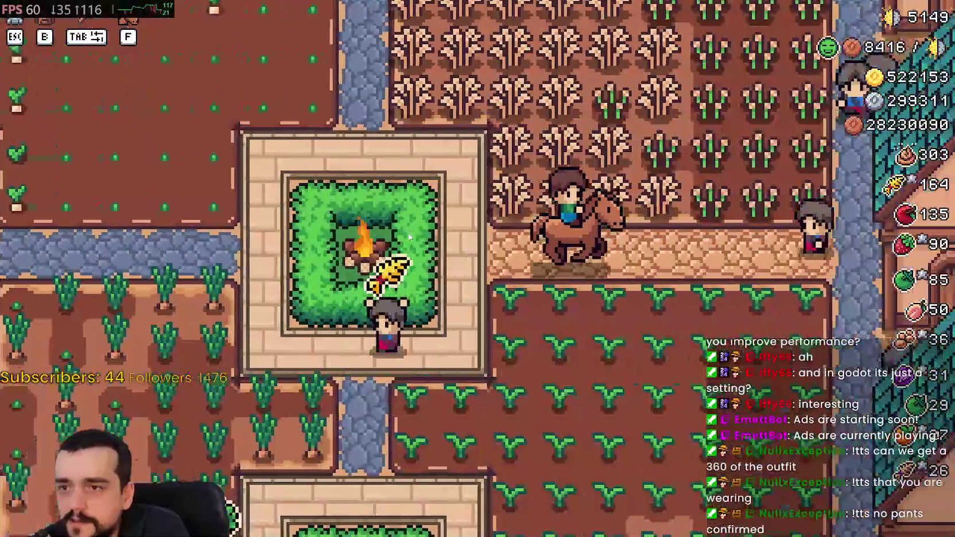
pyautogui.press('d')
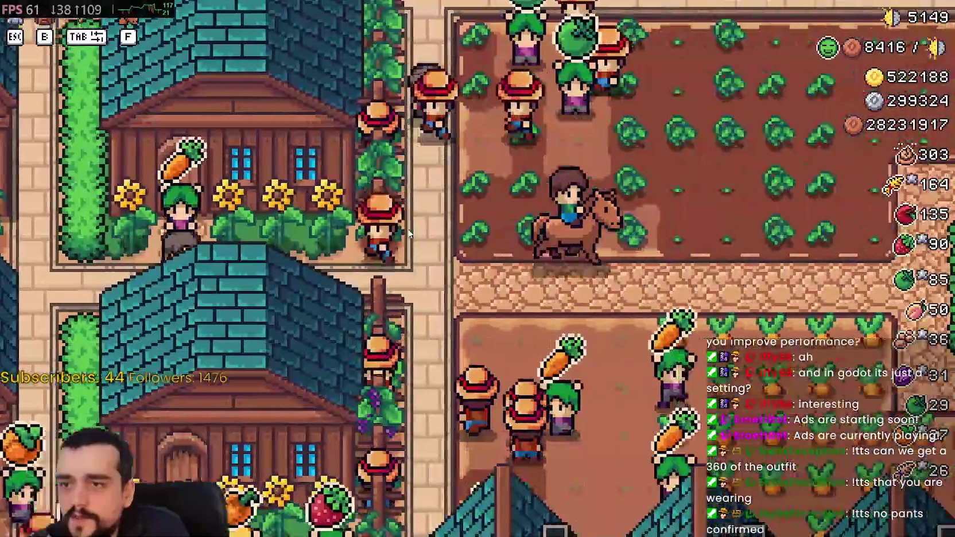
pyautogui.scroll(-3, 409, 233)
pyautogui.scroll(3, 409, 233)
pyautogui.press('w')
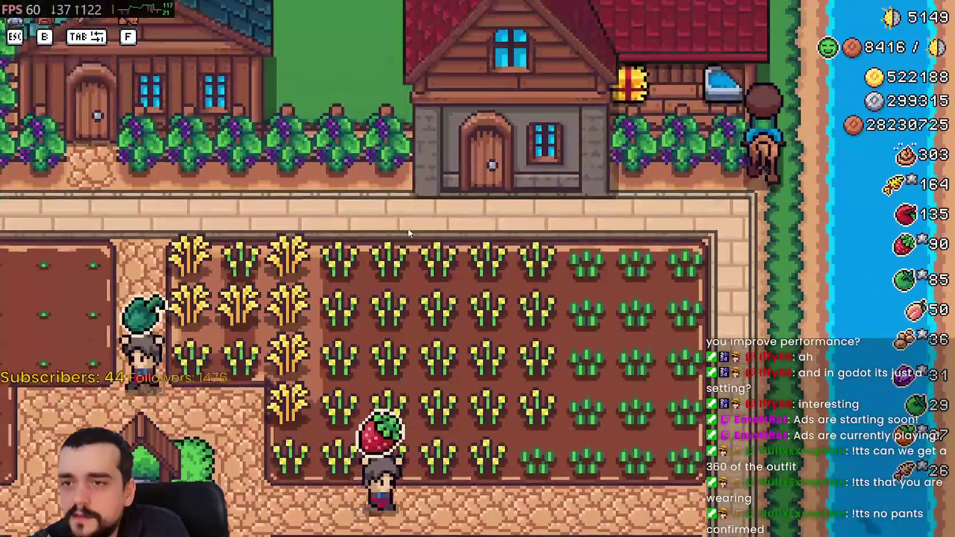
pyautogui.press('a')
pyautogui.press('a')
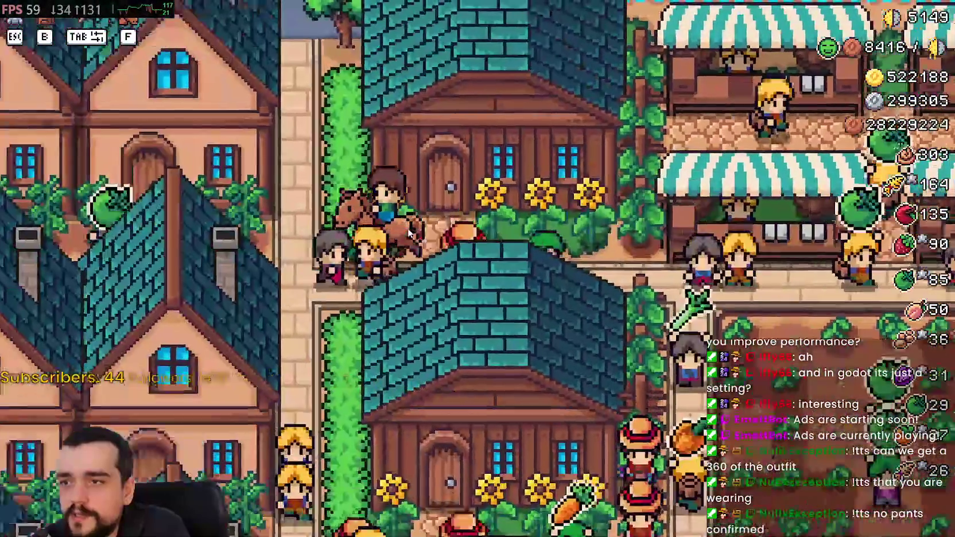
pyautogui.press('a')
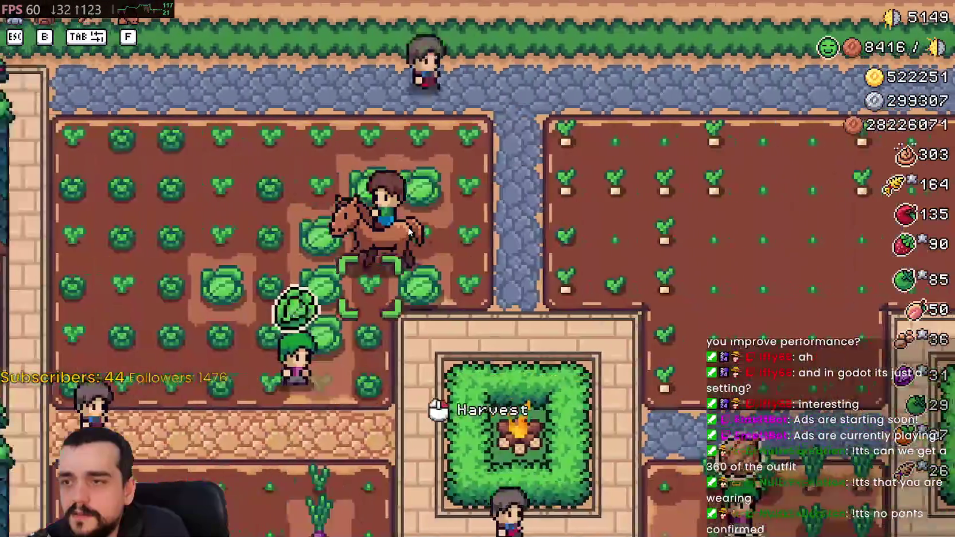
# - Ride south to the southern crop fields, then east through the houses to the central plots
pyautogui.scroll(-5, 410, 230)
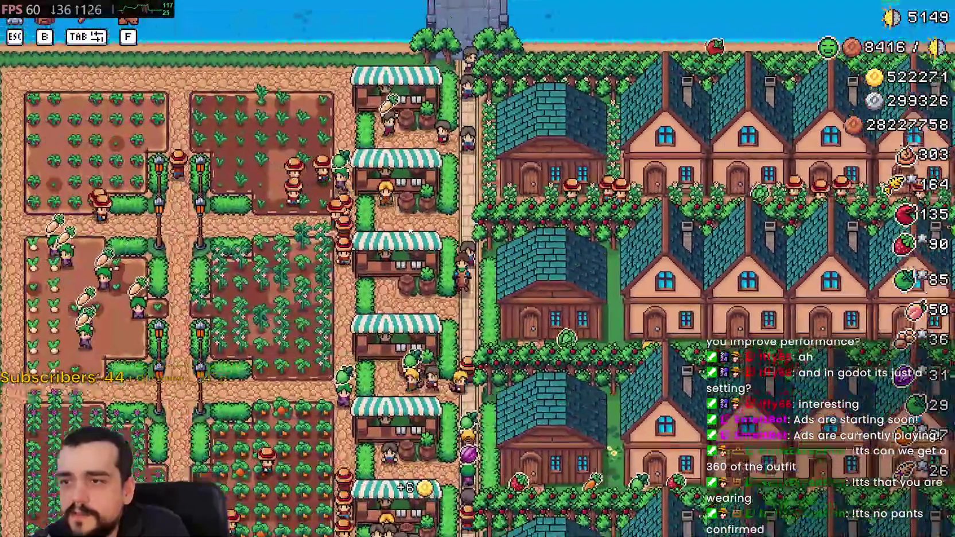
pyautogui.press('s')
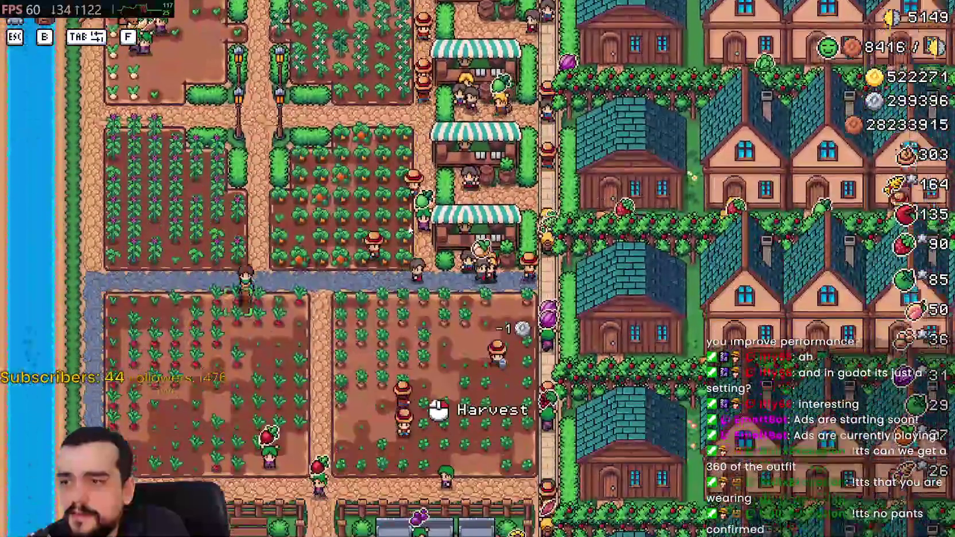
pyautogui.press('d')
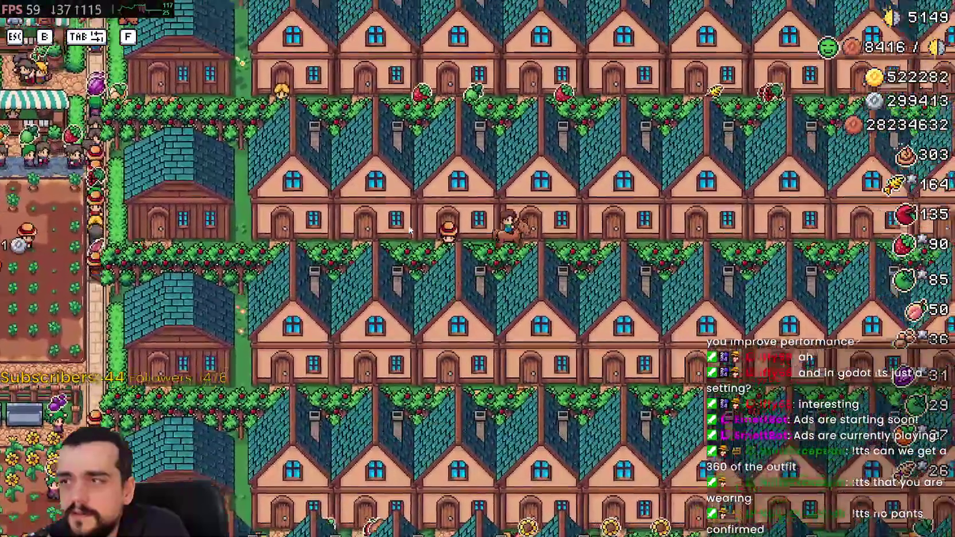
pyautogui.press('d')
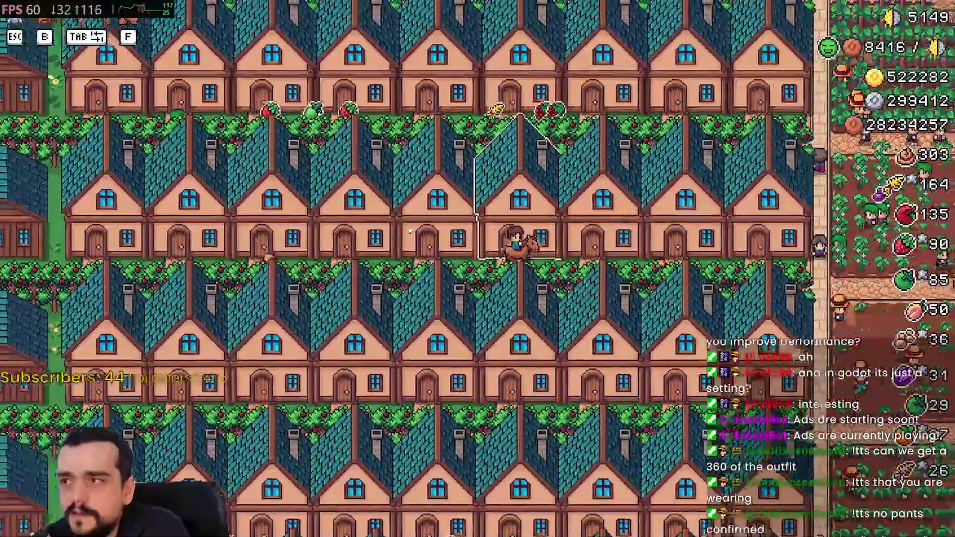
pyautogui.press('d')
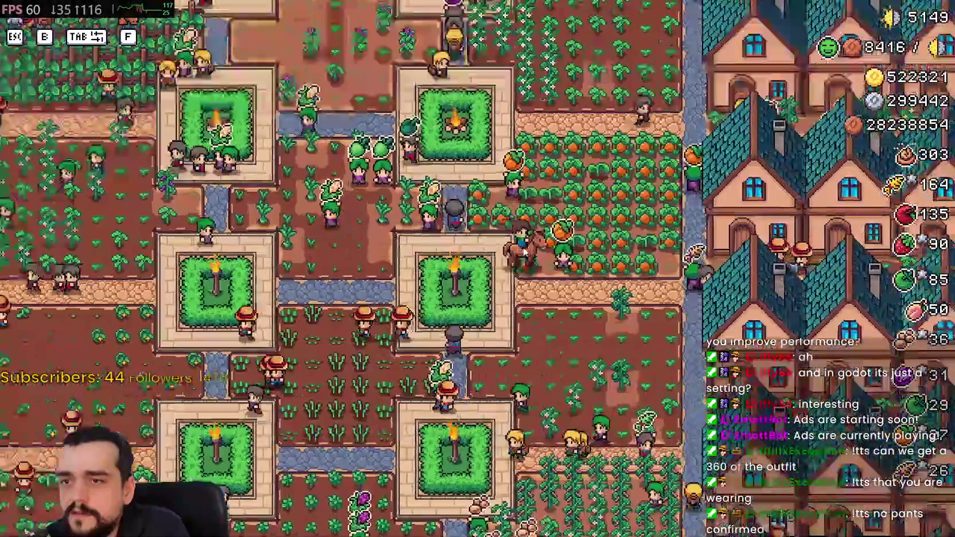
pyautogui.press('d')
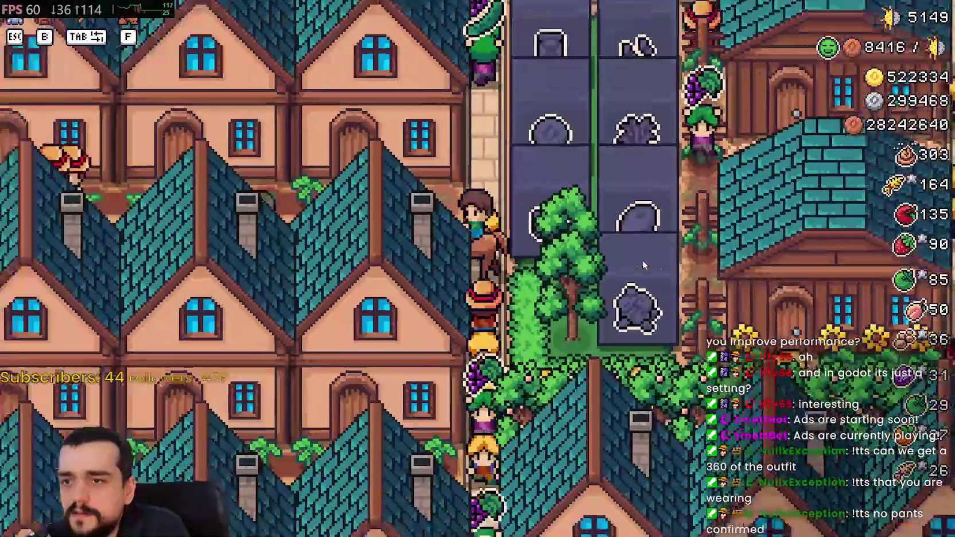
# - Pause, quit to the title screen and bring up the saved games list
pyautogui.press('Escape')
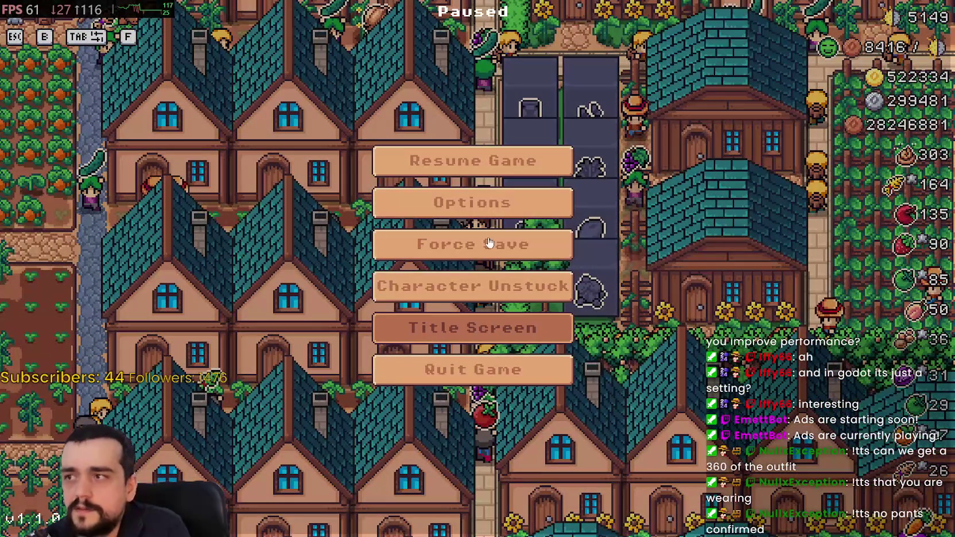
pyautogui.click(472, 327)
pyautogui.click(477, 224)
# - Select the Save 1 (Normal) farm and load it
pyautogui.click(478, 190)
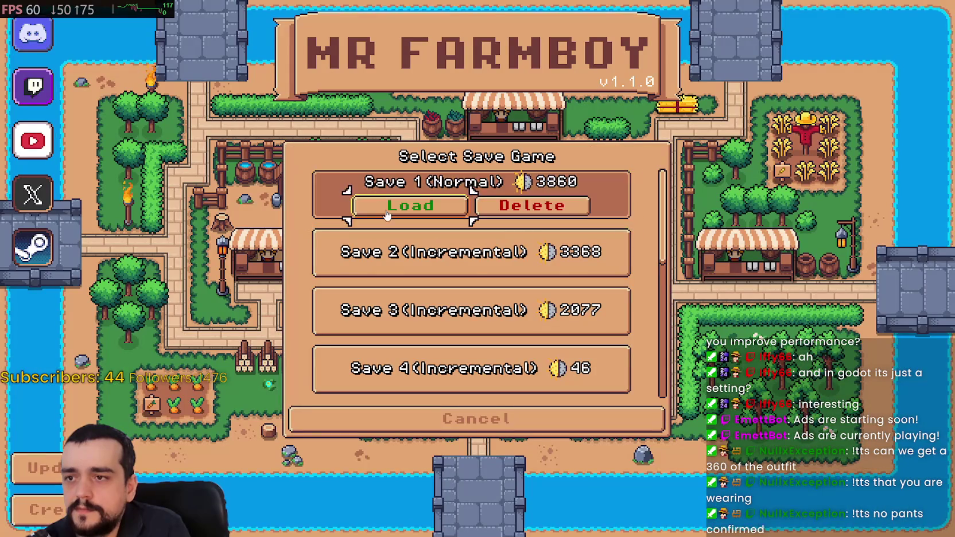
pyautogui.click(405, 207)
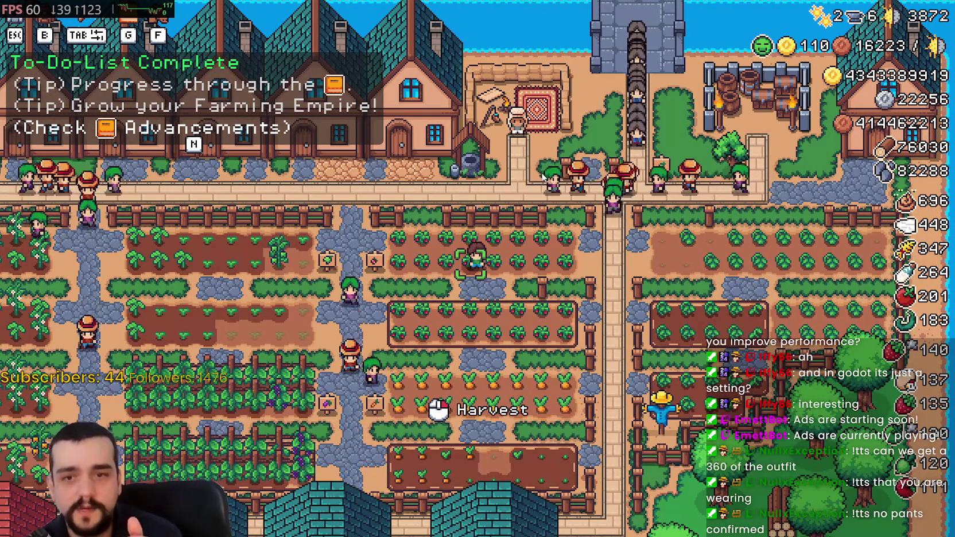
# - Ride along the house path, into the fields, then south through the forest past the lake
pyautogui.press('w')
pyautogui.scroll(3, 514, 277)
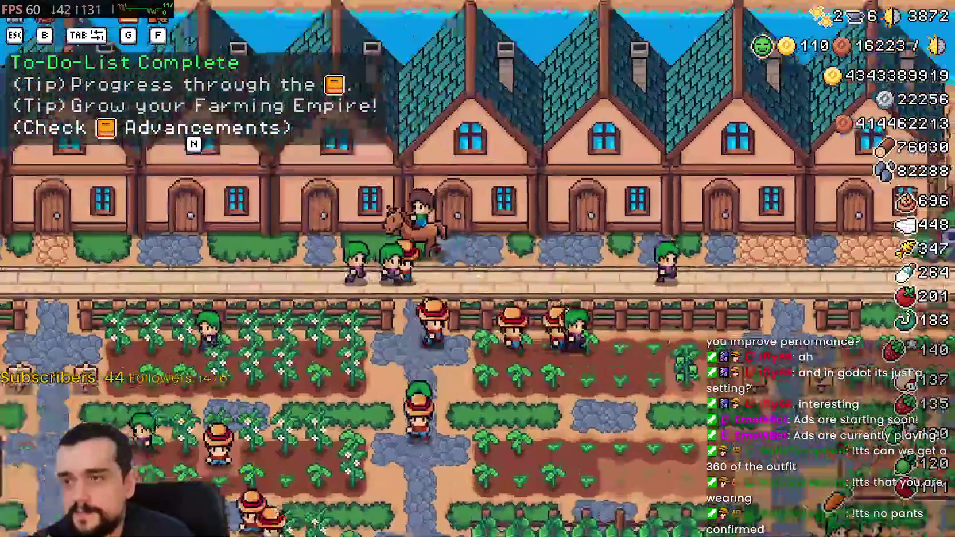
pyautogui.press('d')
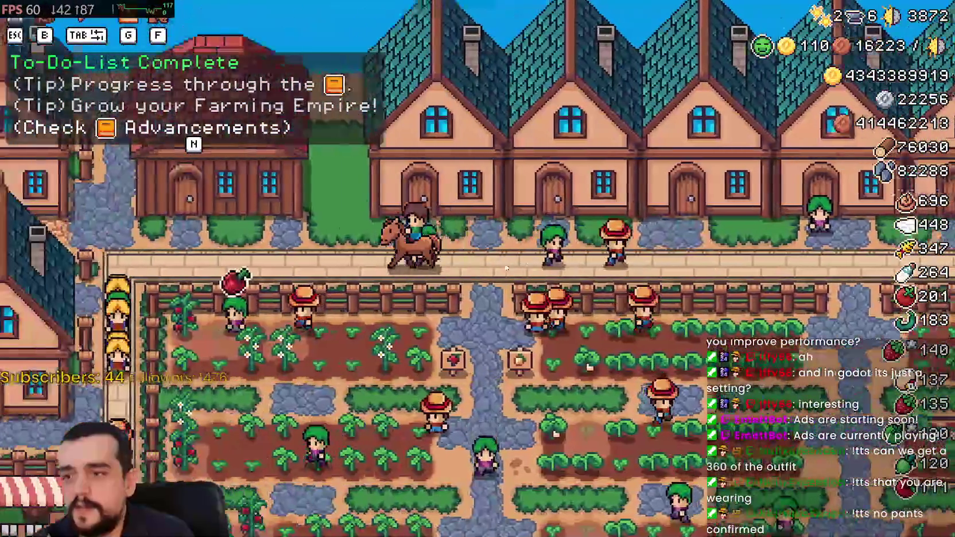
pyautogui.press('a')
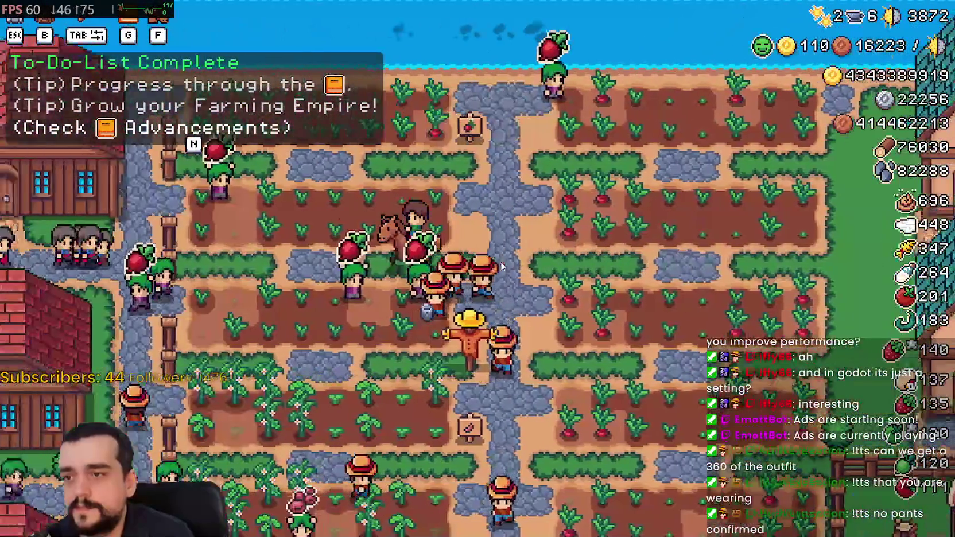
pyautogui.press('s')
pyautogui.press('d')
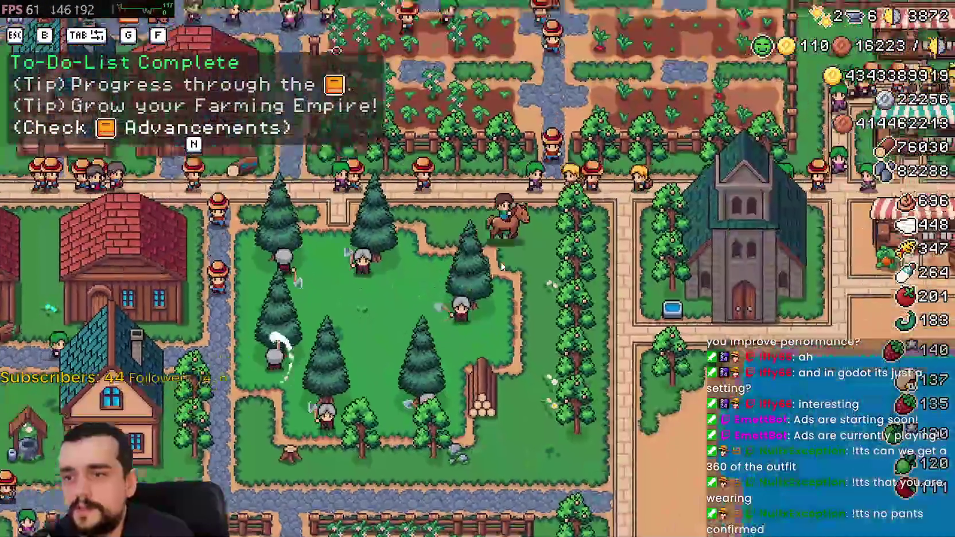
pyautogui.press('d')
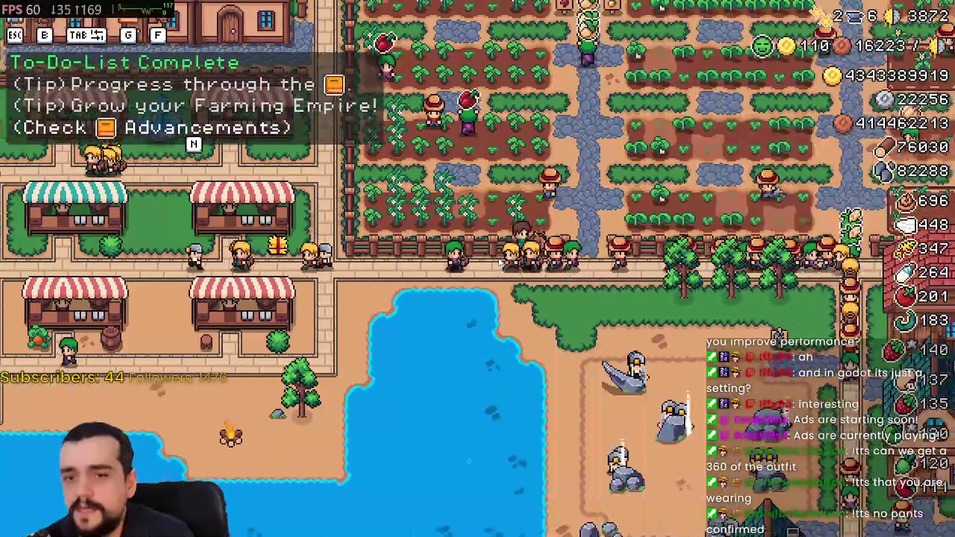
# - Ride north to the houses, east to the bridge, past the duck coops and toward the quarry
pyautogui.press('w')
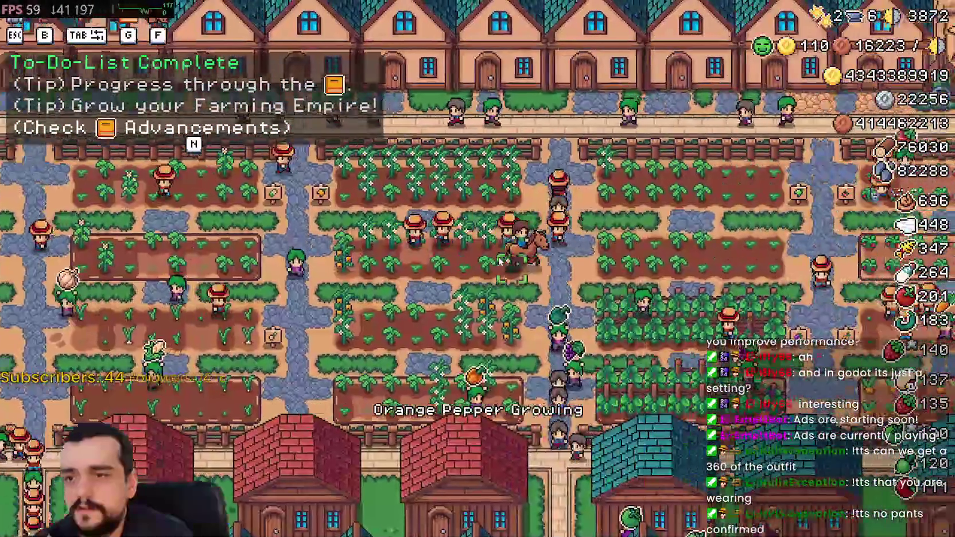
pyautogui.press('d')
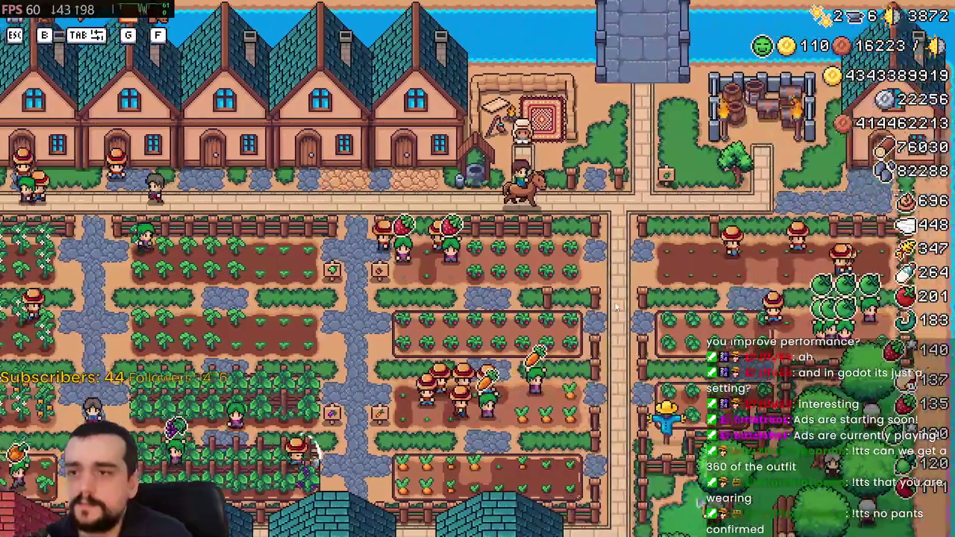
pyautogui.press('s')
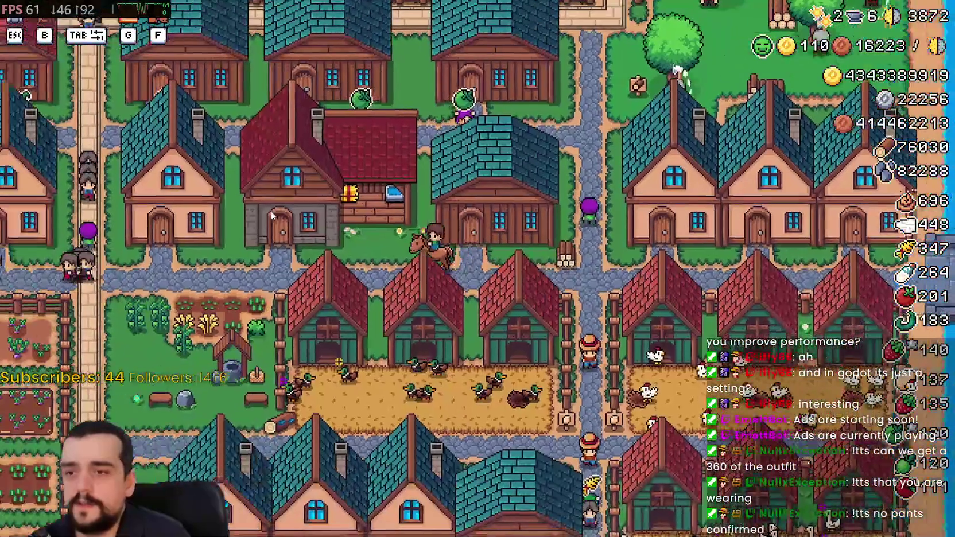
pyautogui.press('a')
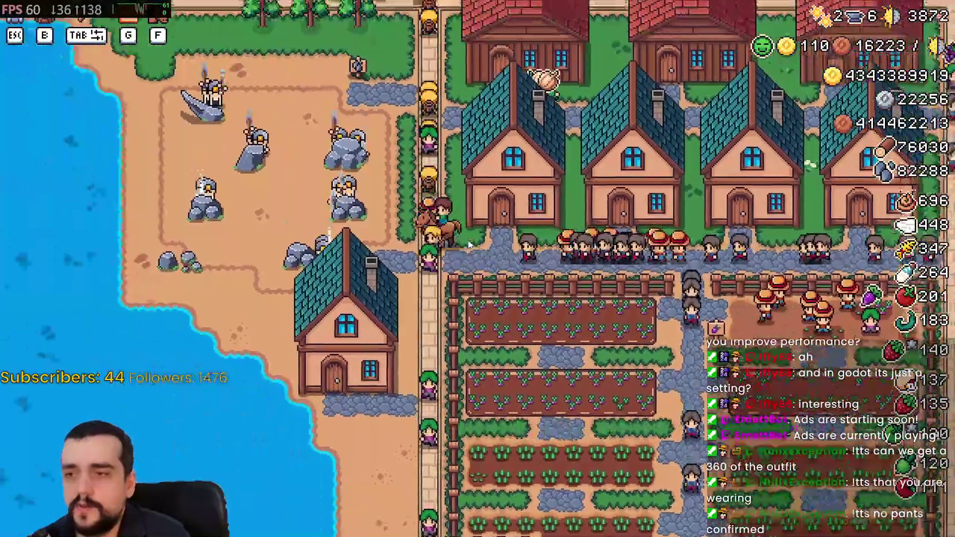
pyautogui.press('w')
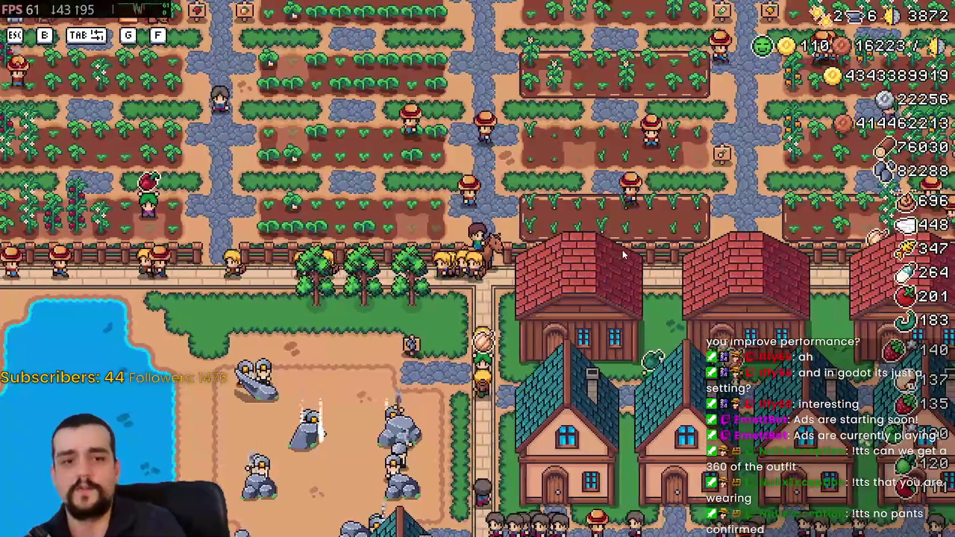
pyautogui.press('s')
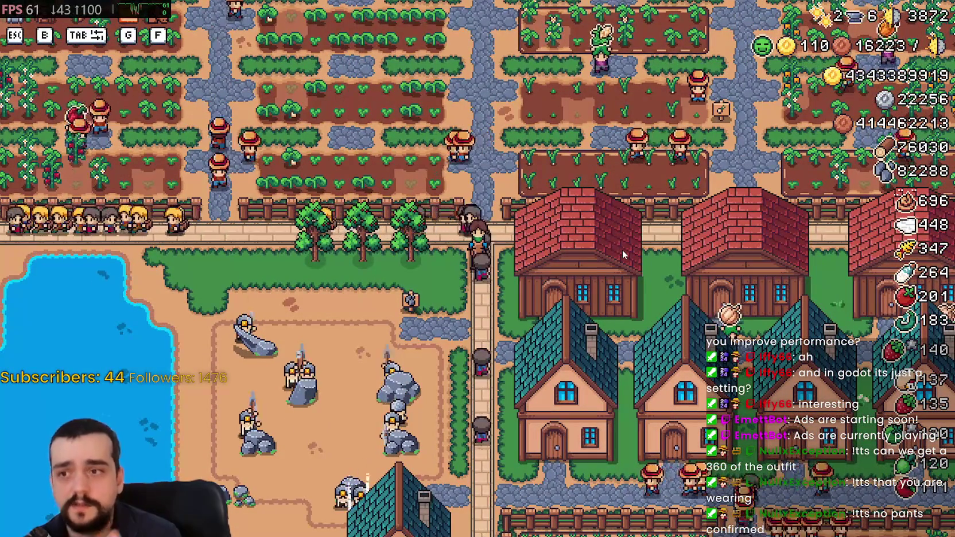
# - Ride north-west by the market stalls, across the fields, east toward the gatehouse and back south-west
pyautogui.press('a')
pyautogui.press('w')
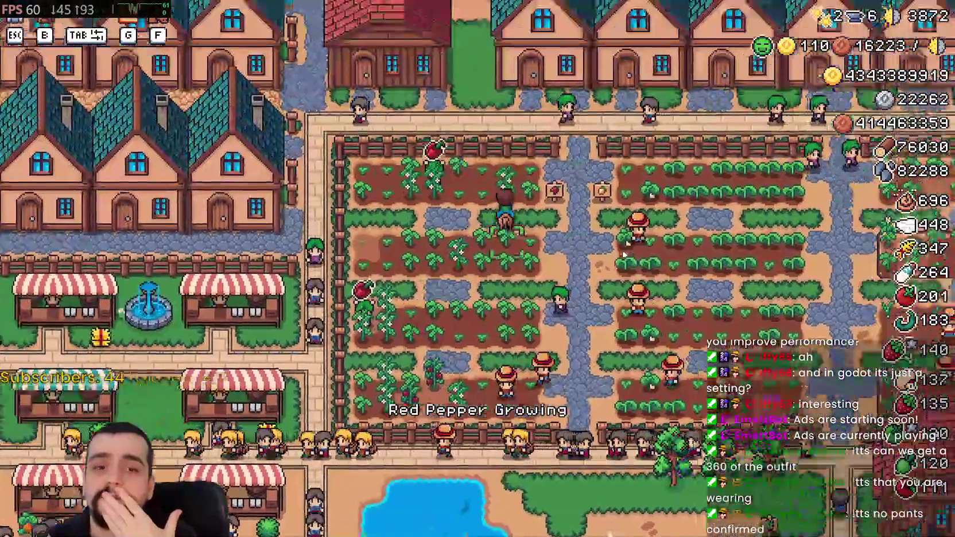
pyautogui.press('w')
pyautogui.press('d')
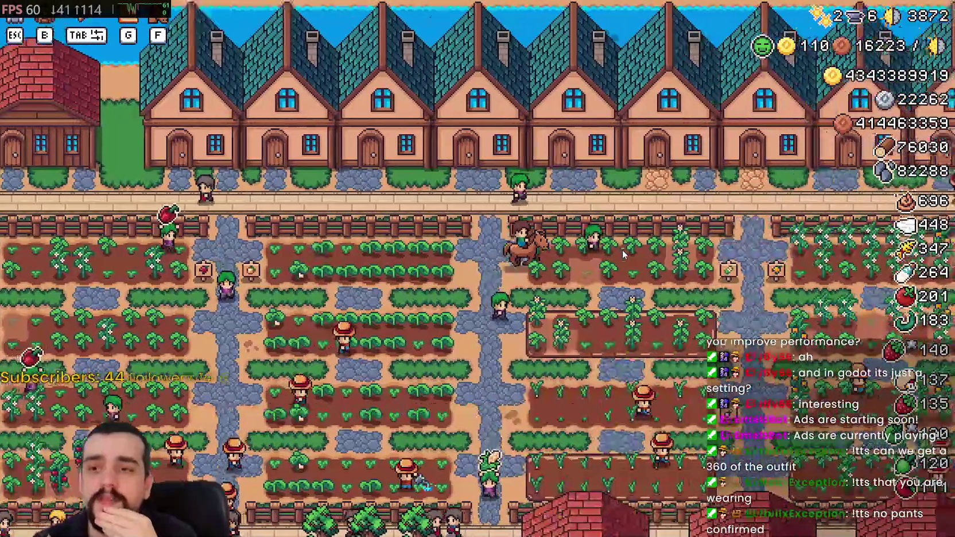
pyautogui.press('d')
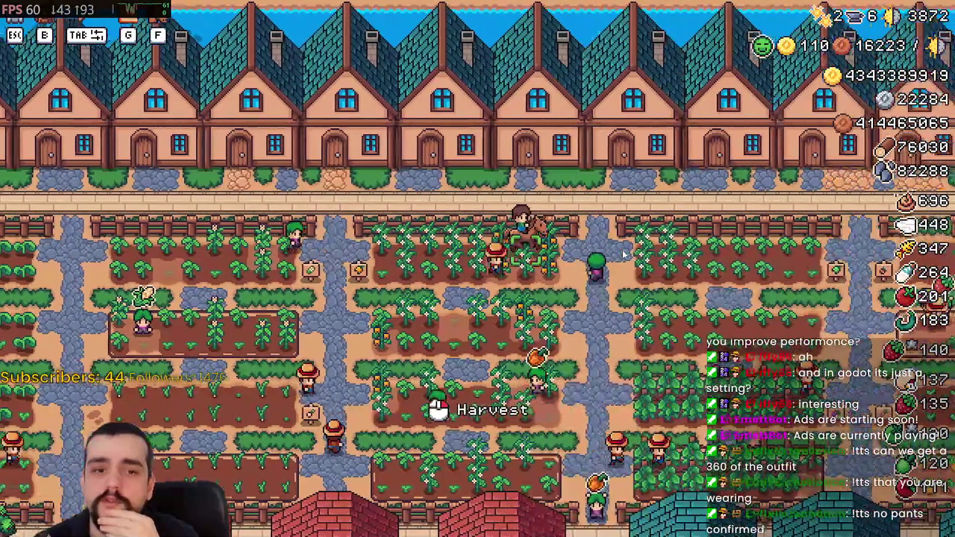
pyautogui.press('d')
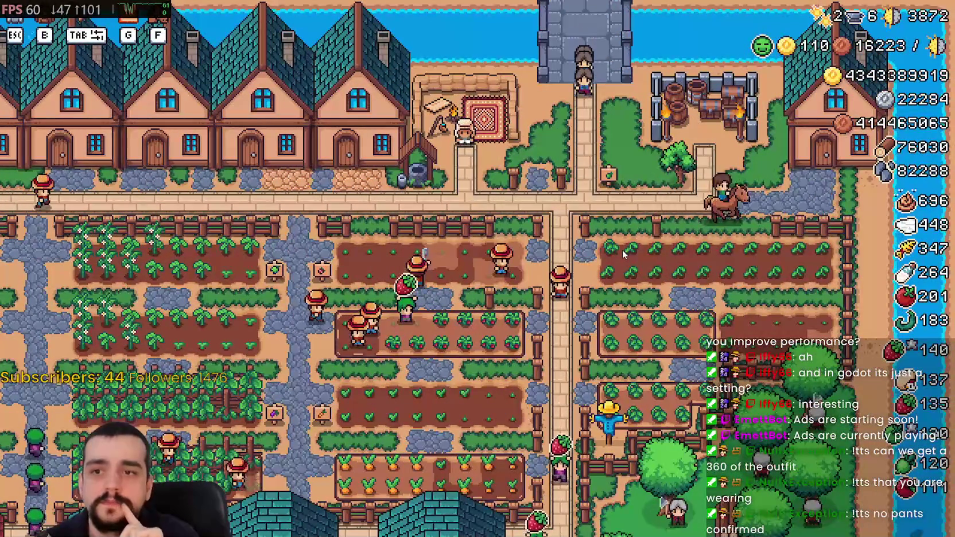
pyautogui.press('s')
pyautogui.press('a')
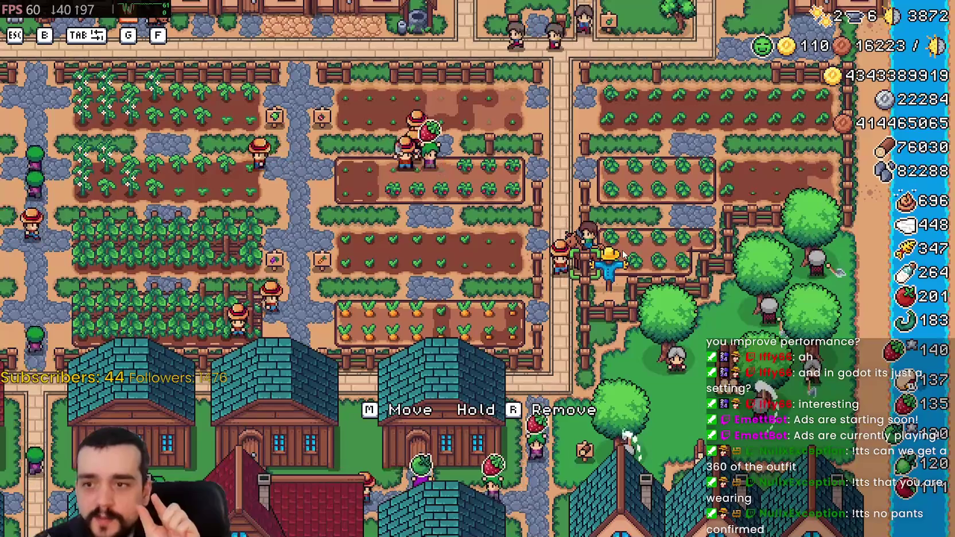
# - Loop through the fields toward the rock field, ending in the left crop field above the quarry
pyautogui.press('w')
pyautogui.press('a')
pyautogui.press('s')
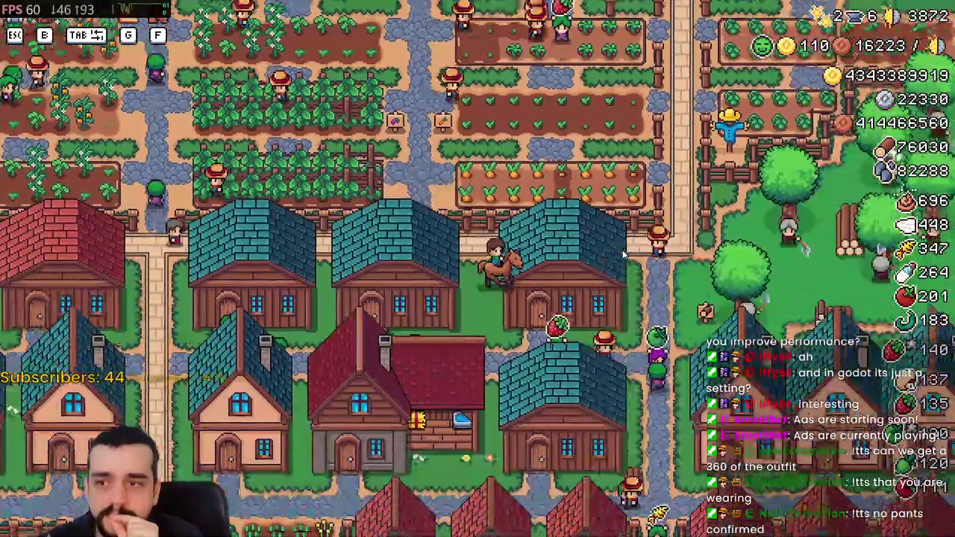
pyautogui.press('d')
pyautogui.press('s')
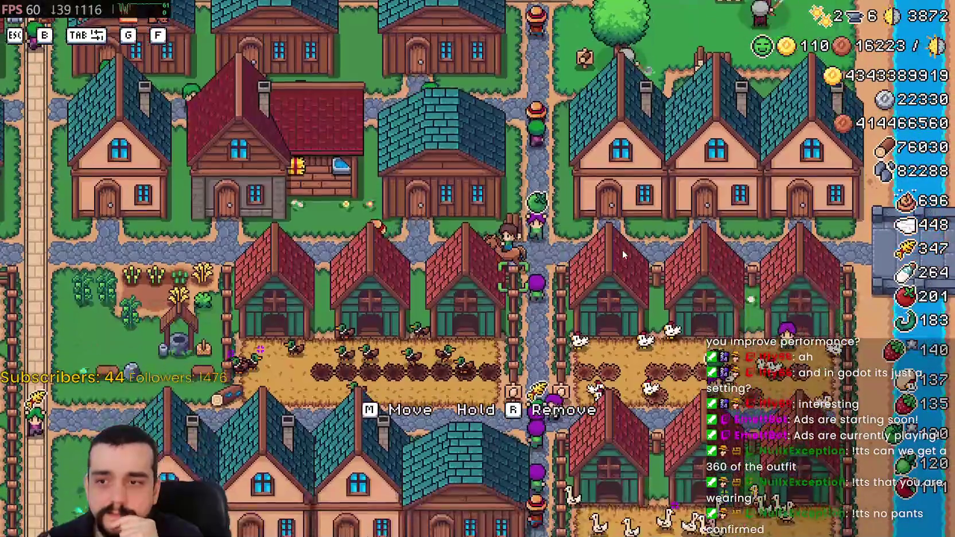
pyautogui.press('w')
pyautogui.press('a')
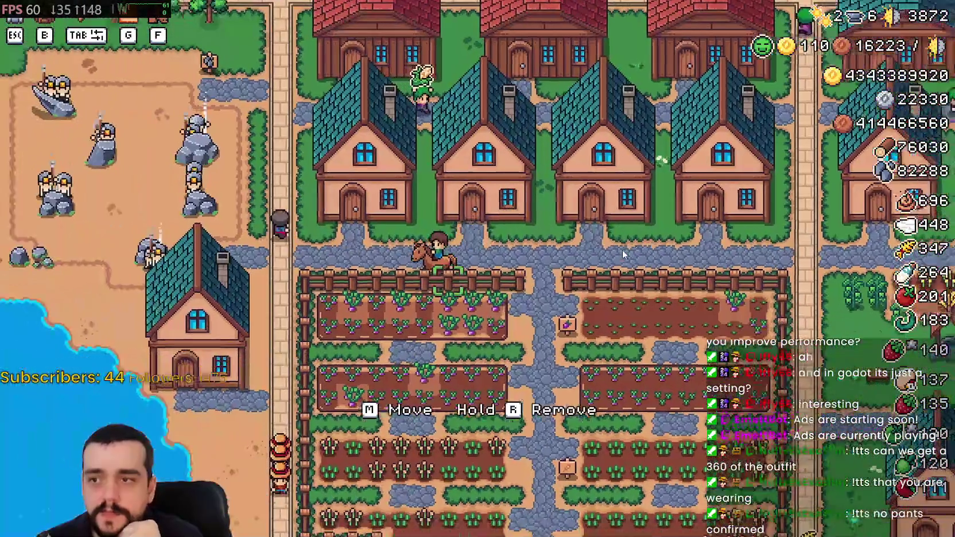
pyautogui.press('a')
pyautogui.press('w')
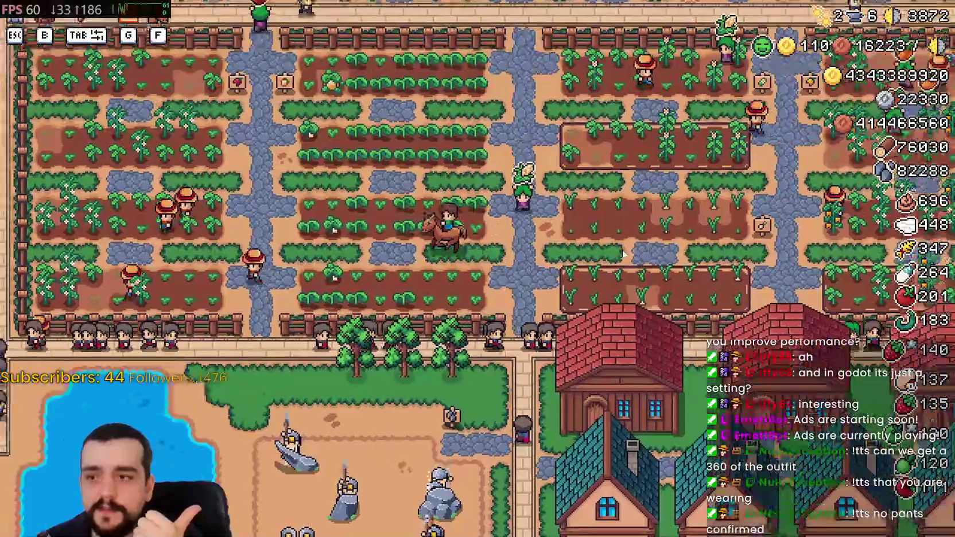
pyautogui.press('a')
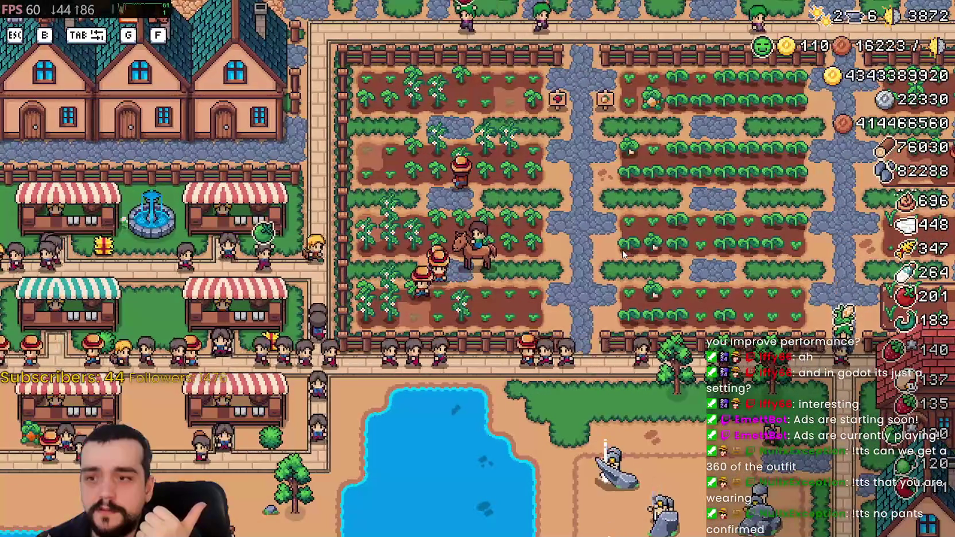
# - Ride east across the fields, north into the crops, then south past the houses toward the lake
pyautogui.press('d')
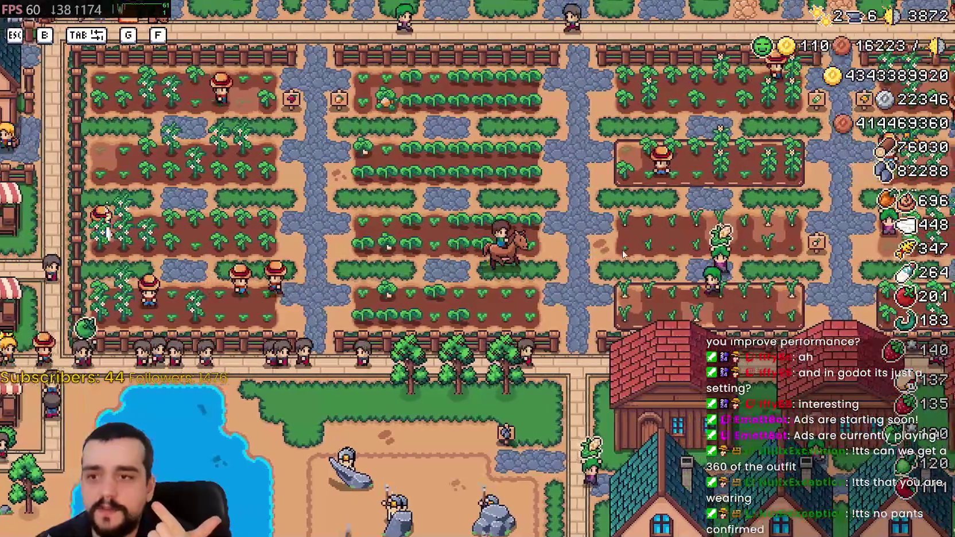
pyautogui.press('s')
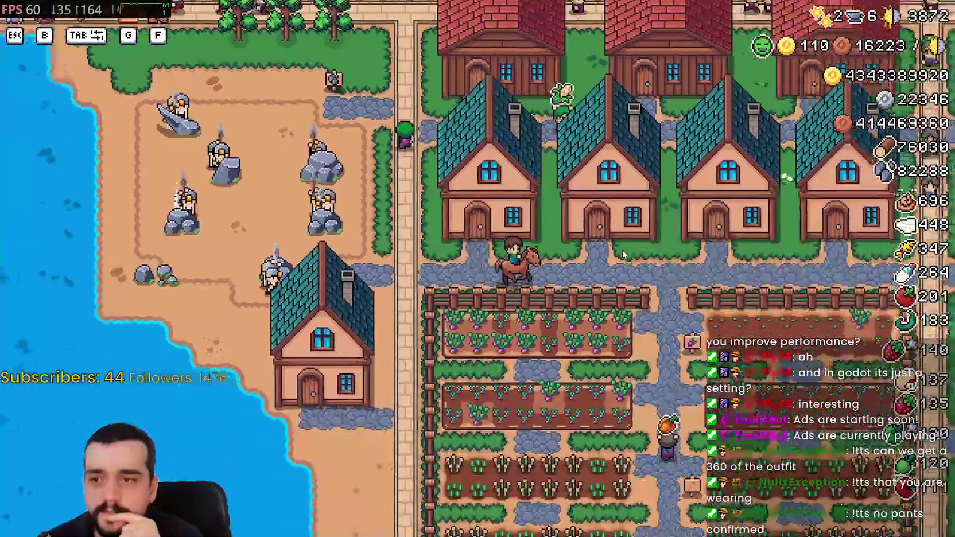
pyautogui.press('d')
pyautogui.press('w')
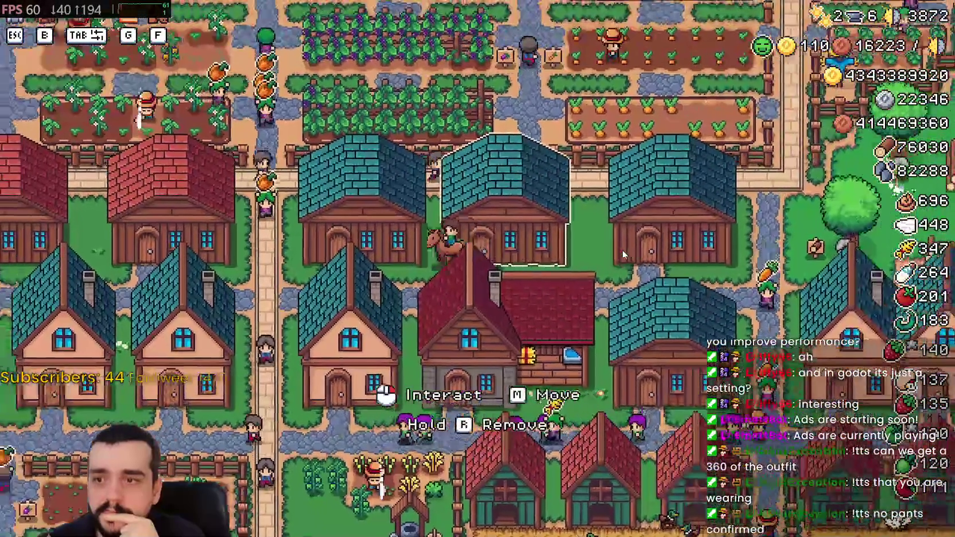
pyautogui.press('w')
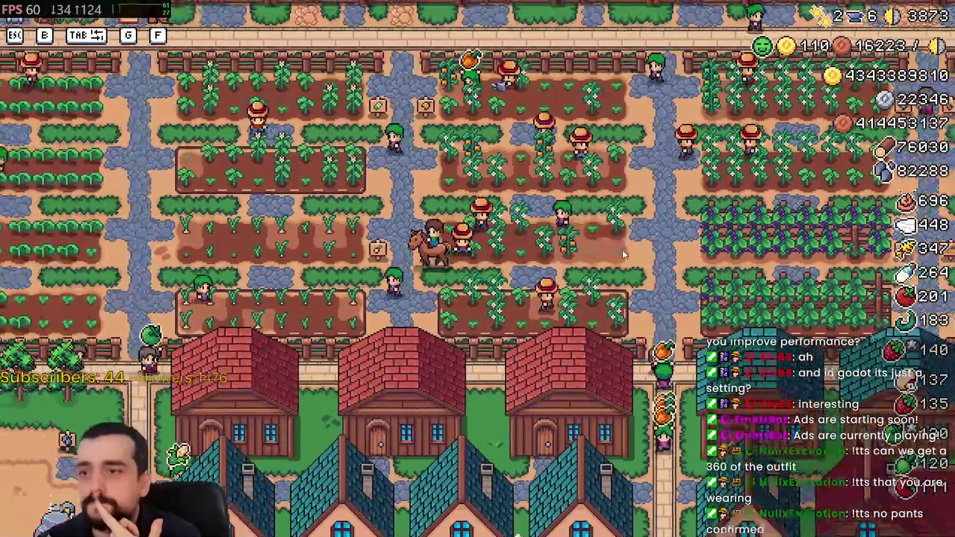
pyautogui.press('s')
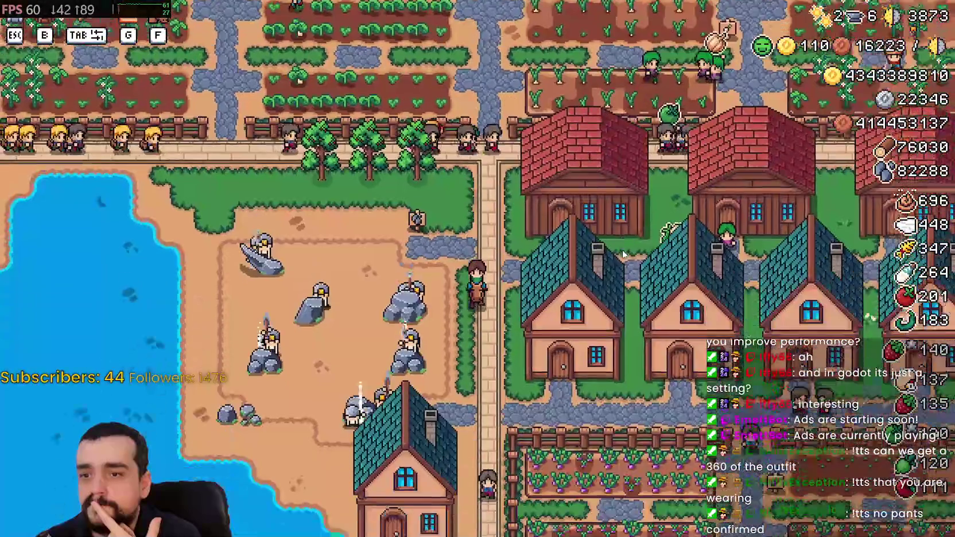
pyautogui.press('s')
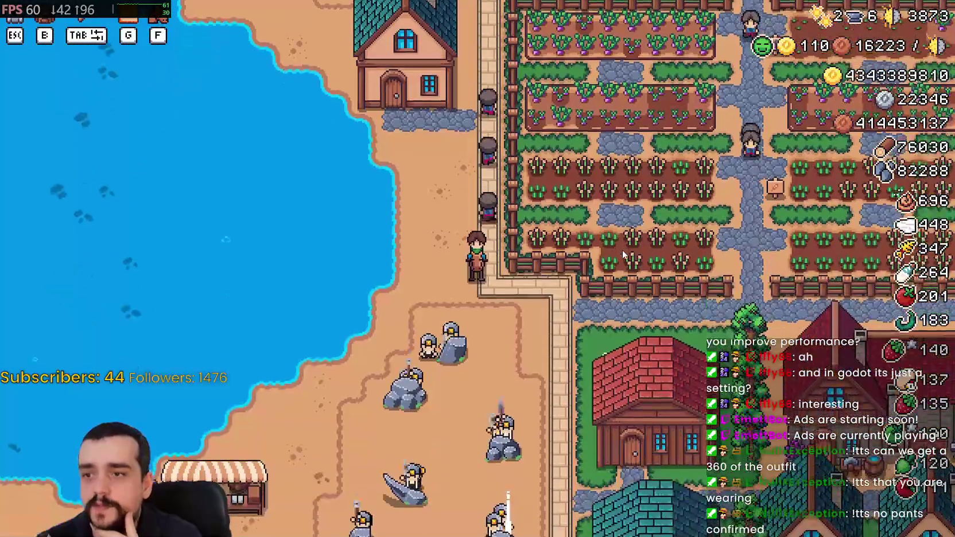
# - Ride past the lakeside market, north to the church, along the north fence and down the central path
pyautogui.press('s')
pyautogui.press('a')
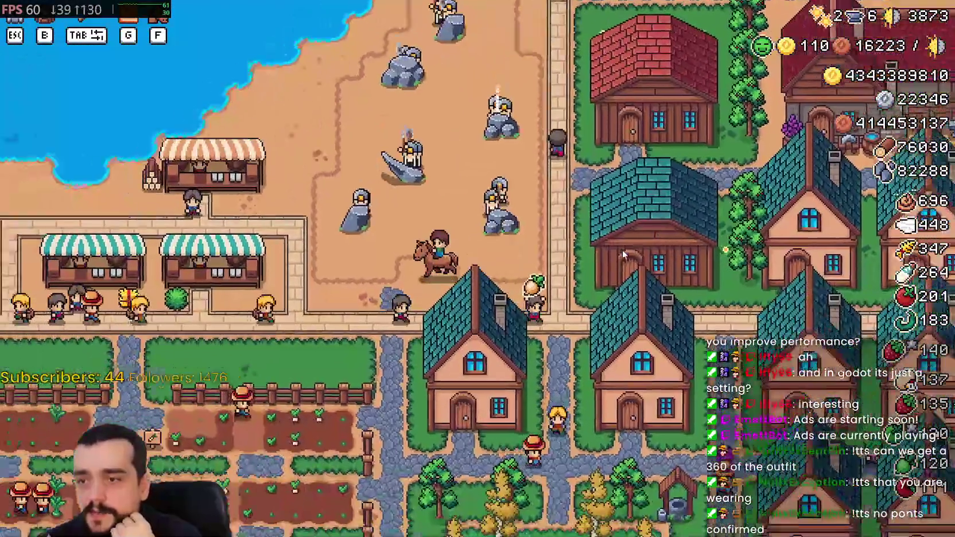
pyautogui.press('a')
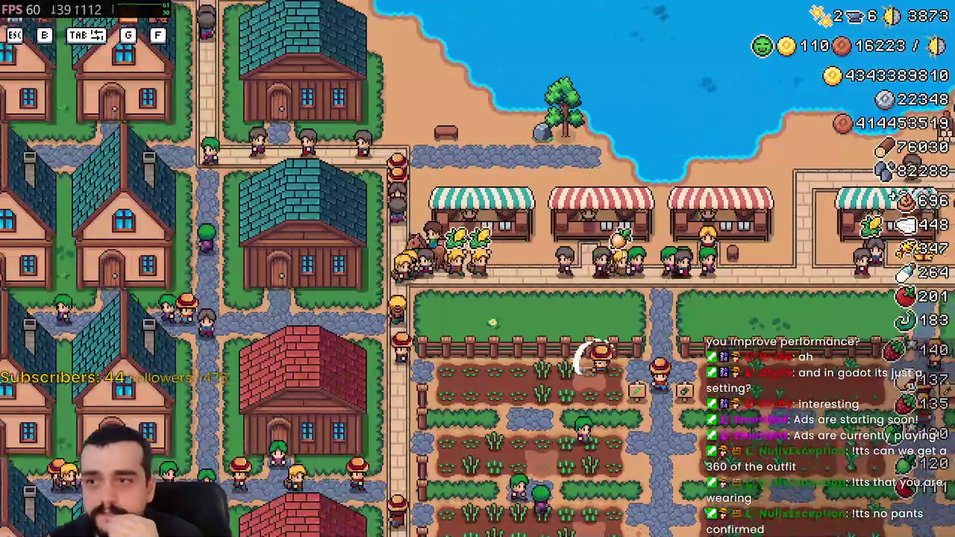
pyautogui.press('w')
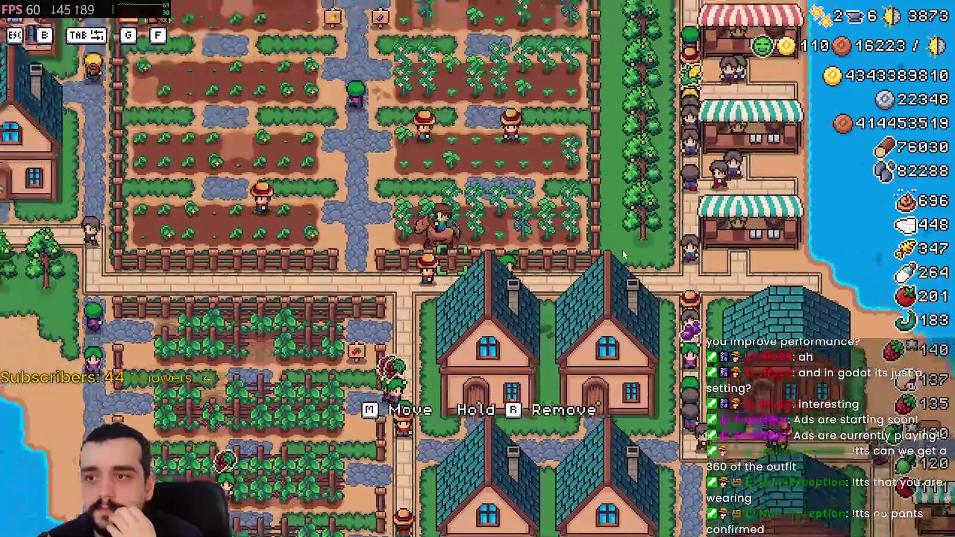
pyautogui.press('w')
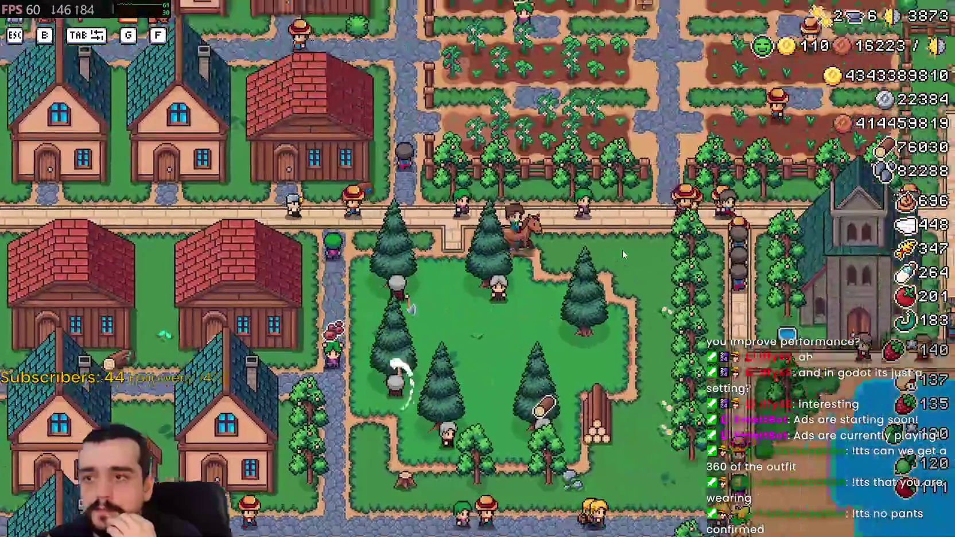
pyautogui.press('d')
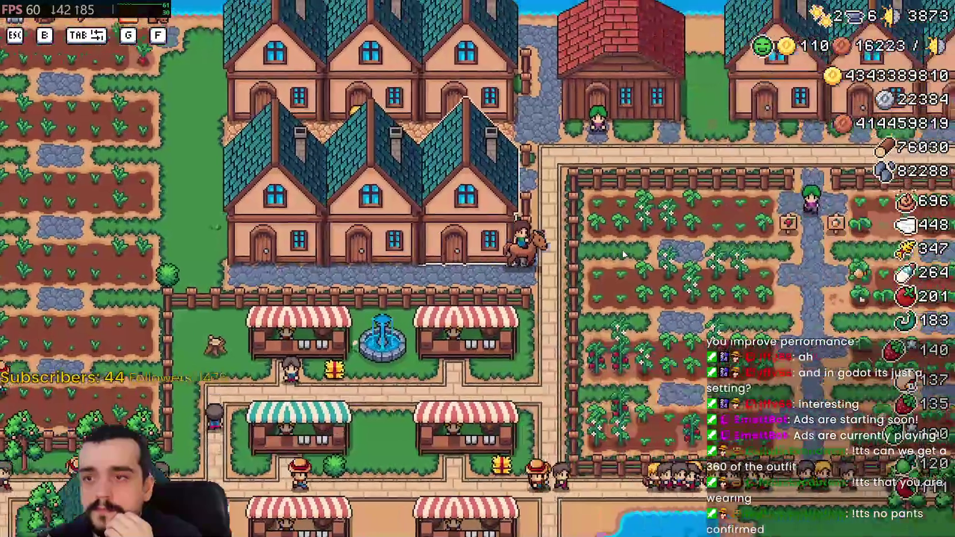
pyautogui.press('d')
pyautogui.press('s')
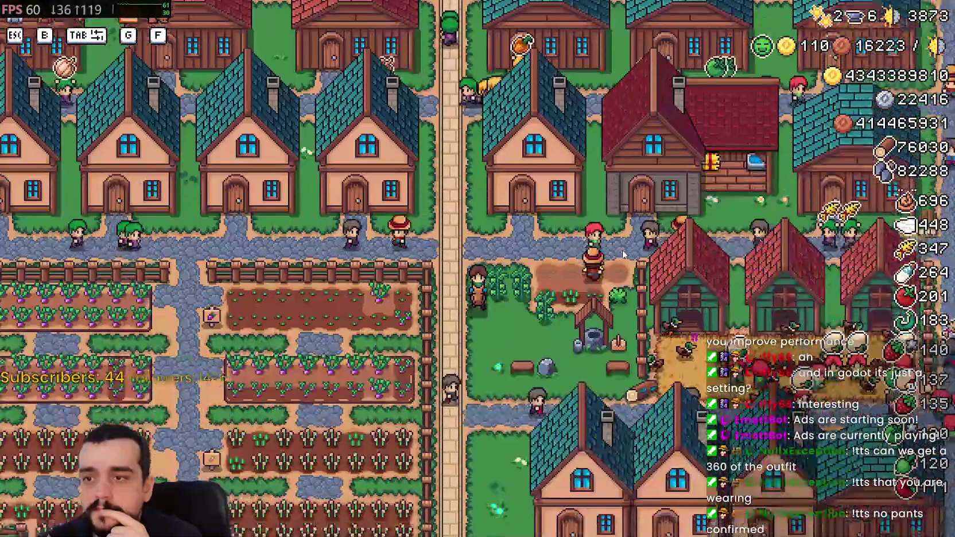
# - Ride by the chicken coops and teal-roofed houses, south through the crop fields toward the market stalls
pyautogui.press('d')
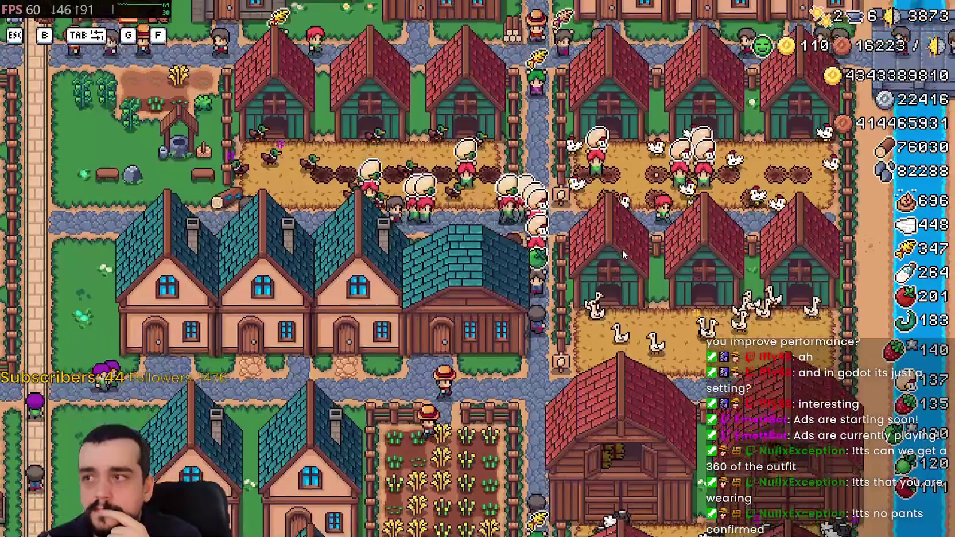
pyautogui.press('s')
pyautogui.press('a')
pyautogui.press('a')
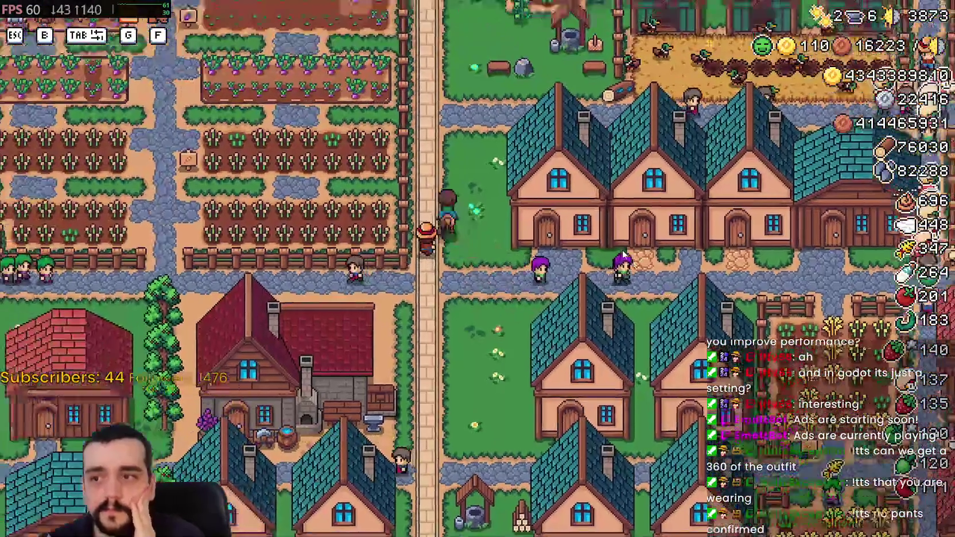
pyautogui.press('s')
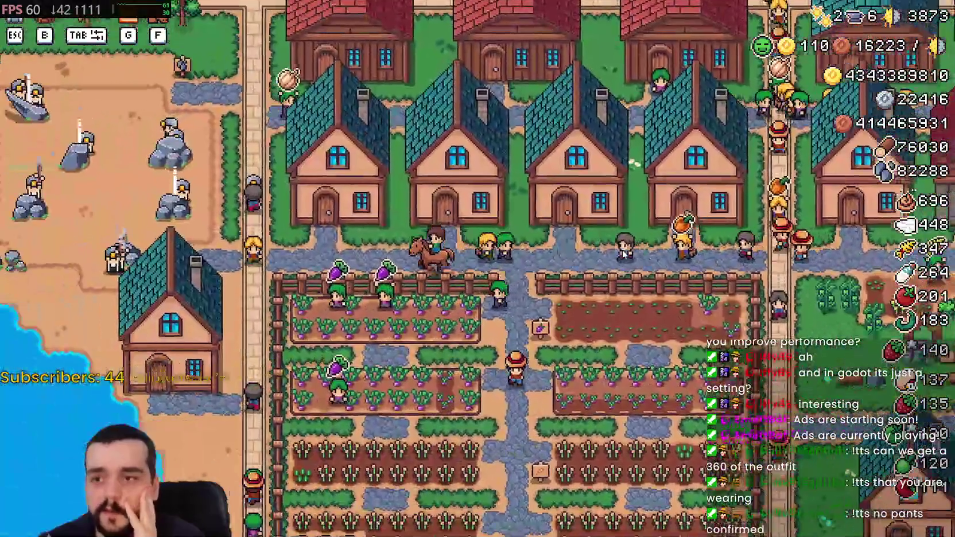
pyautogui.press('a')
pyautogui.press('s')
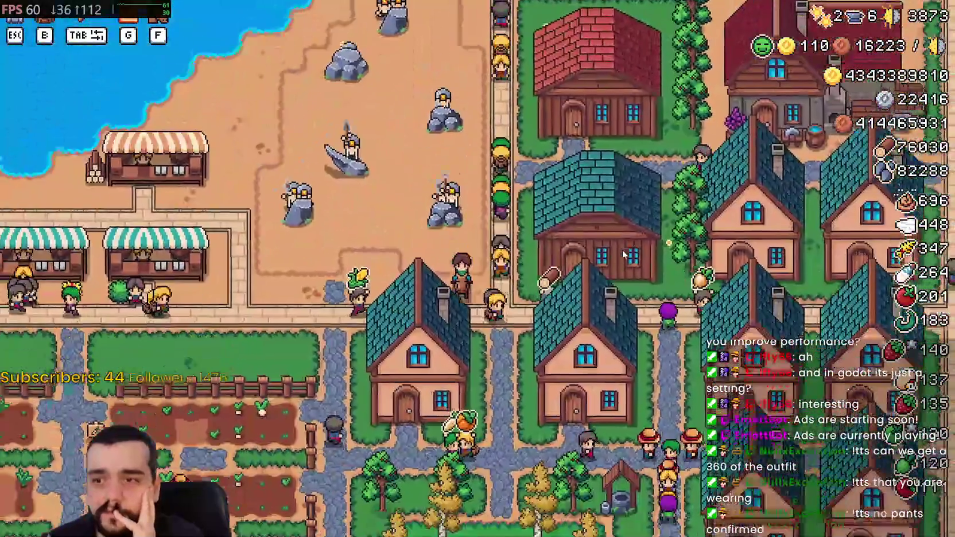
pyautogui.press('s')
pyautogui.press('d')
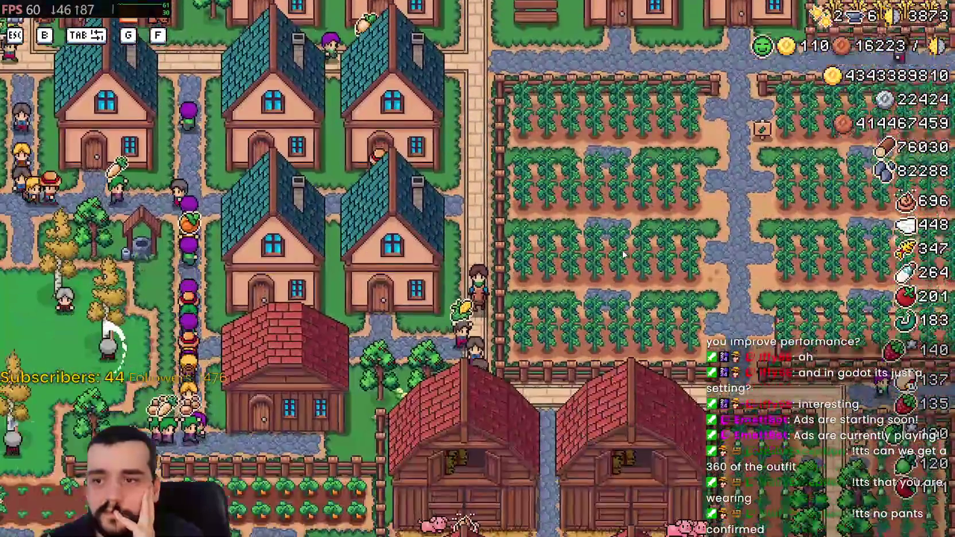
# - Ride south-east past the barns, then back north-west to the teal-roofed houses
pyautogui.press('s')
pyautogui.press('d')
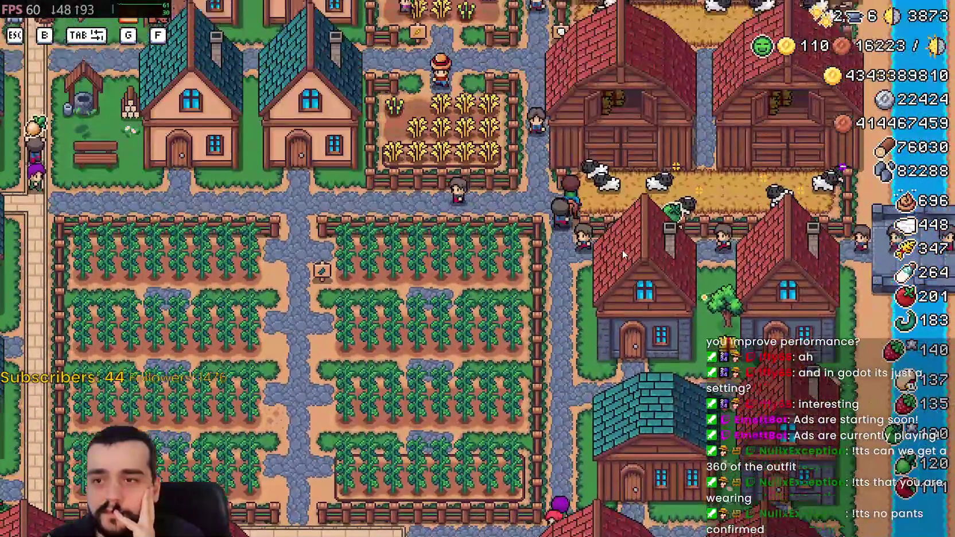
pyautogui.press('w')
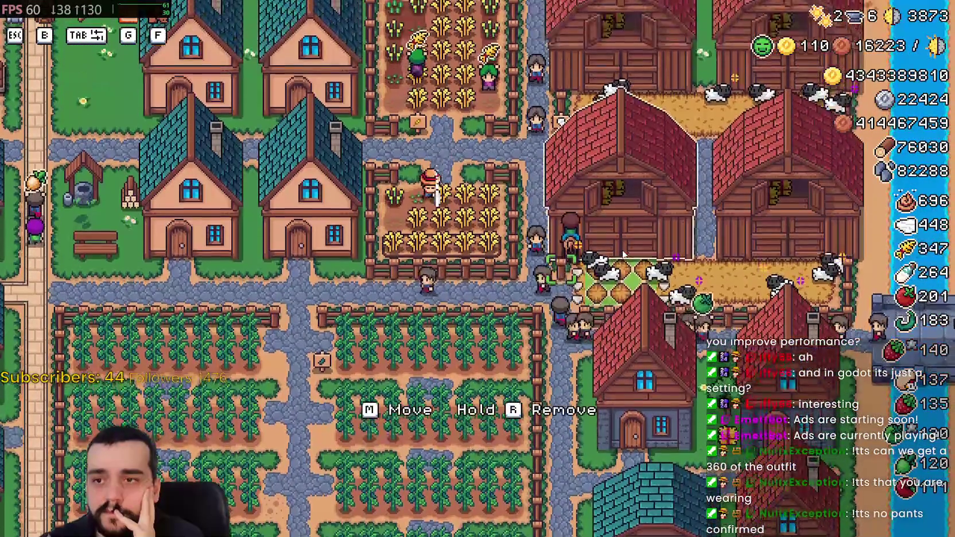
pyautogui.press('a')
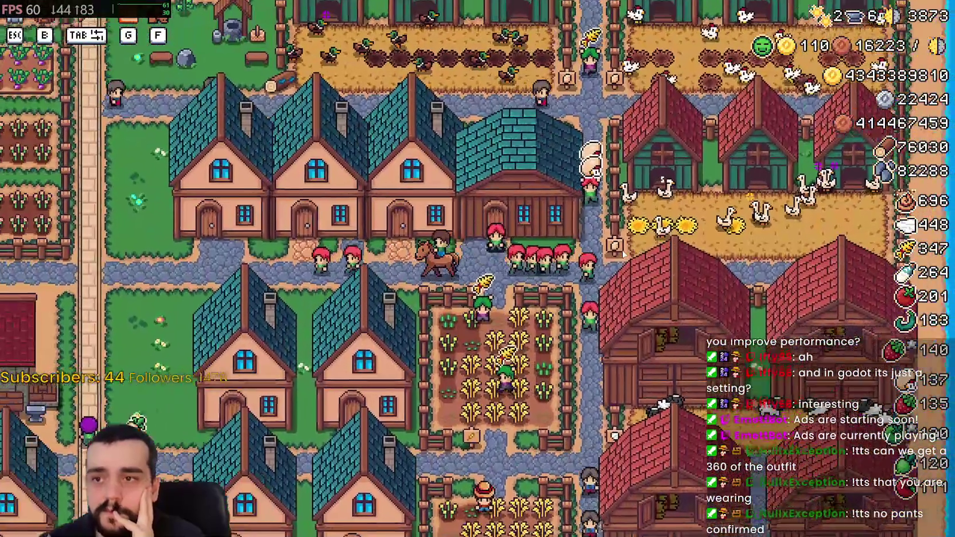
pyautogui.press('a')
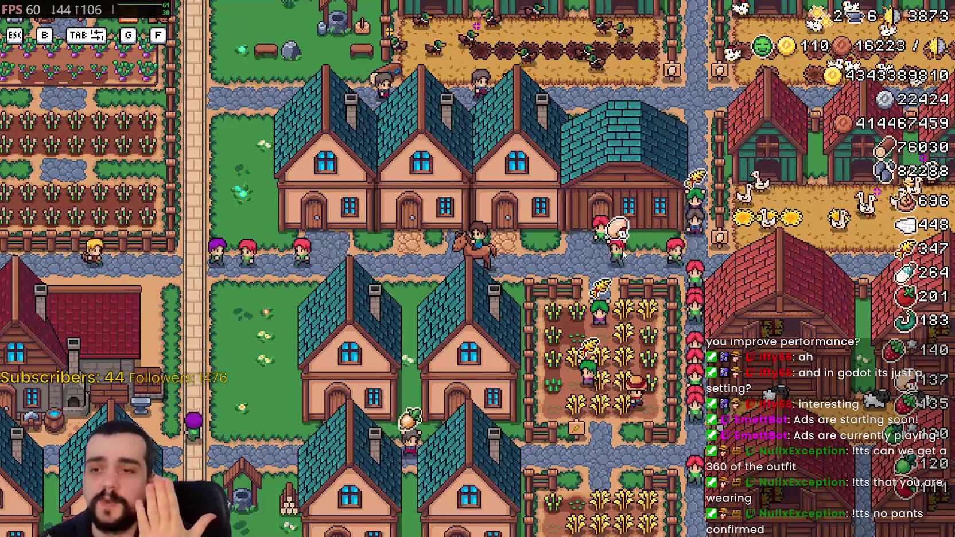
pyautogui.press('a')
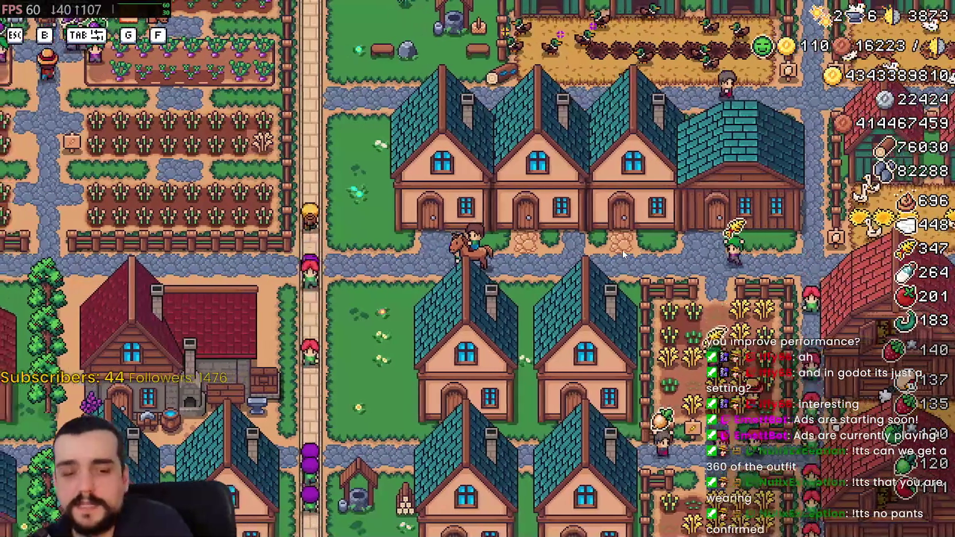
# - Ride the horse north up the path and west toward the quarry and shore
pyautogui.scroll(-5, 550, 245)
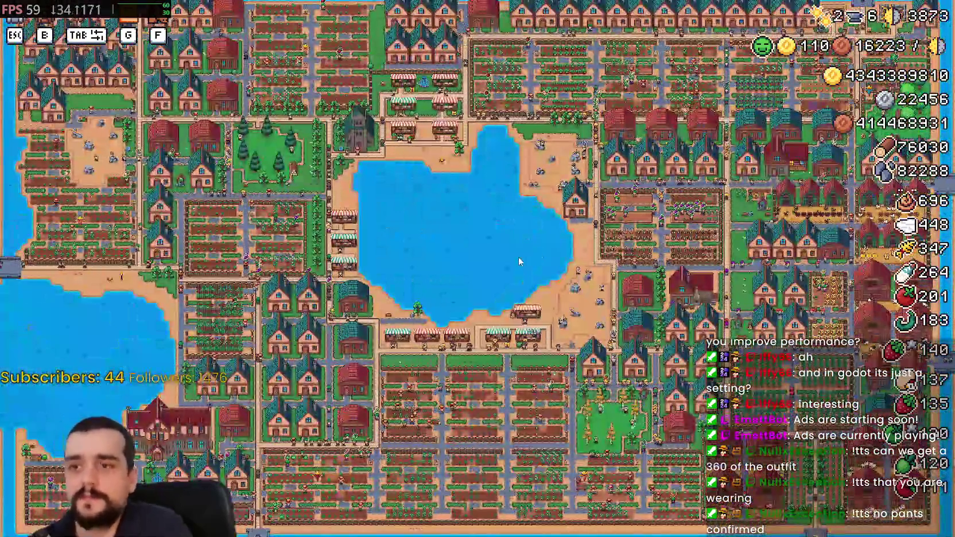
pyautogui.scroll(5, 518, 262)
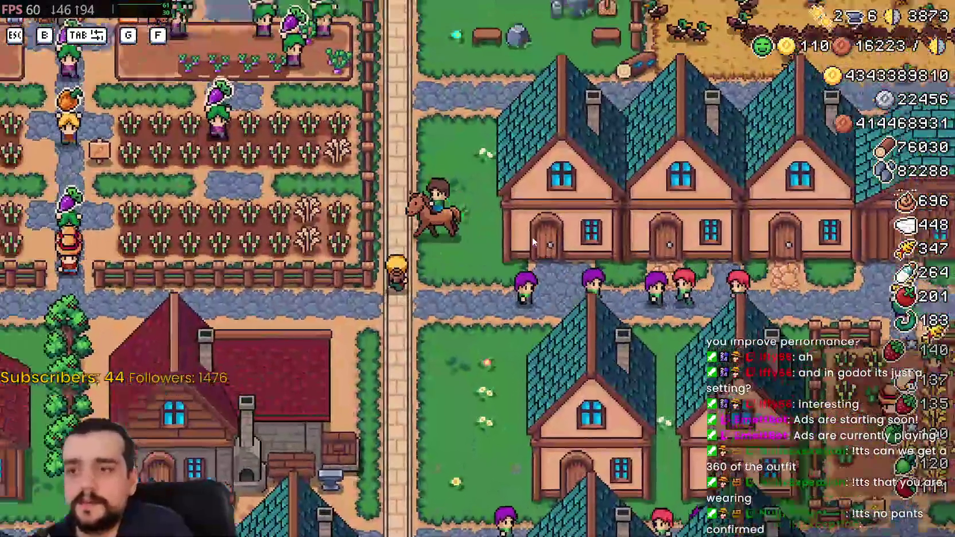
pyautogui.press('w')
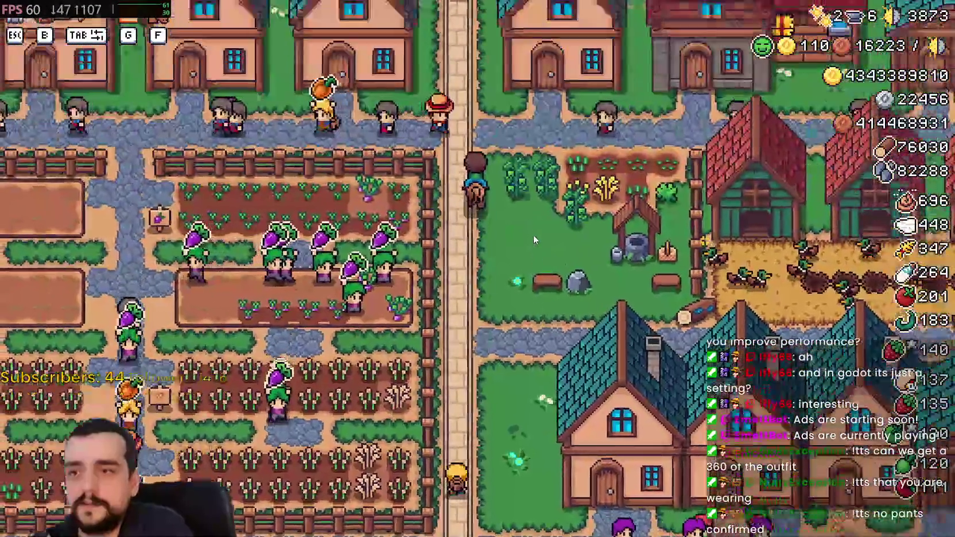
pyautogui.press('a')
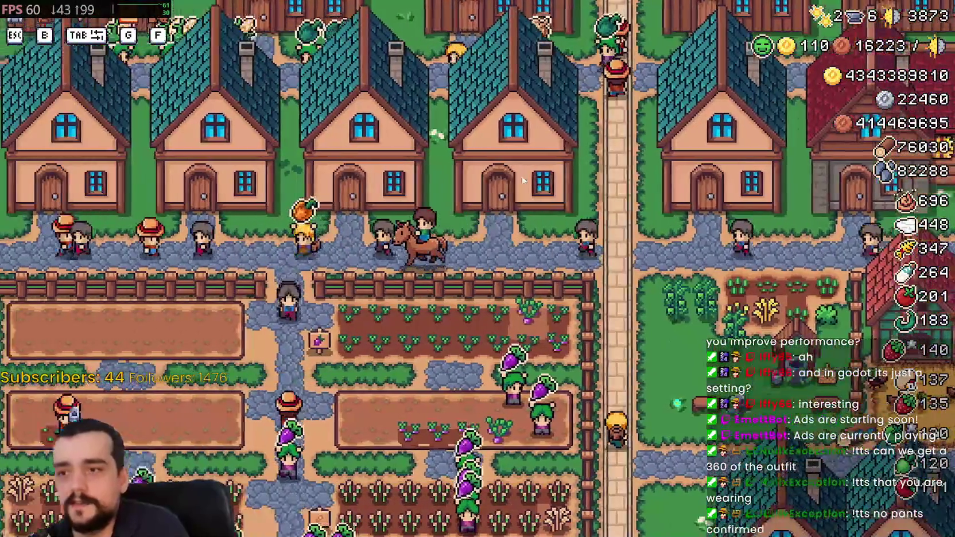
pyautogui.press('w')
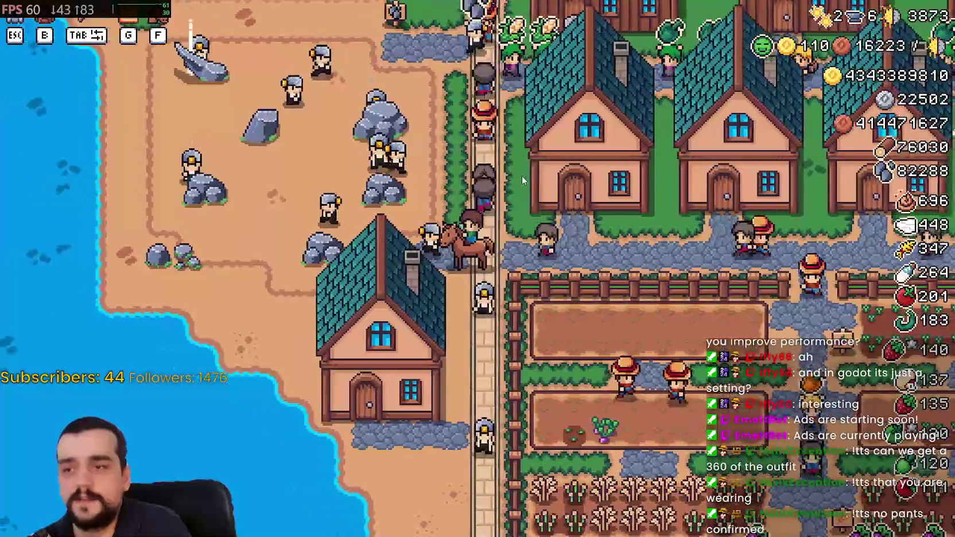
pyautogui.scroll(-8, 522, 180)
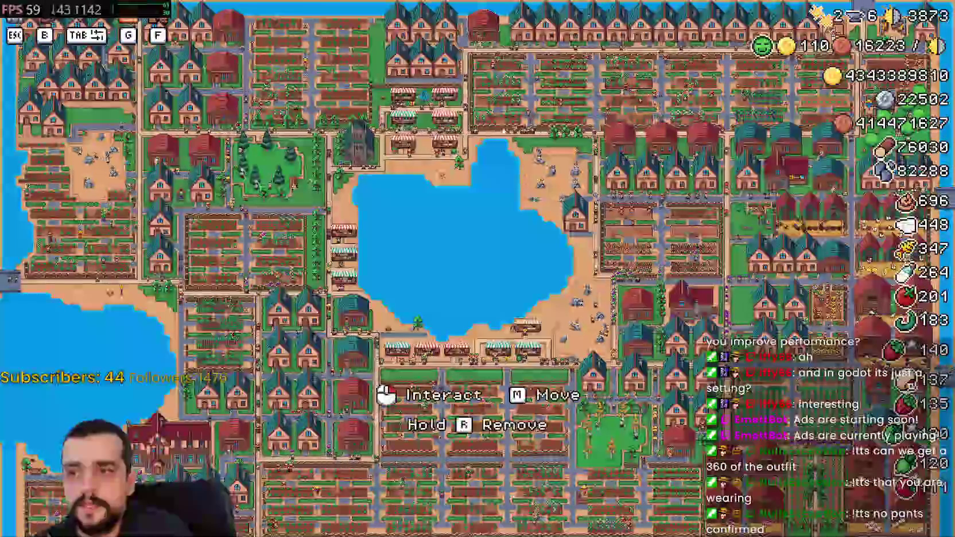
pyautogui.scroll(5, 450, 381)
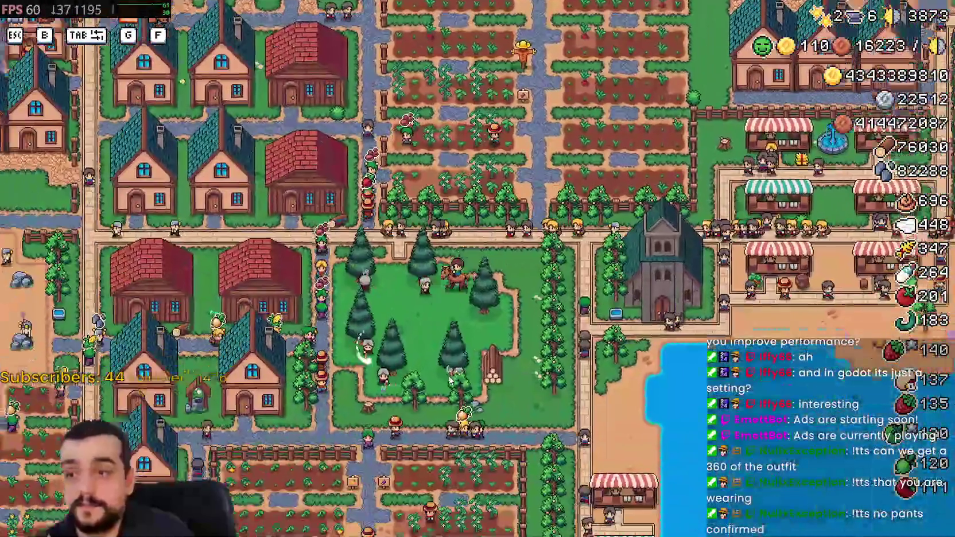
# - Ride to the lakeside farmland, the market stalls and across town, then pause and quit the game
pyautogui.press('s')
pyautogui.press('a')
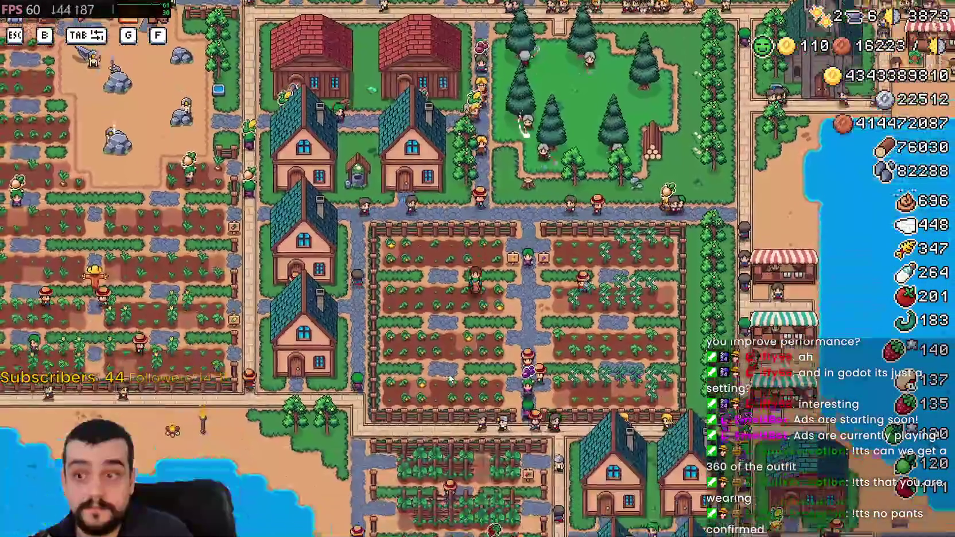
pyautogui.press('d')
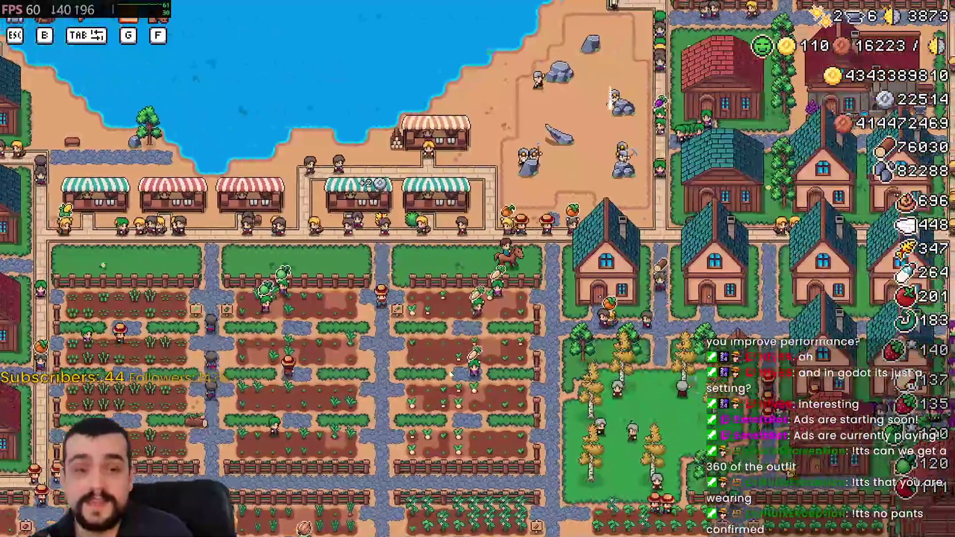
pyautogui.scroll(3, 450, 374)
pyautogui.scroll(-3, 450, 374)
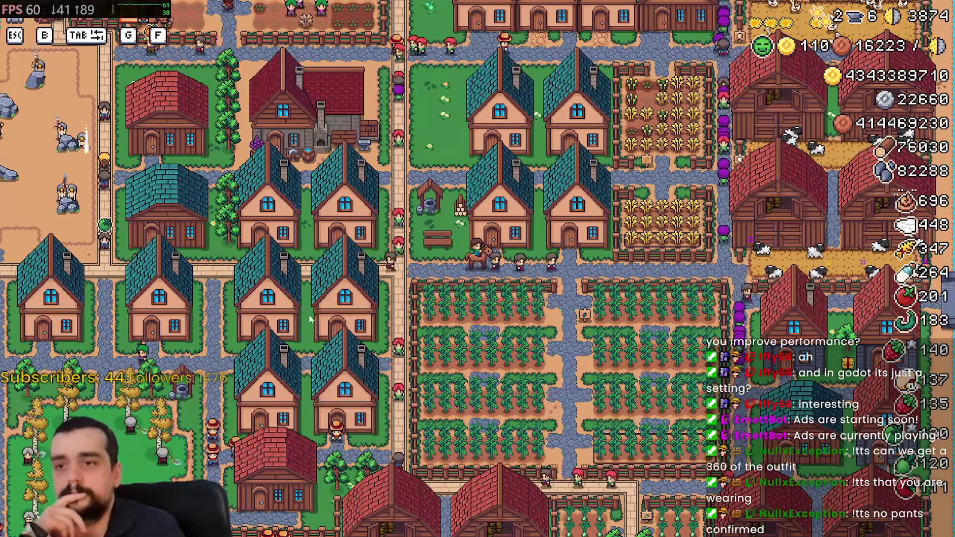
pyautogui.scroll(2, 513, 266)
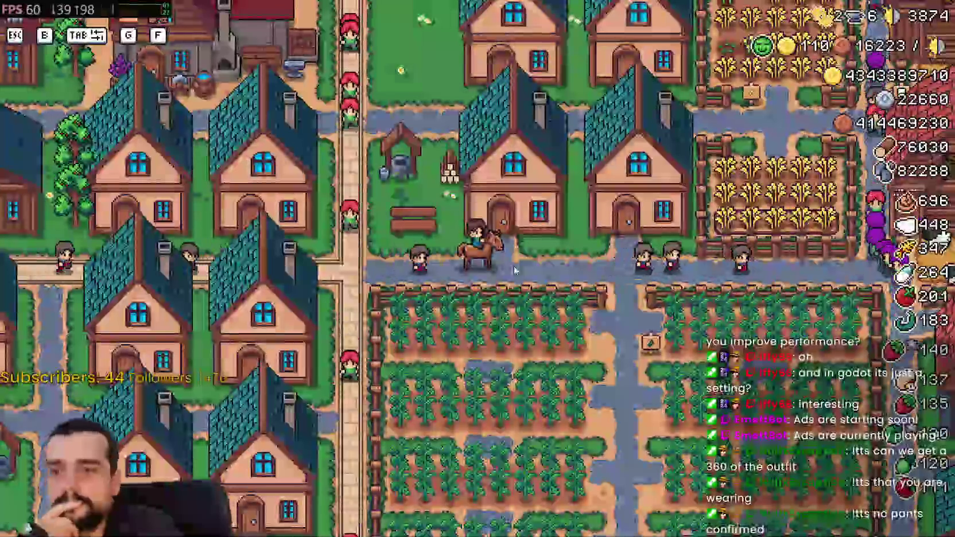
pyautogui.press('d')
pyautogui.scroll(-1, 513, 265)
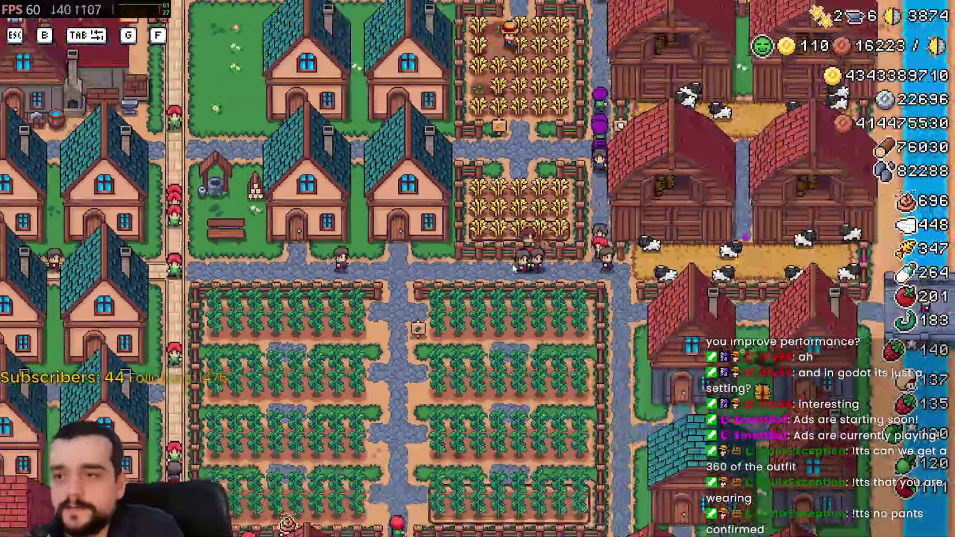
pyautogui.press('Escape')
pyautogui.press('Escape')
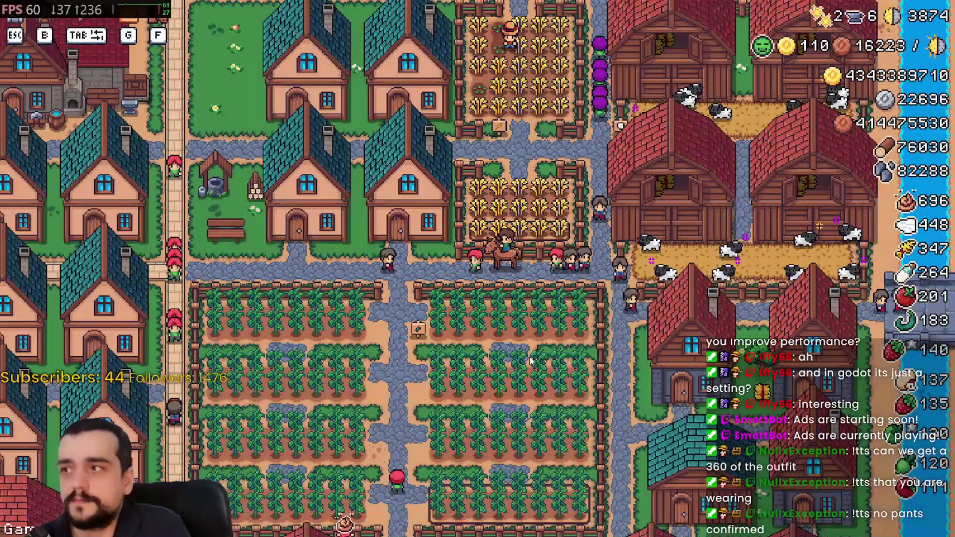
pyautogui.hotkey('alt', 'F4')
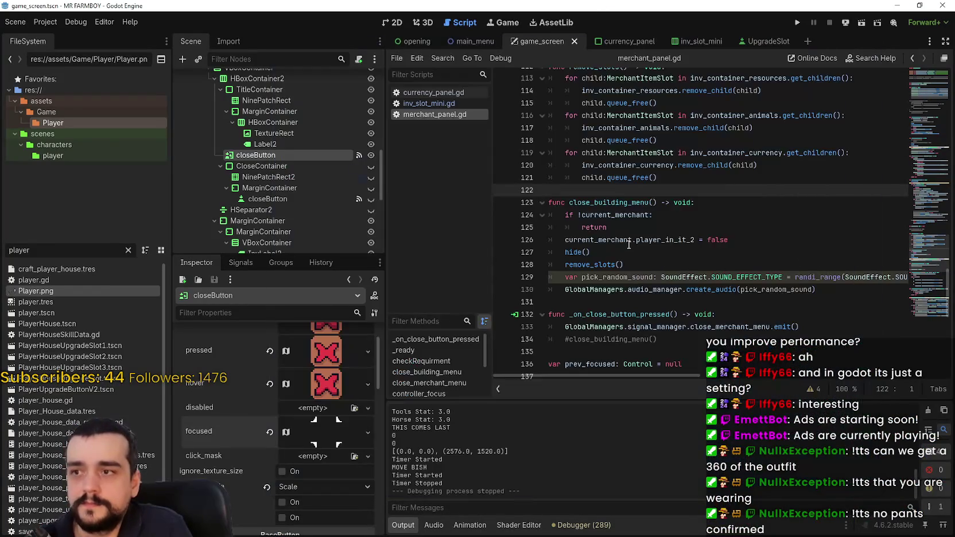
# - Scroll through merchant_panel.gd and place the cursor on empty line 131
pyautogui.scroll(-3, 630, 195)
pyautogui.click(630, 195)
pyautogui.press('Down')
pyautogui.press('Down')
pyautogui.press('Down')
pyautogui.scroll(2, 631, 230)
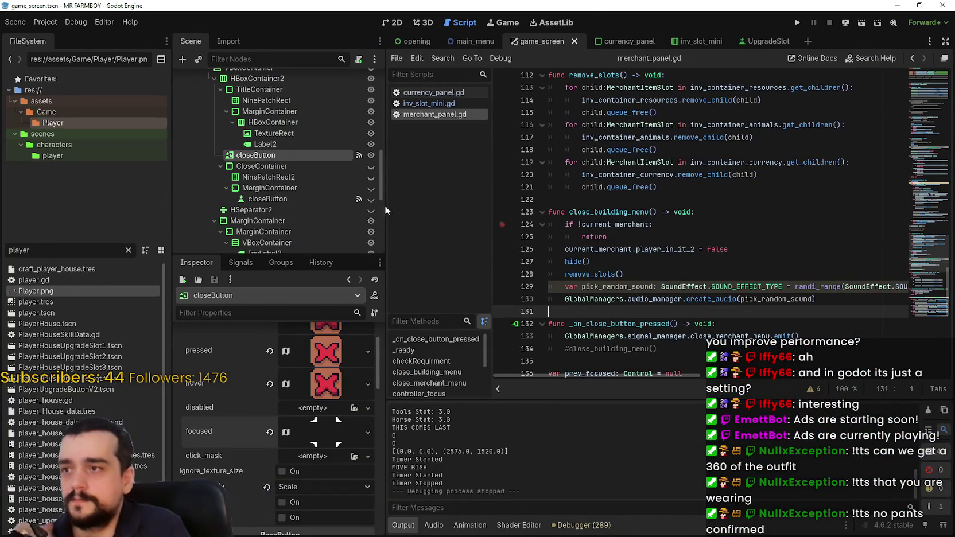
pyautogui.scroll(2, 322, 411)
pyautogui.scroll(-2, 328, 417)
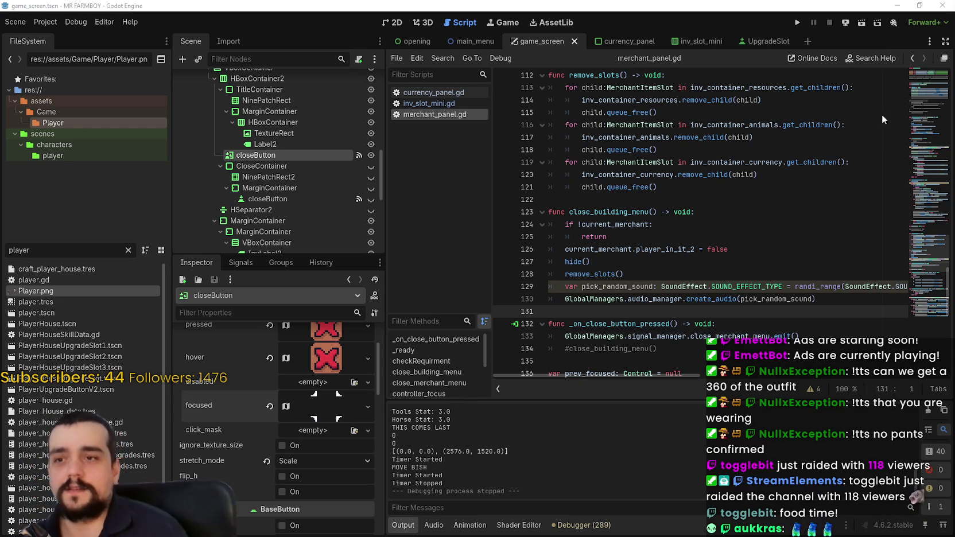
pyautogui.moveTo(758, 182); pyautogui.dragTo(747, 195)
pyautogui.scroll(2, 725, 171)
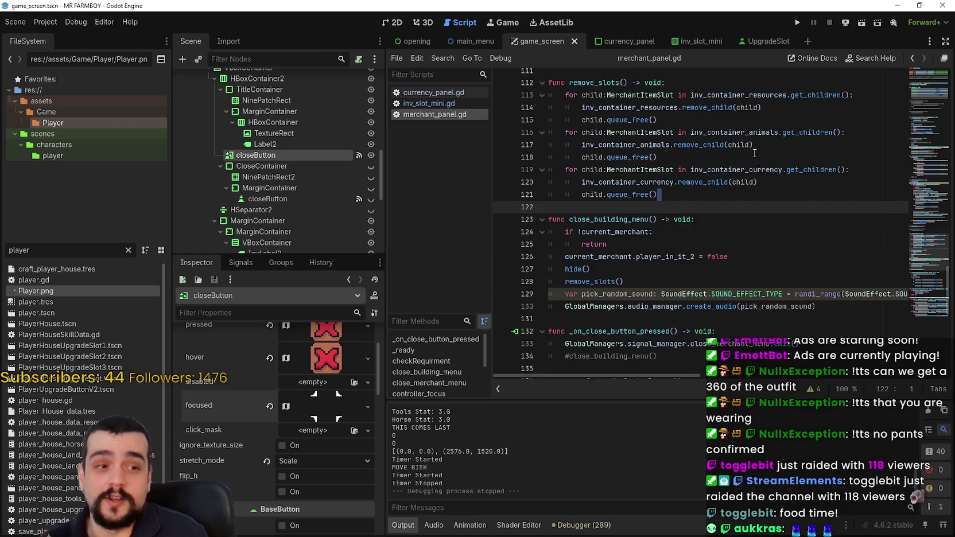
# - Step through lines 106–111 of merchant_panel.gd, then run the game from the editor
pyautogui.click(689, 115)
pyautogui.scroll(2, 694, 172)
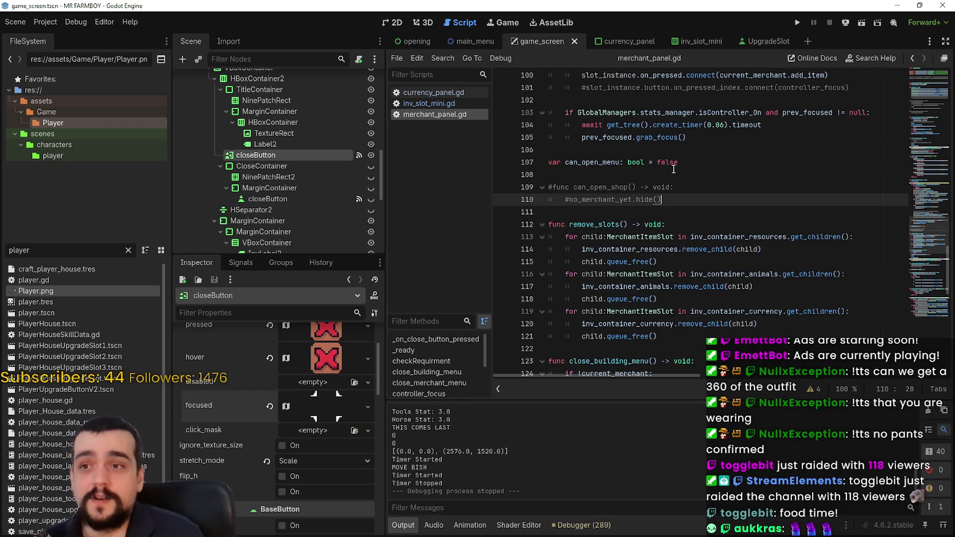
pyautogui.click(684, 176)
pyautogui.click(700, 150)
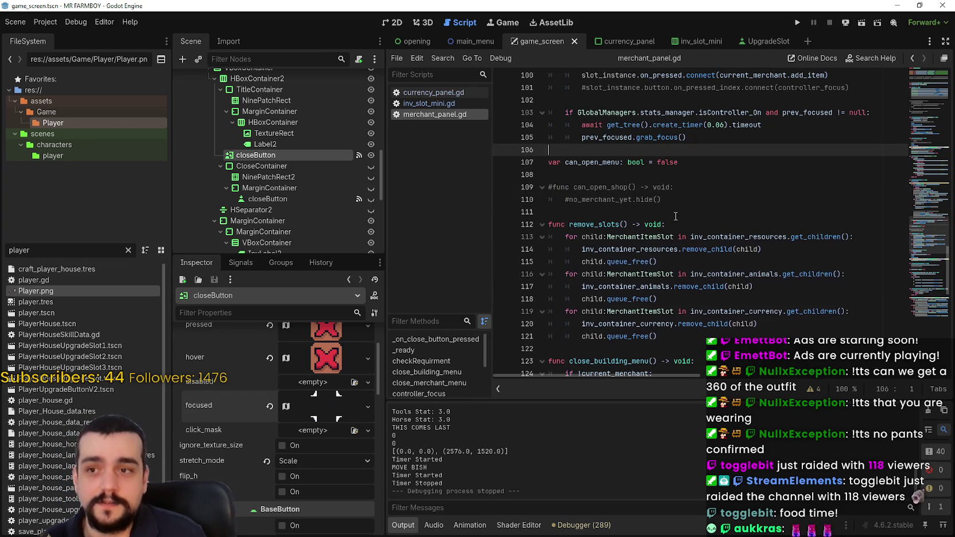
pyautogui.scroll(2, 655, 212)
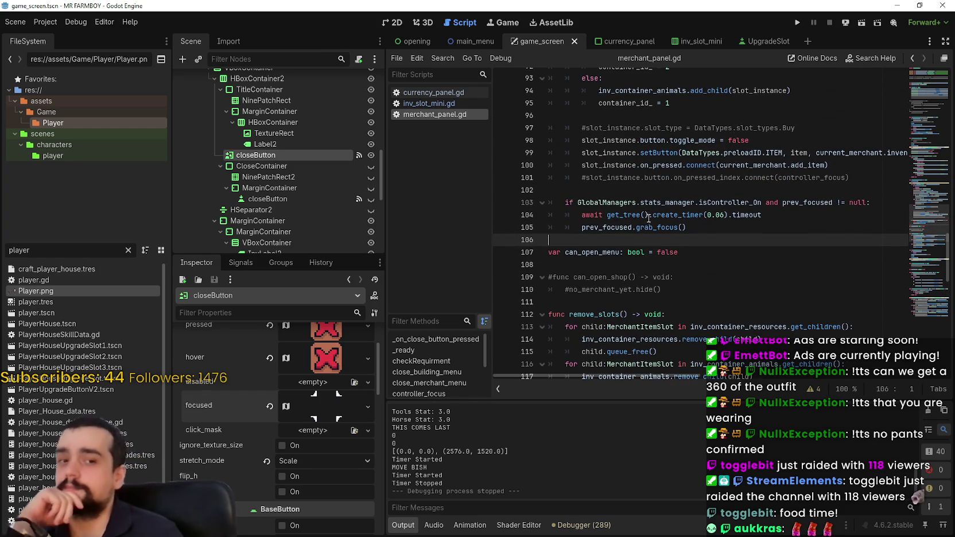
pyautogui.scroll(-2, 649, 218)
pyautogui.click(676, 178)
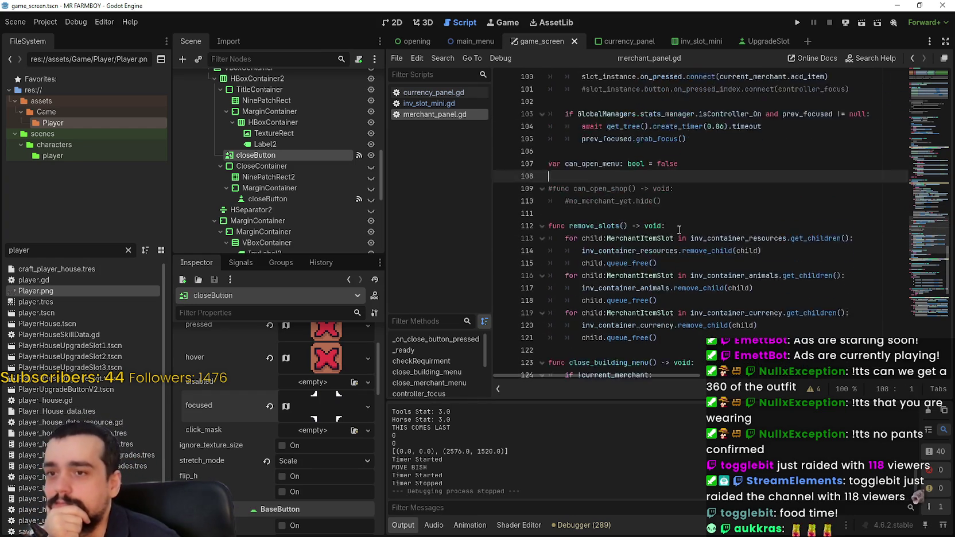
pyautogui.scroll(-2, 679, 229)
pyautogui.press('Down')
pyautogui.press('Down')
pyautogui.press('Down')
pyautogui.click(796, 23)
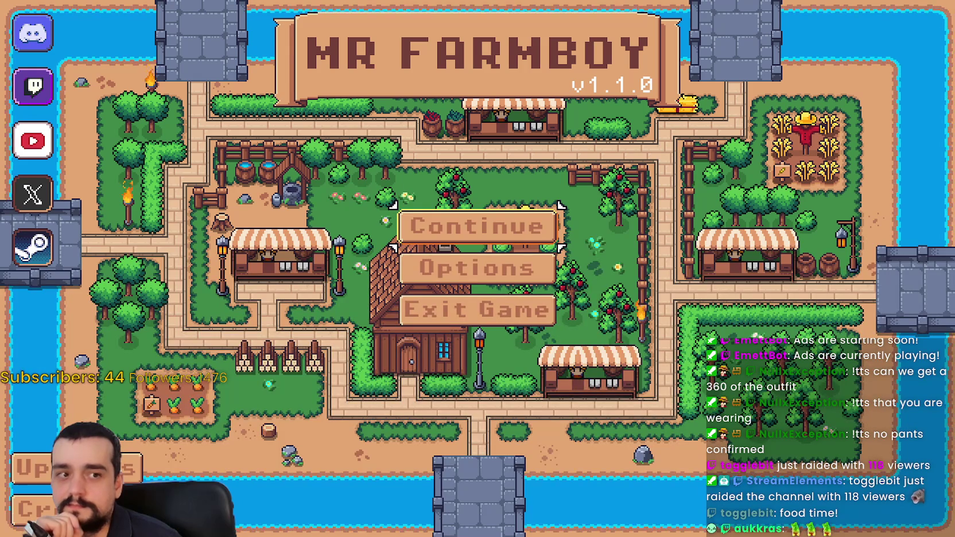
# - Switch the game to Window graphics mode in Options, then load the Save 1 (Normal) farm
pyautogui.click(497, 228)
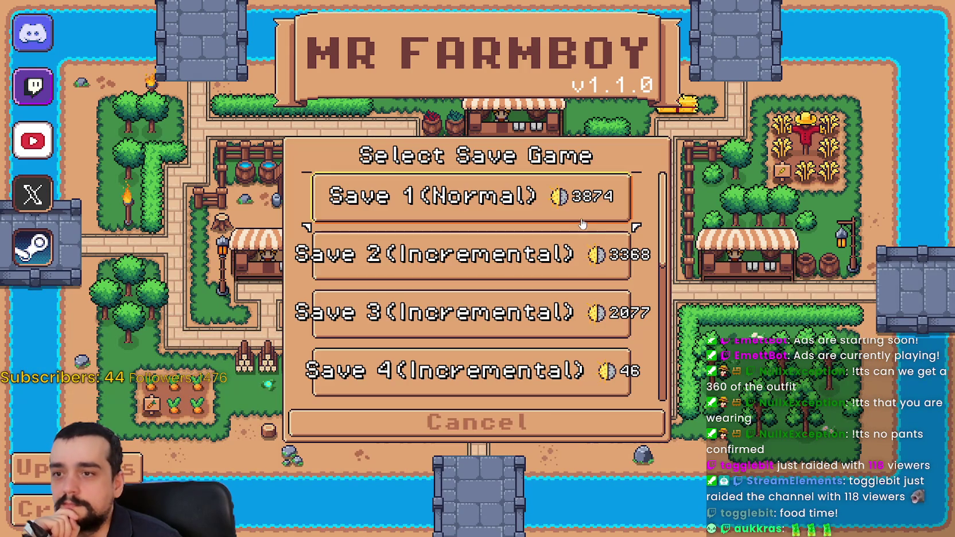
pyautogui.click(482, 422)
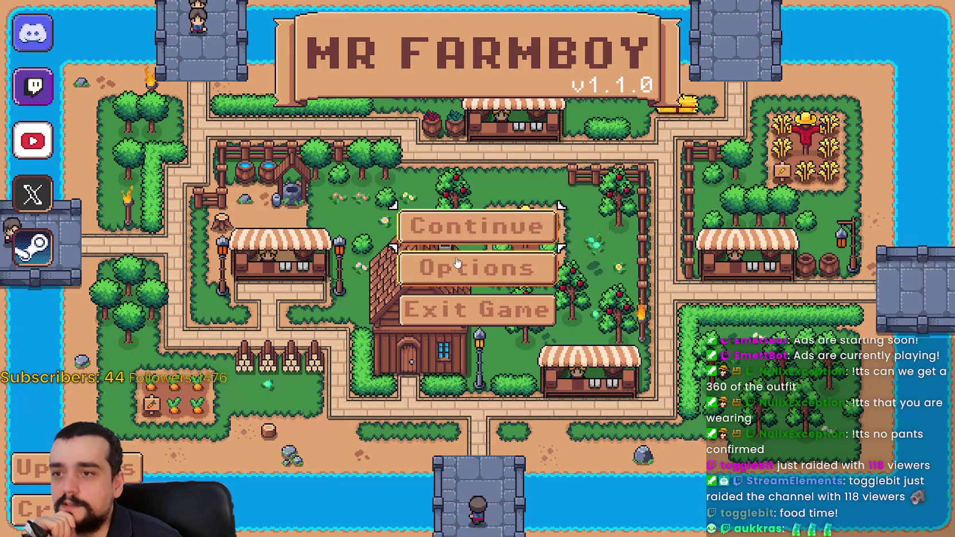
pyautogui.click(494, 256)
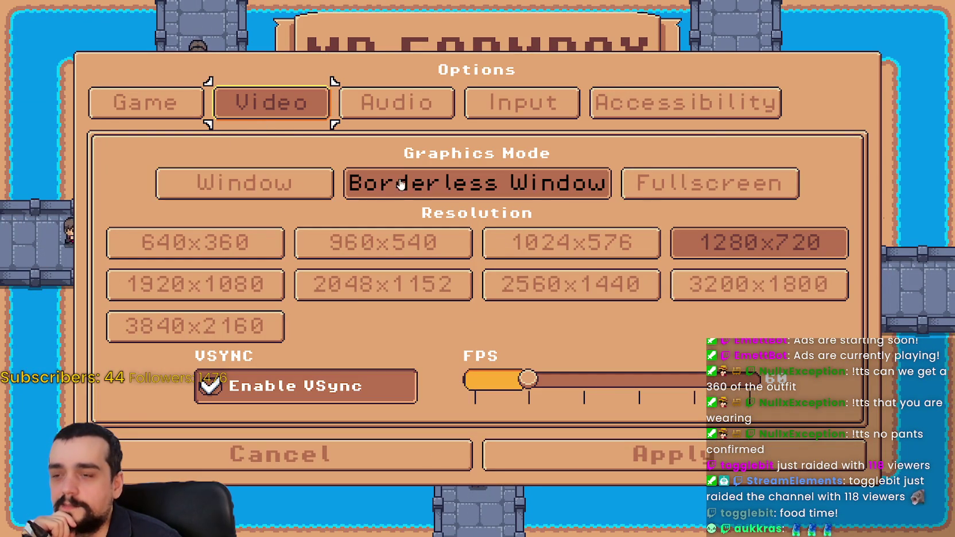
pyautogui.click(425, 185)
pyautogui.click(324, 184)
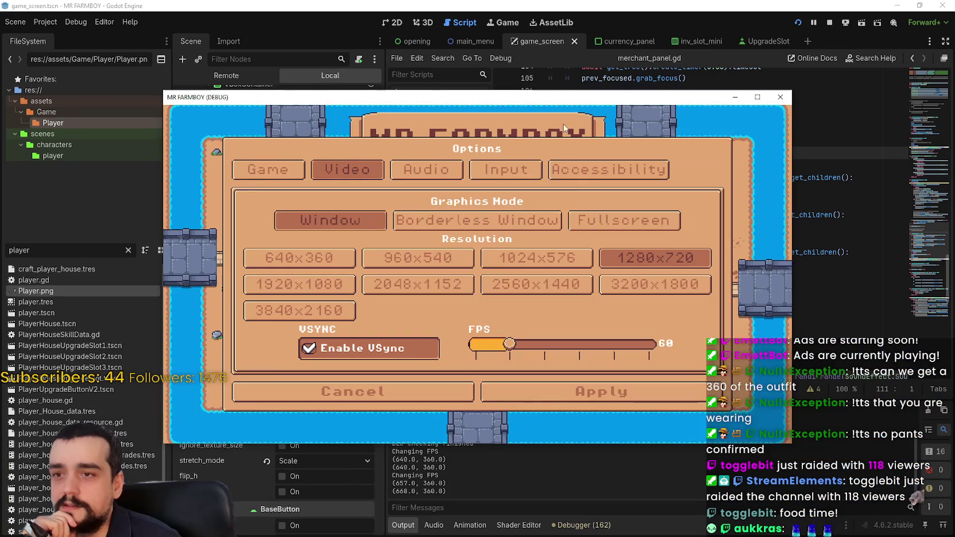
pyautogui.moveTo(537, 99); pyautogui.dragTo(583, 60)
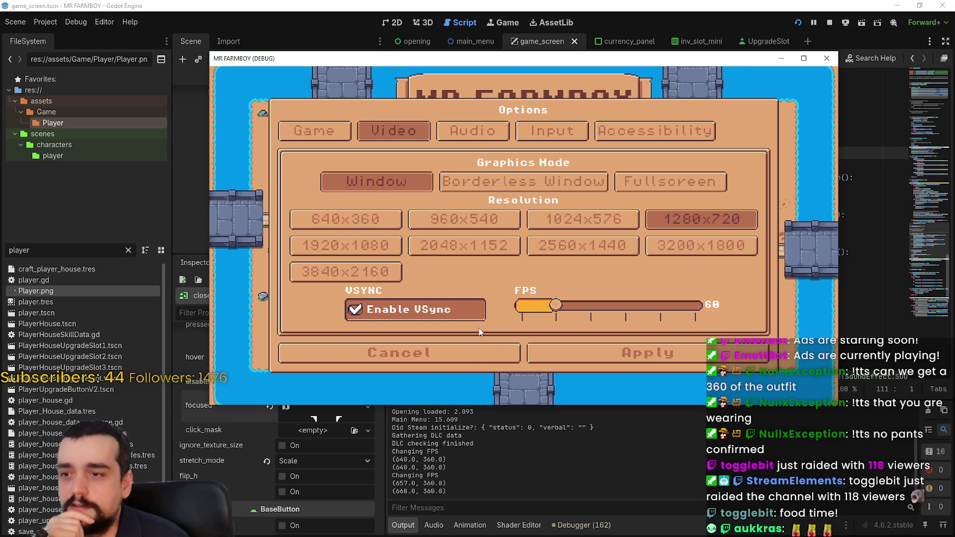
pyautogui.click(487, 352)
pyautogui.click(463, 207)
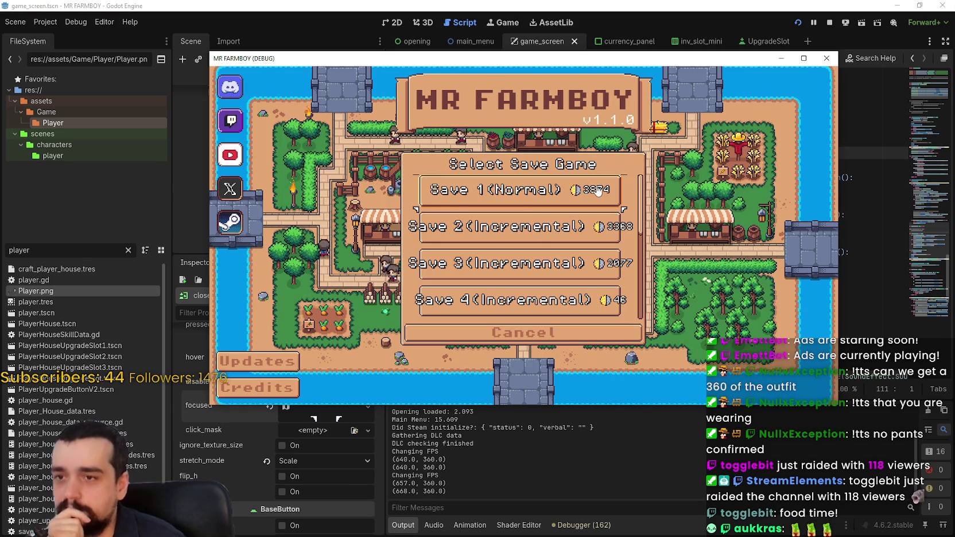
pyautogui.click(461, 205)
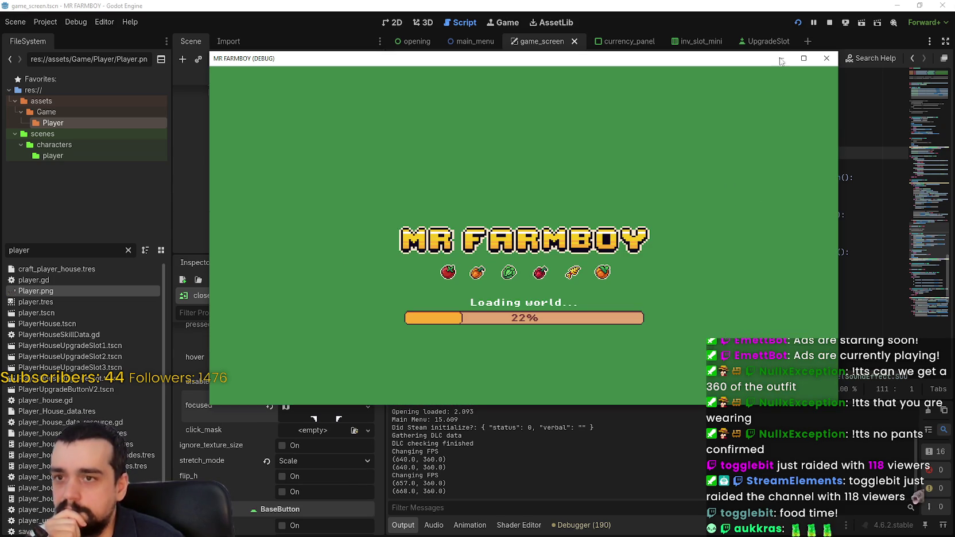
# - Ride the farmer north through the wheat field and across the farm to the merchant stall
pyautogui.moveTo(729, 61); pyautogui.dragTo(757, 43)
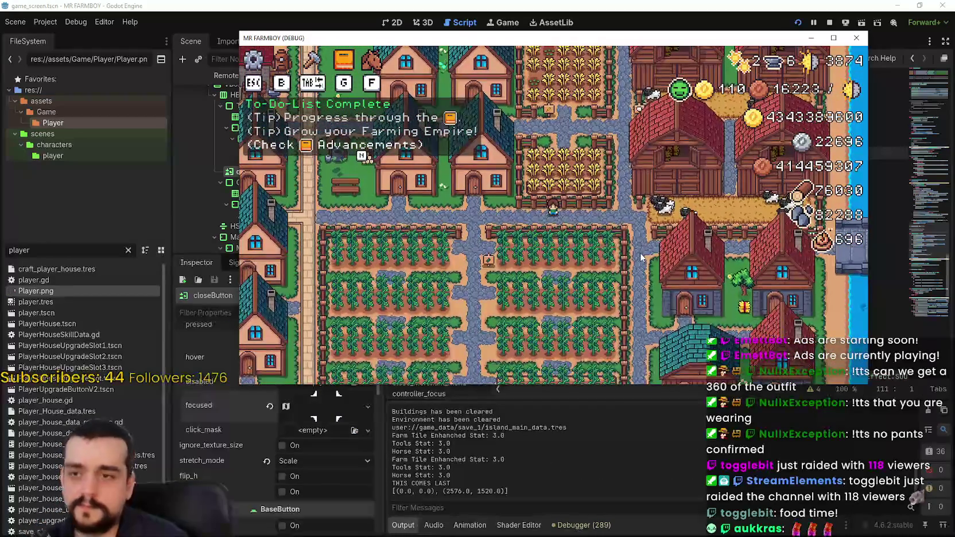
pyautogui.press('w')
pyautogui.press('w')
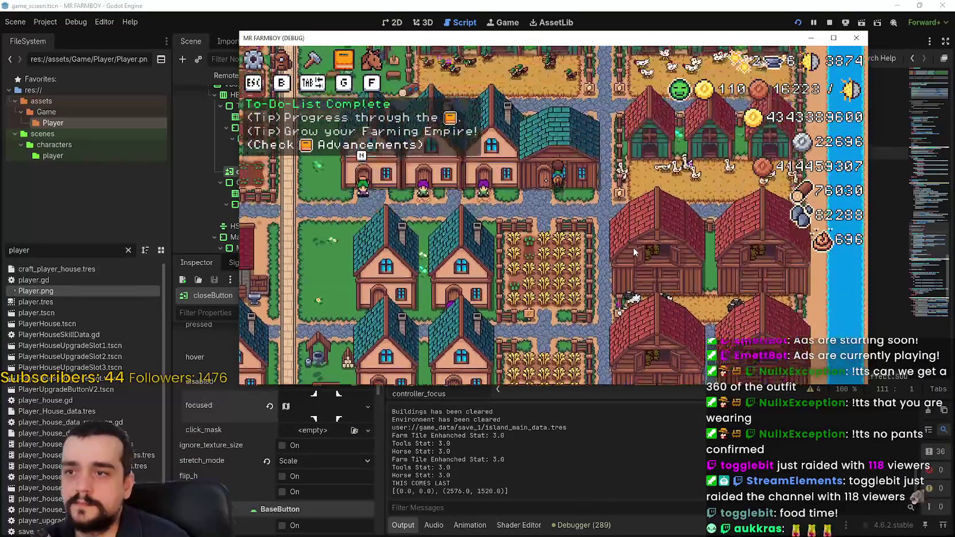
pyautogui.press('w')
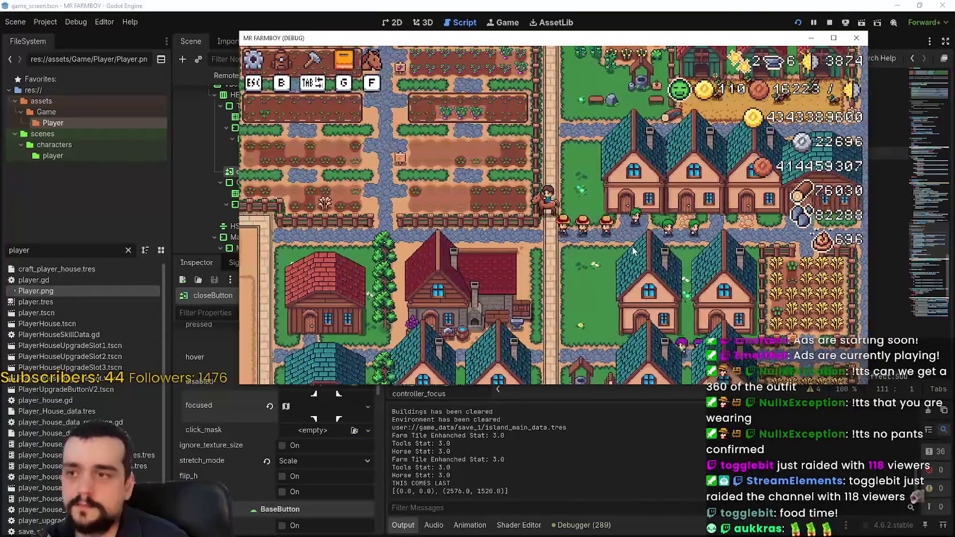
pyautogui.press('w')
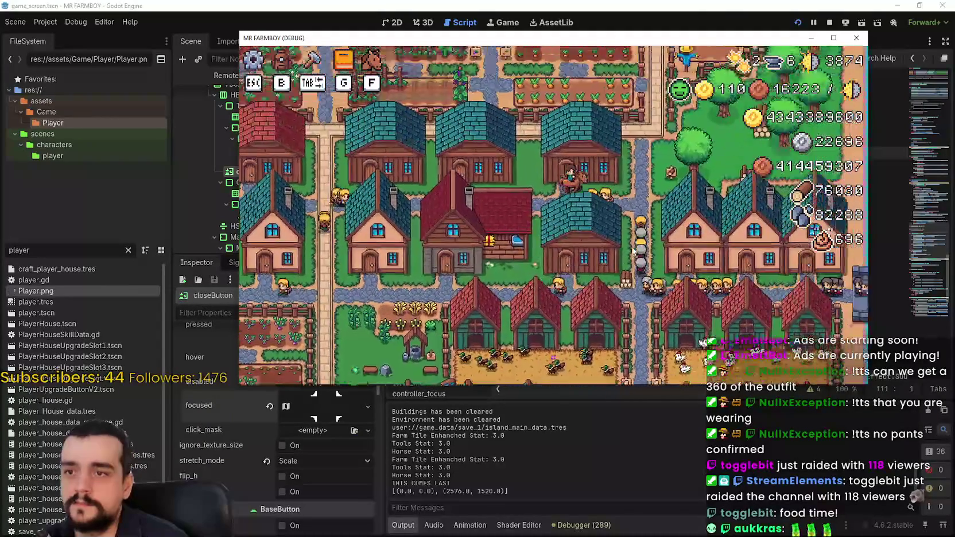
pyautogui.press('w')
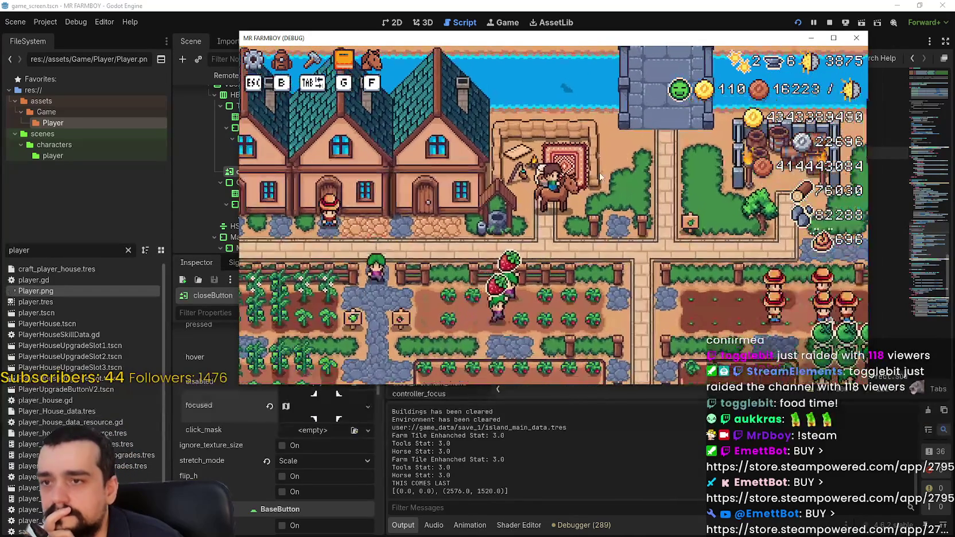
# - Open the Merchant Seller panel, buy one animal, and toggle the game window maximized and restored
pyautogui.click(606, 212)
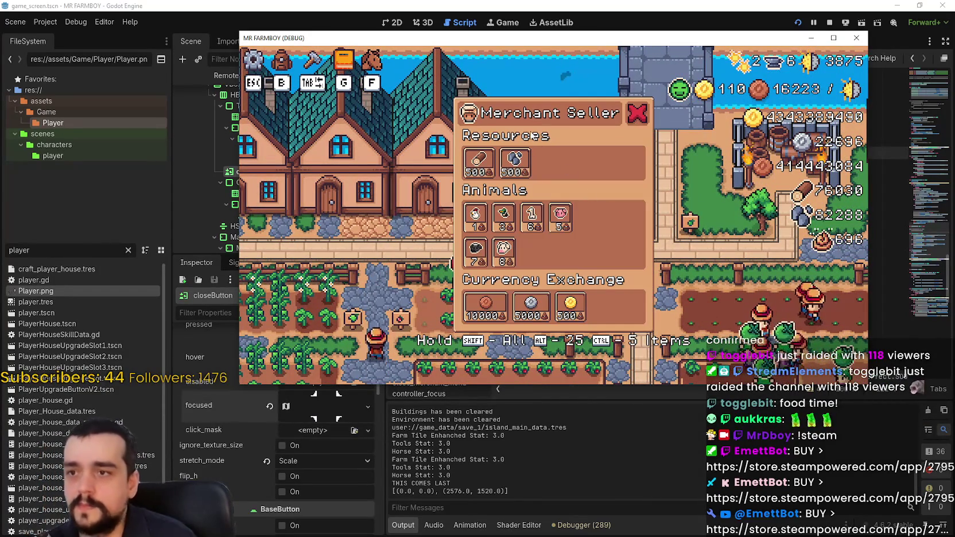
pyautogui.click(532, 229)
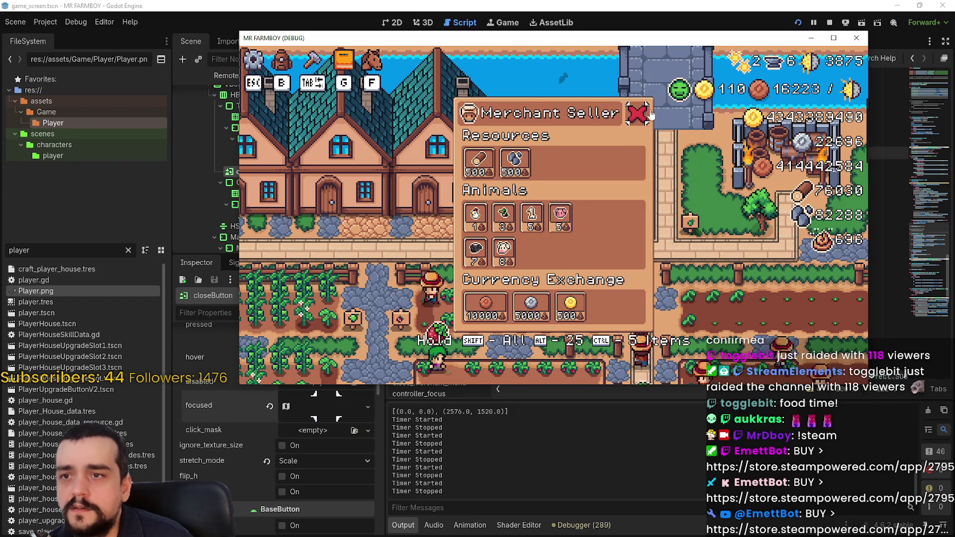
pyautogui.click(822, 39)
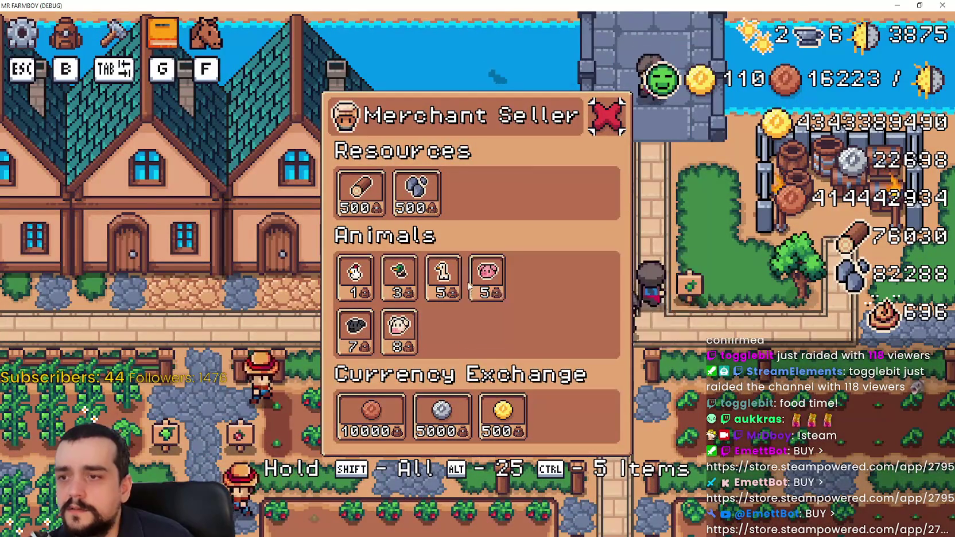
pyautogui.click(909, 5)
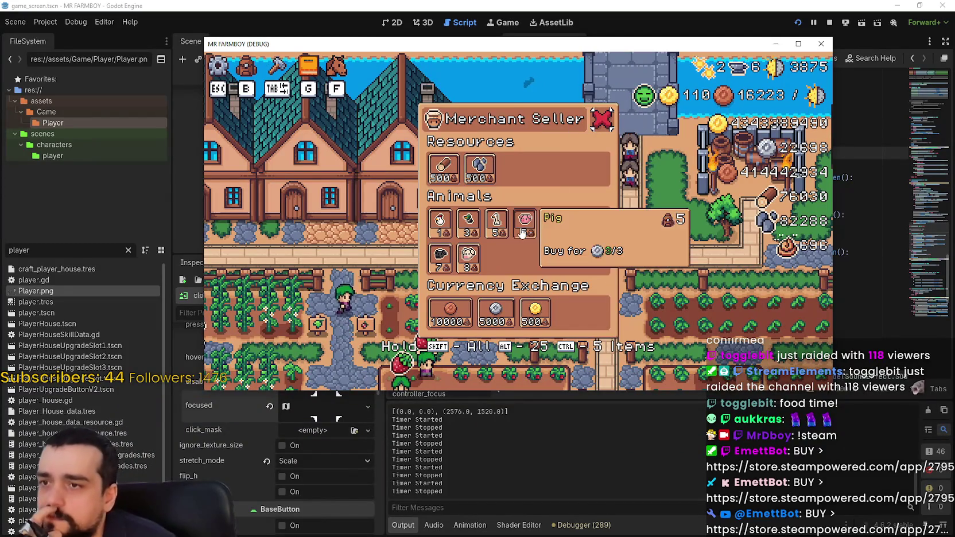
pyautogui.click(798, 44)
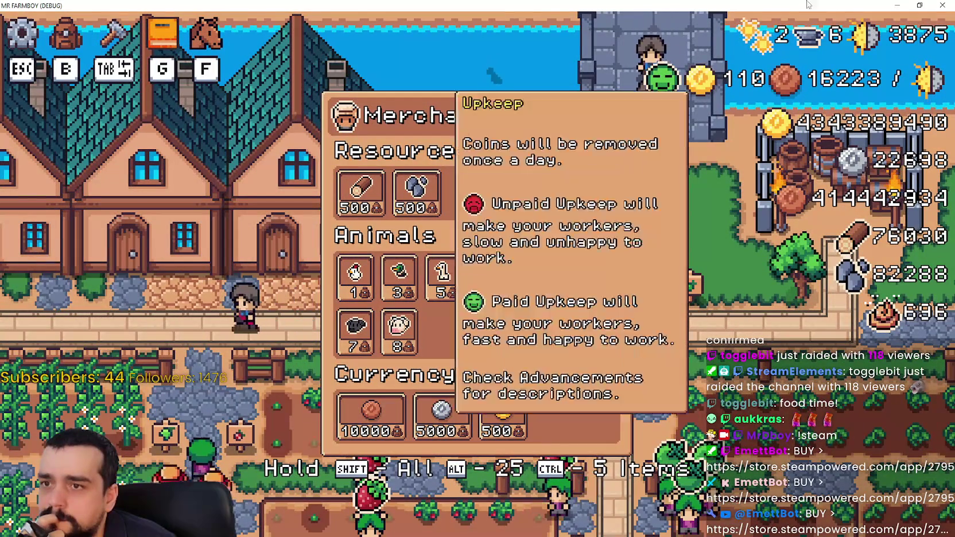
pyautogui.click(918, 5)
# - Expand the closeButton's focused AtlasTexture in Godot and set its margin x to 2
pyautogui.click(526, 4)
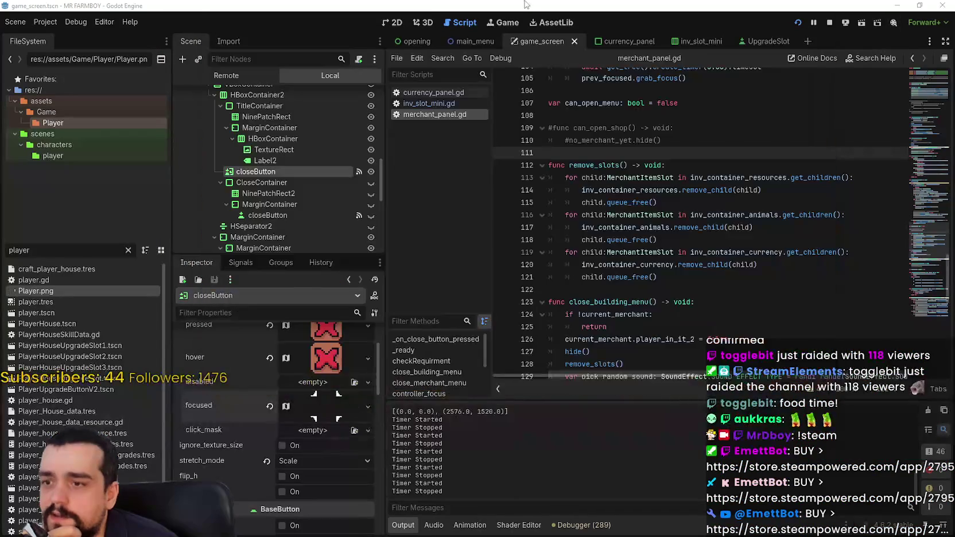
pyautogui.click(338, 415)
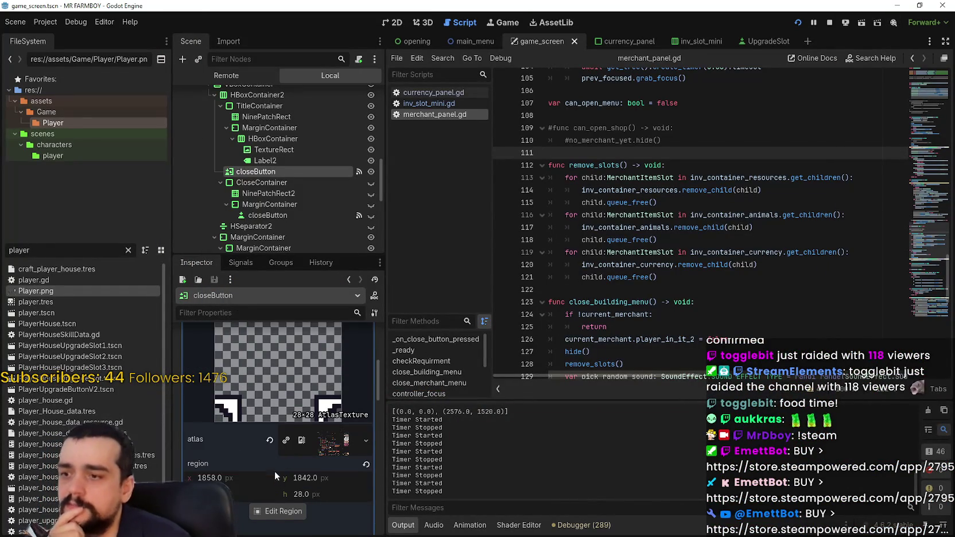
pyautogui.scroll(-5, 275, 472)
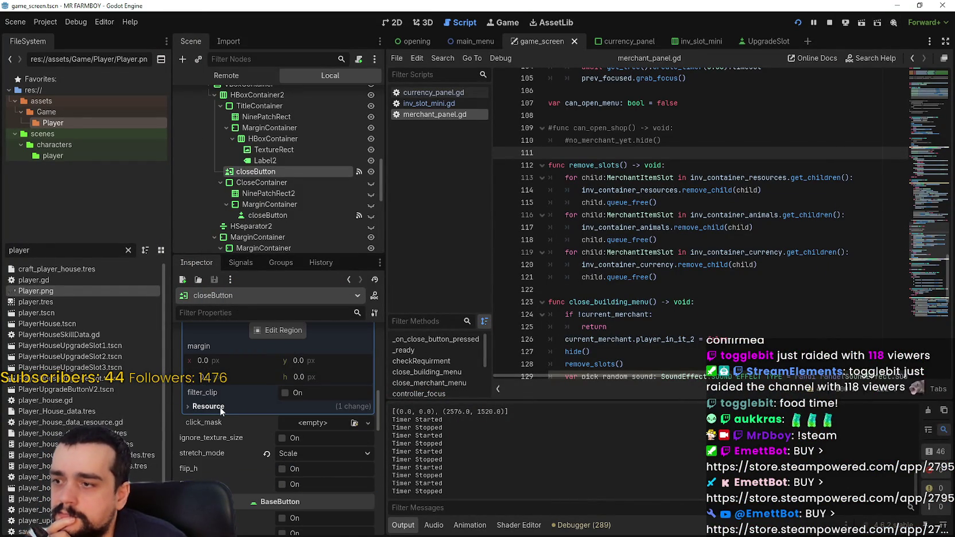
pyautogui.scroll(2, 259, 436)
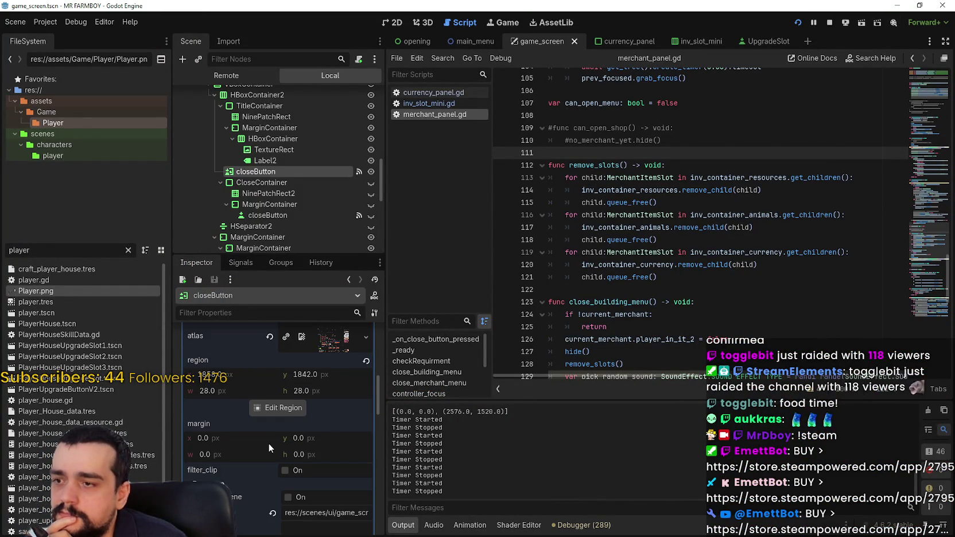
pyautogui.scroll(3, 268, 443)
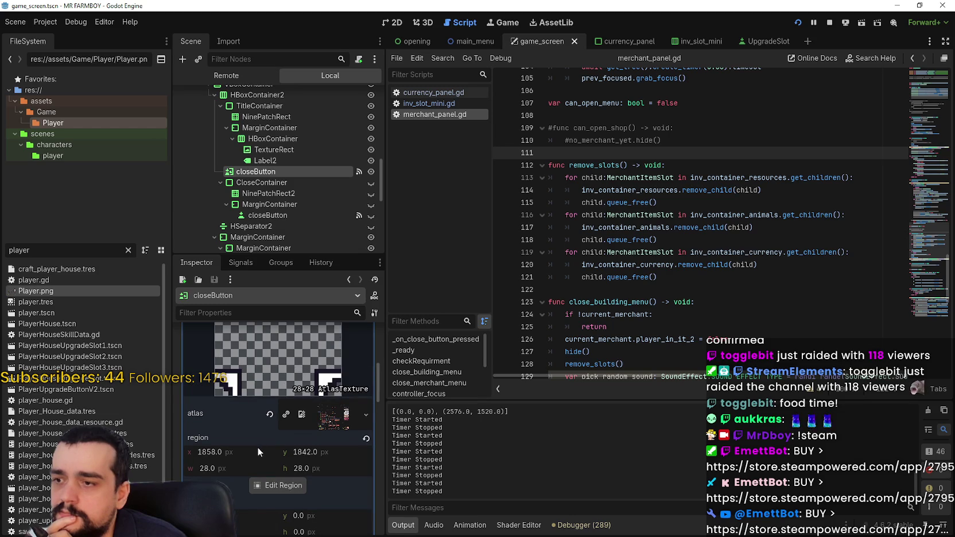
pyautogui.scroll(-1, 351, 445)
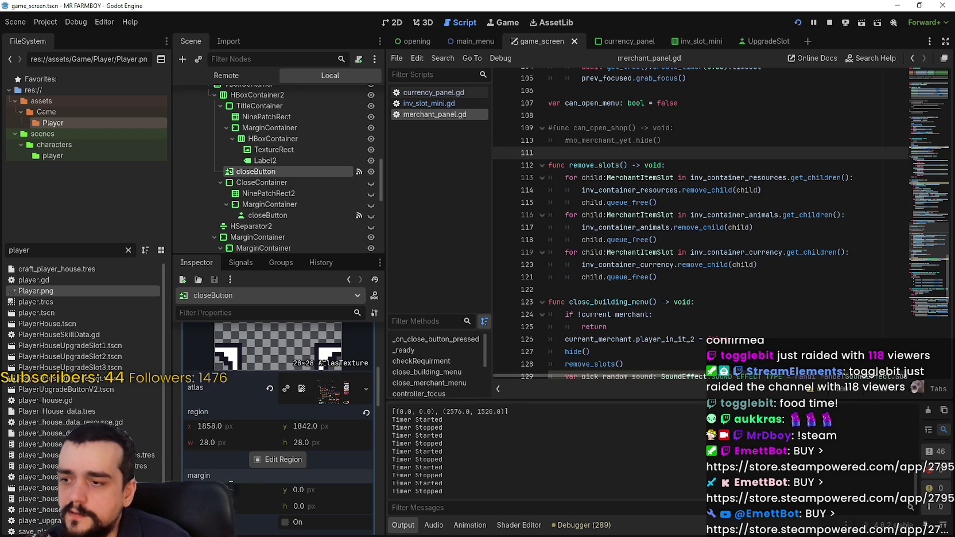
pyautogui.press('Return')
# - Set the focused AtlasTexture's margin height to 2
pyautogui.scroll(-1, 266, 485)
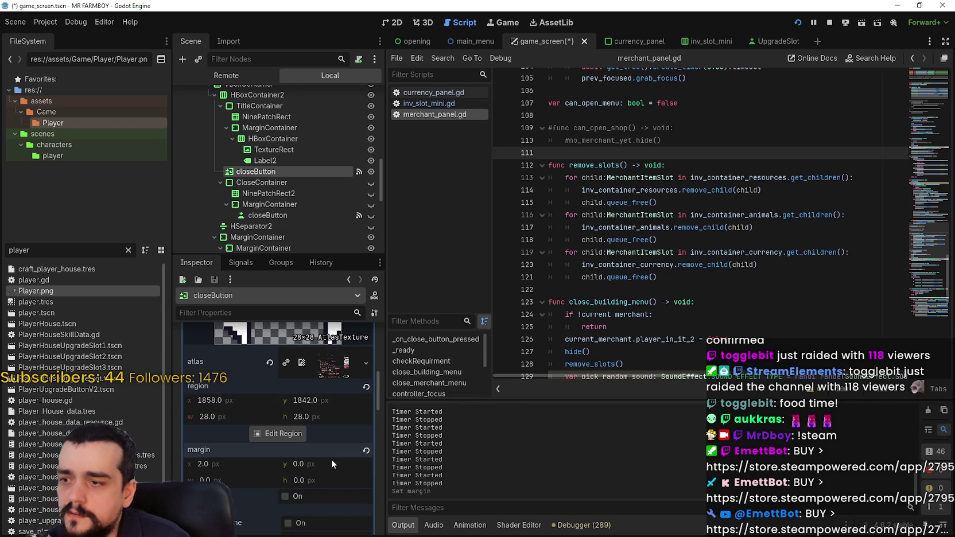
pyautogui.scroll(6, 335, 465)
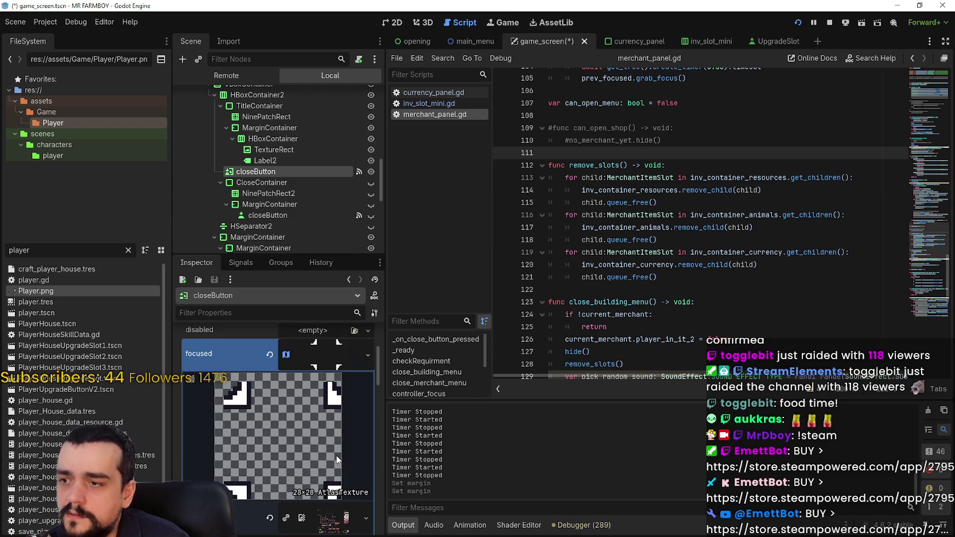
pyautogui.scroll(-5, 337, 459)
pyautogui.write('2')
pyautogui.press('Return')
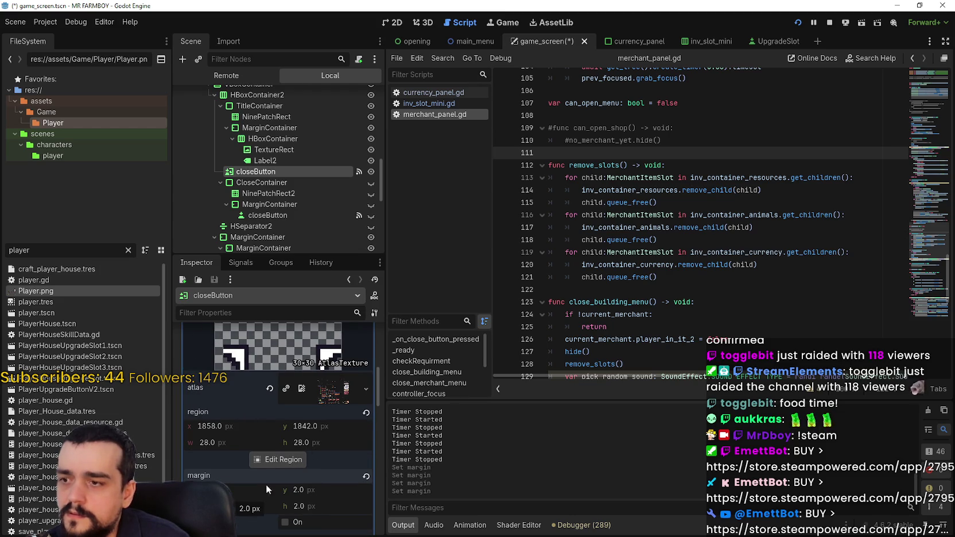
pyautogui.scroll(5, 269, 471)
pyautogui.scroll(-7, 286, 427)
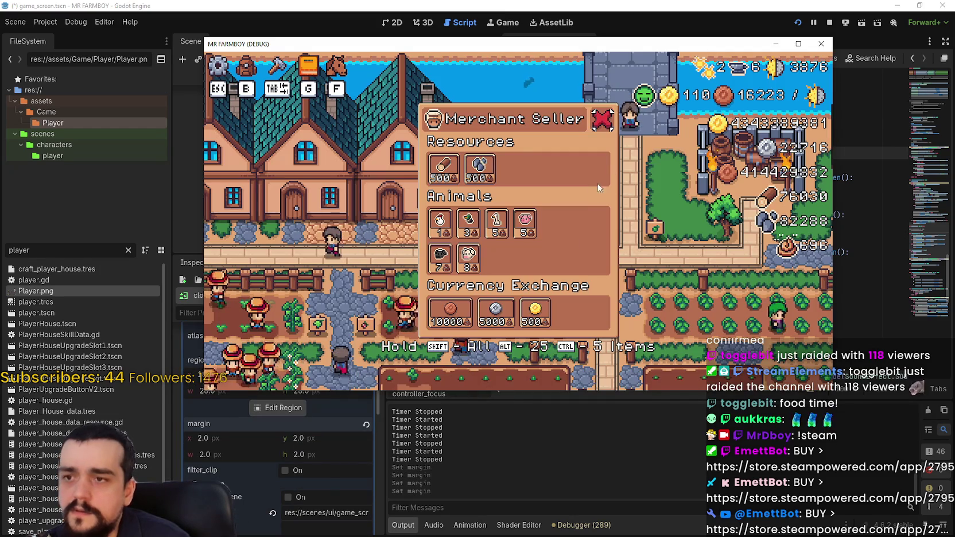
# - Maximize the game to inspect the Merchant Seller panel, then restore the window
pyautogui.click(800, 43)
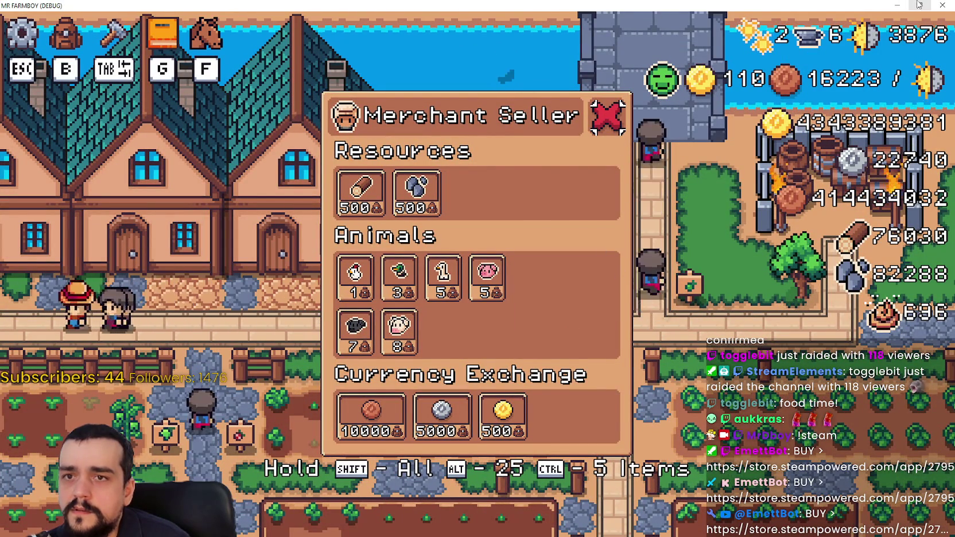
pyautogui.press('super+Down')
# - Reset the focused AtlasTexture's margin y, width and height to 0
pyautogui.click(315, 437)
pyautogui.write('4')
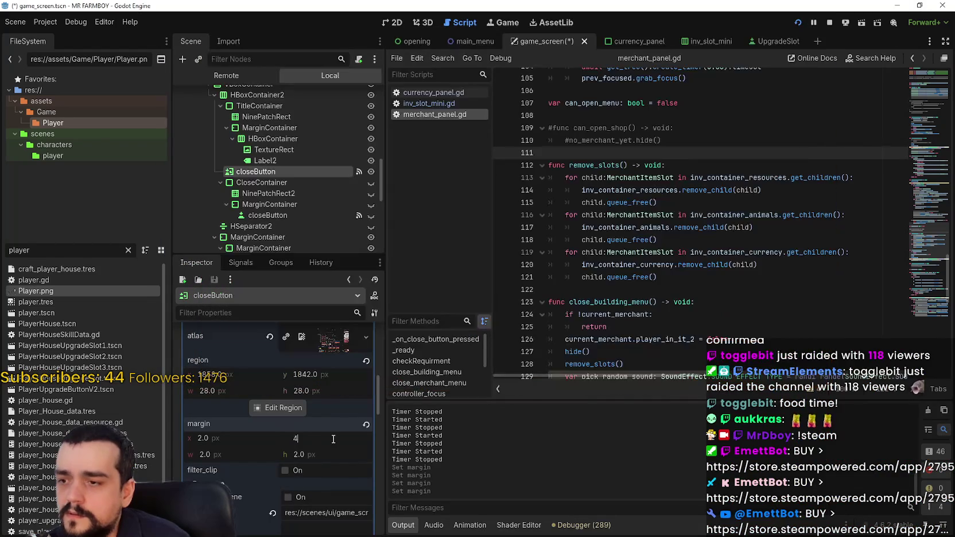
pyautogui.scroll(2, 330, 448)
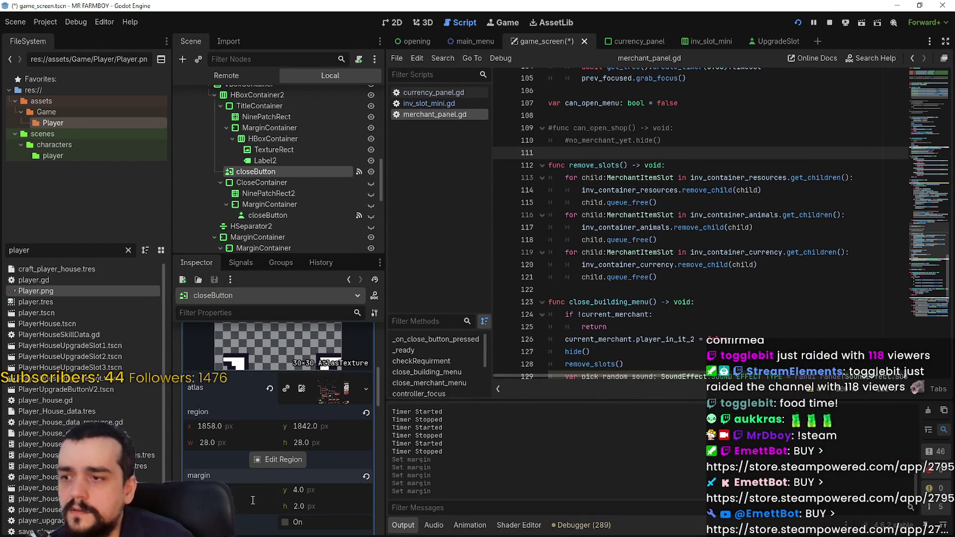
pyautogui.press('Return')
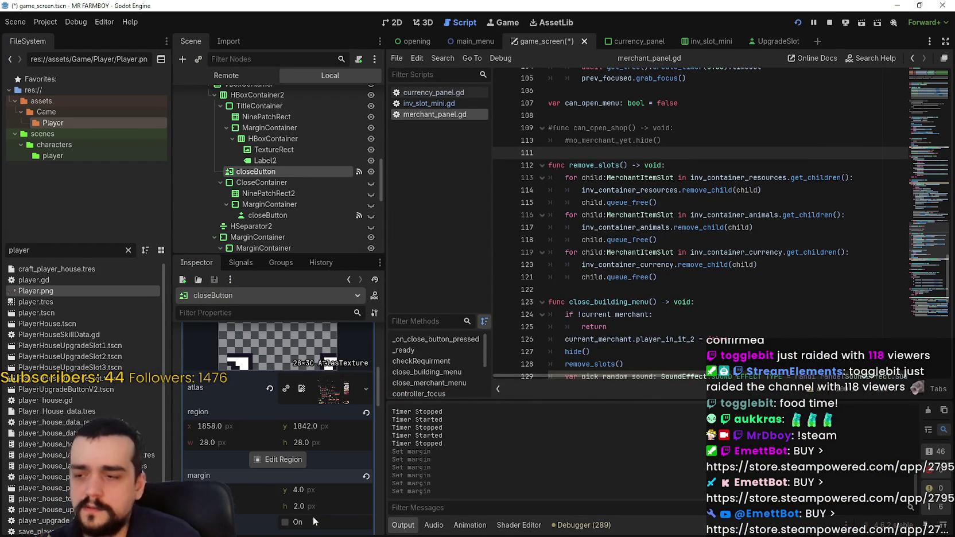
pyautogui.write('0')
pyautogui.press('Return')
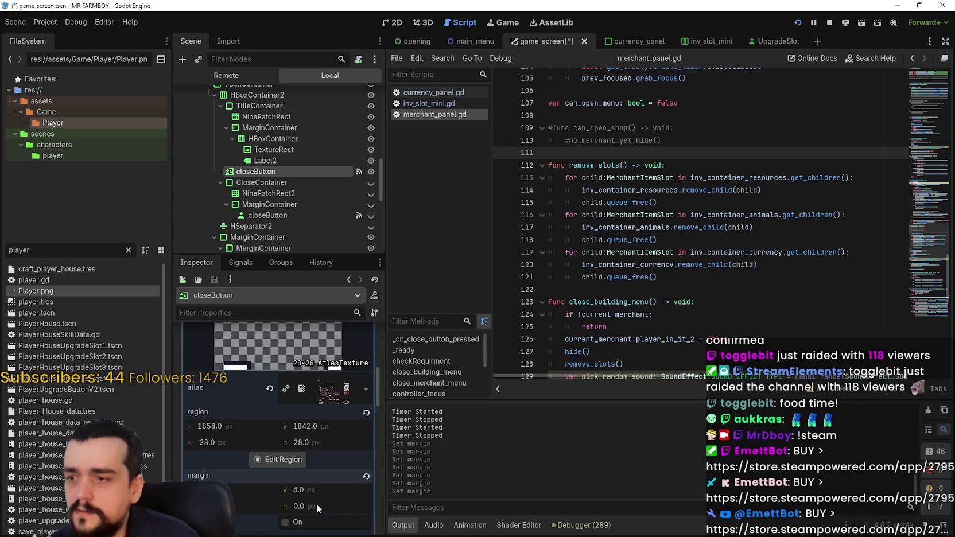
pyautogui.scroll(4, 316, 505)
pyautogui.scroll(-4, 308, 480)
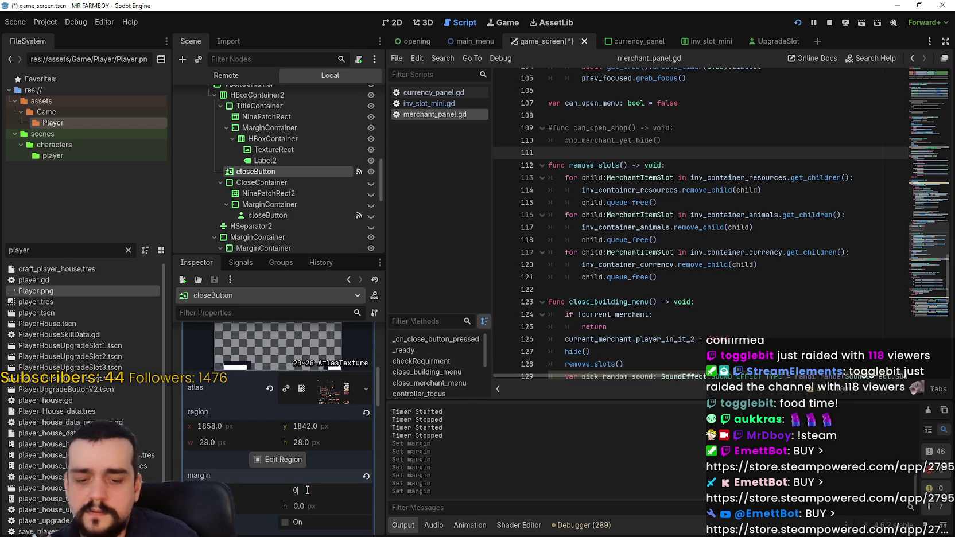
pyautogui.scroll(1, 234, 500)
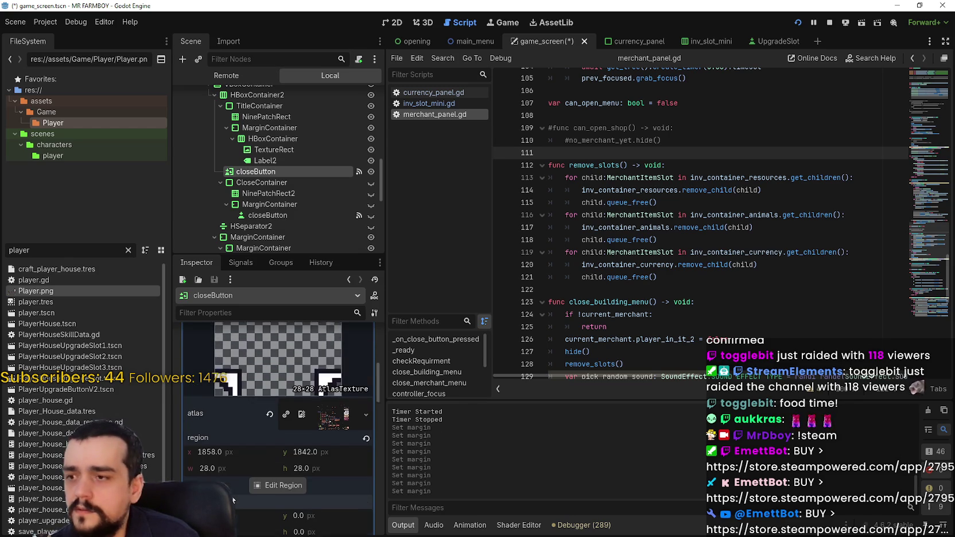
pyautogui.scroll(-1, 234, 500)
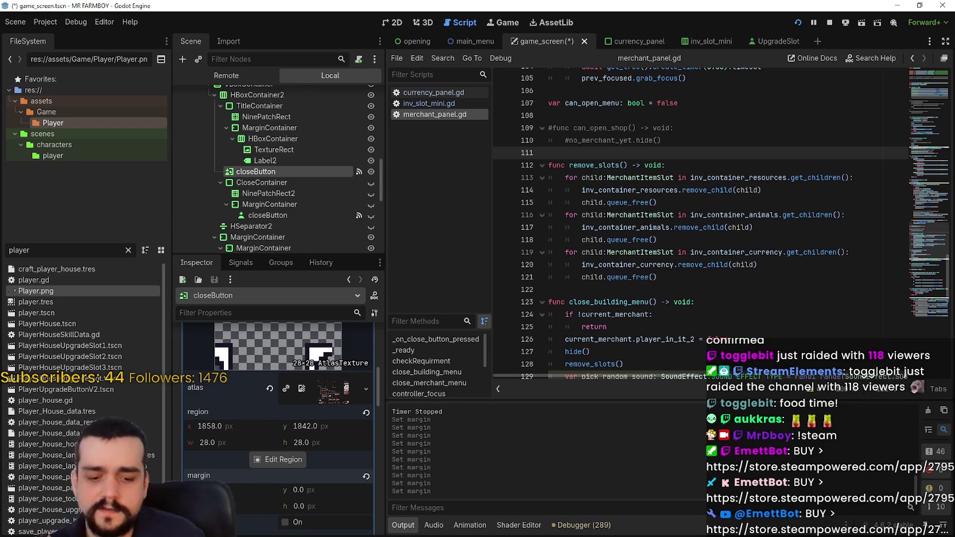
pyautogui.scroll(2, 238, 472)
# - Redraw the focus texture region with Grid Snap to 32×32 at 1856, 1840, then save the scene
pyautogui.scroll(-2, 278, 457)
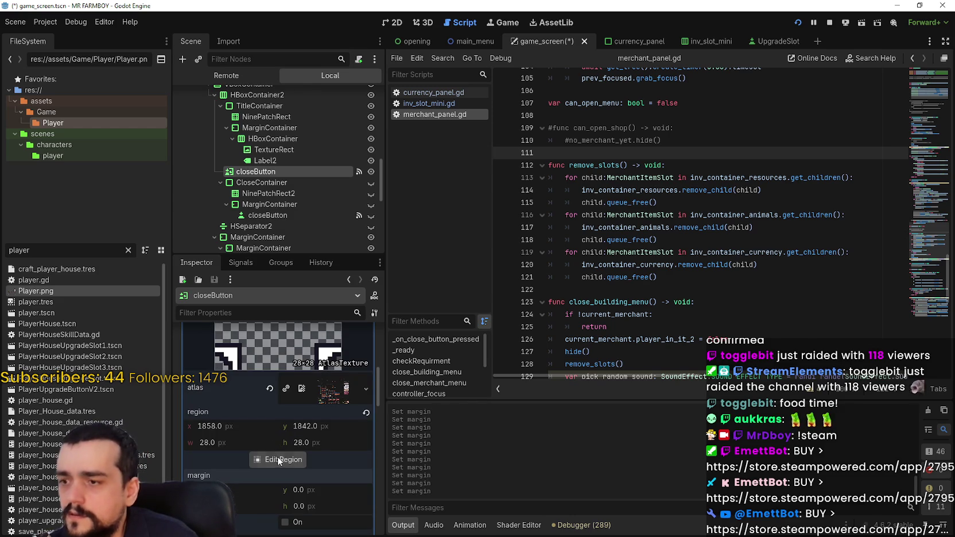
pyautogui.click(279, 459)
pyautogui.scroll(-10, 405, 264)
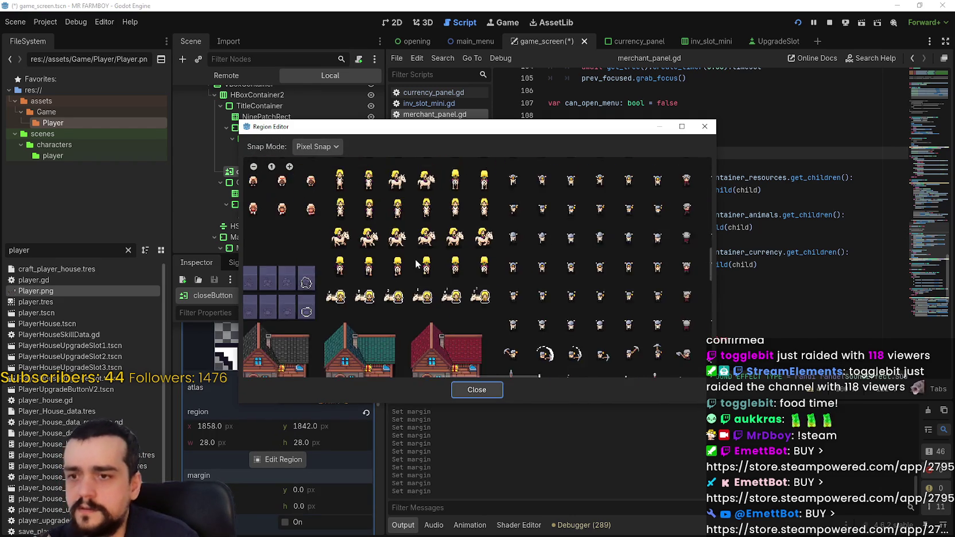
pyautogui.scroll(6, 539, 319)
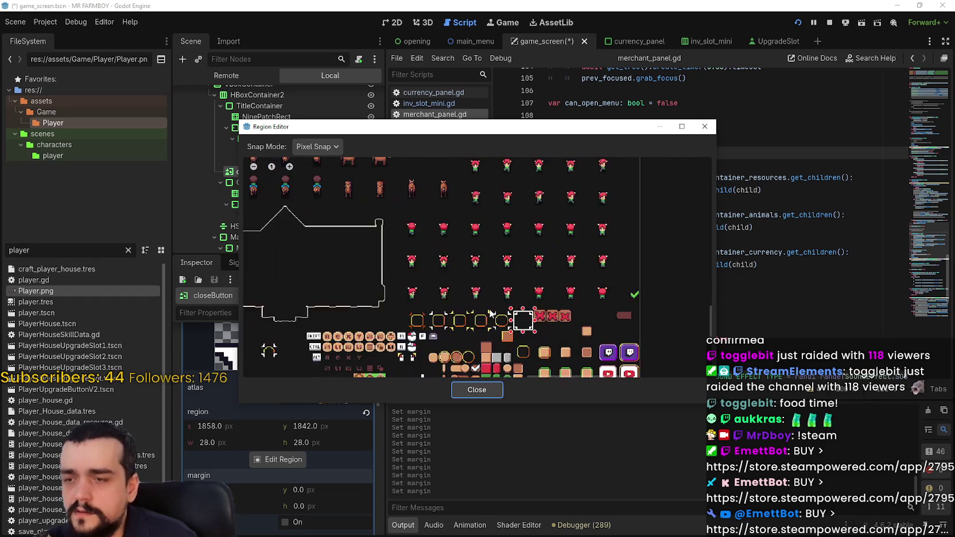
pyautogui.scroll(4, 539, 319)
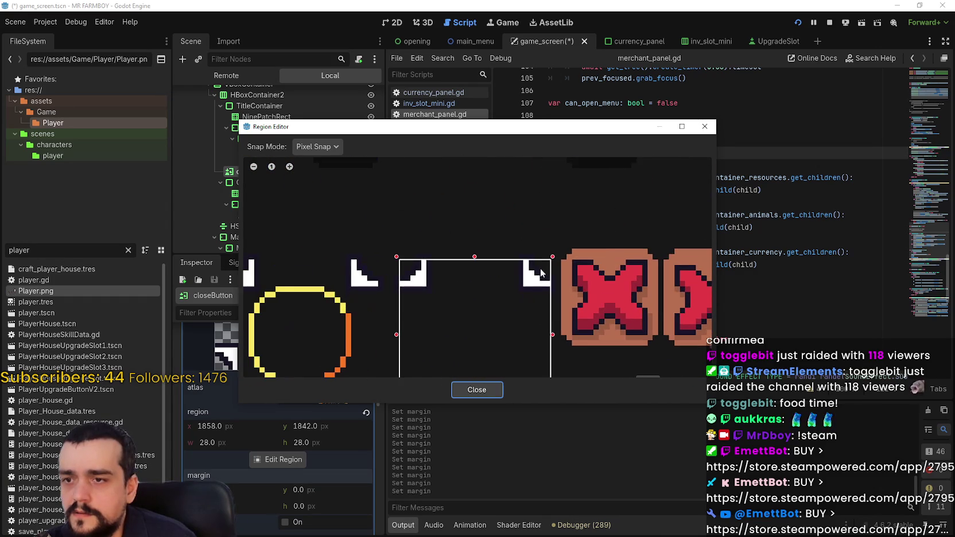
pyautogui.scroll(-2, 549, 204)
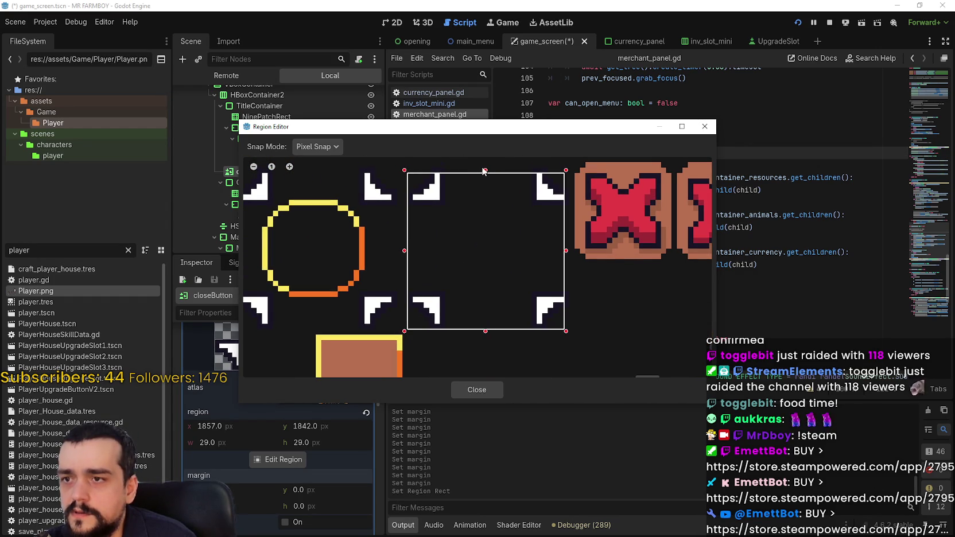
pyautogui.scroll(2, 572, 256)
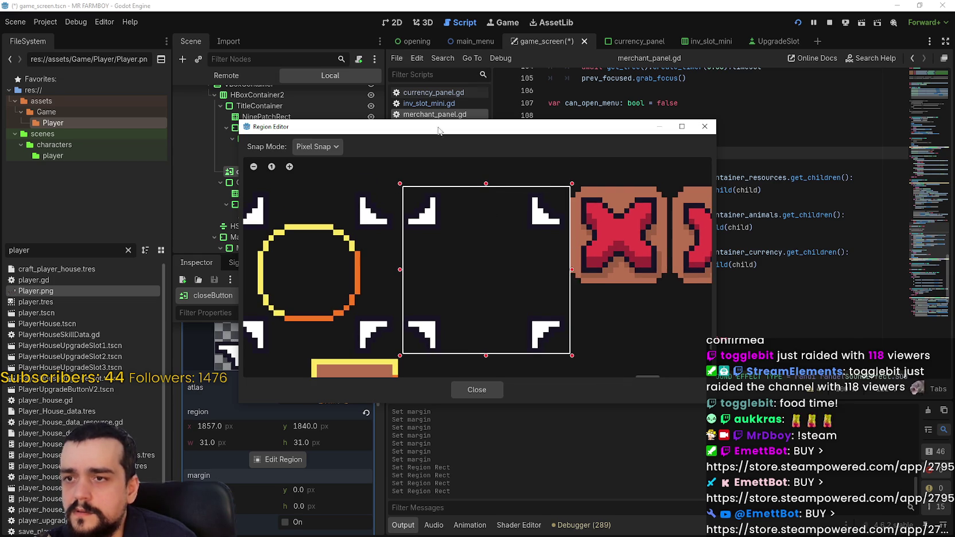
pyautogui.click(329, 188)
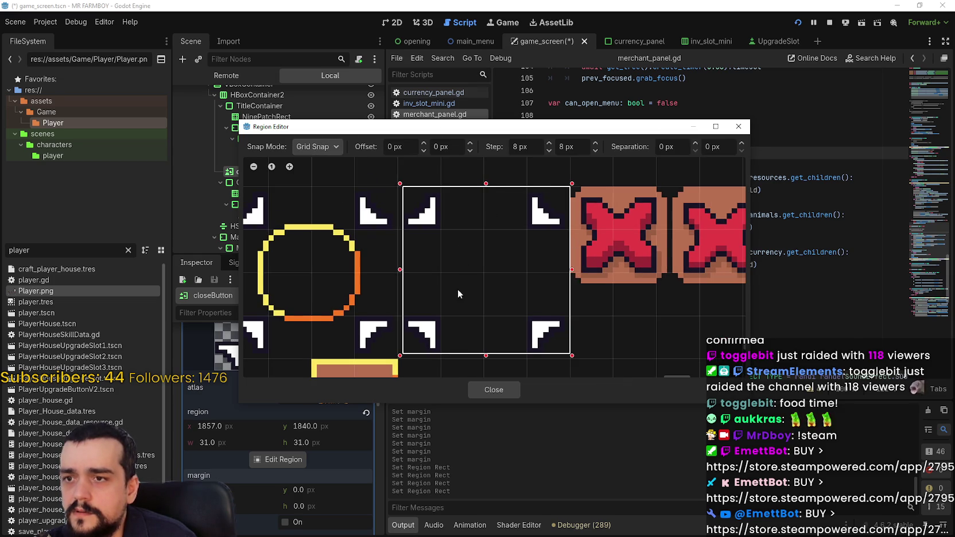
pyautogui.click(496, 391)
pyautogui.hotkey('ctrl', 's')
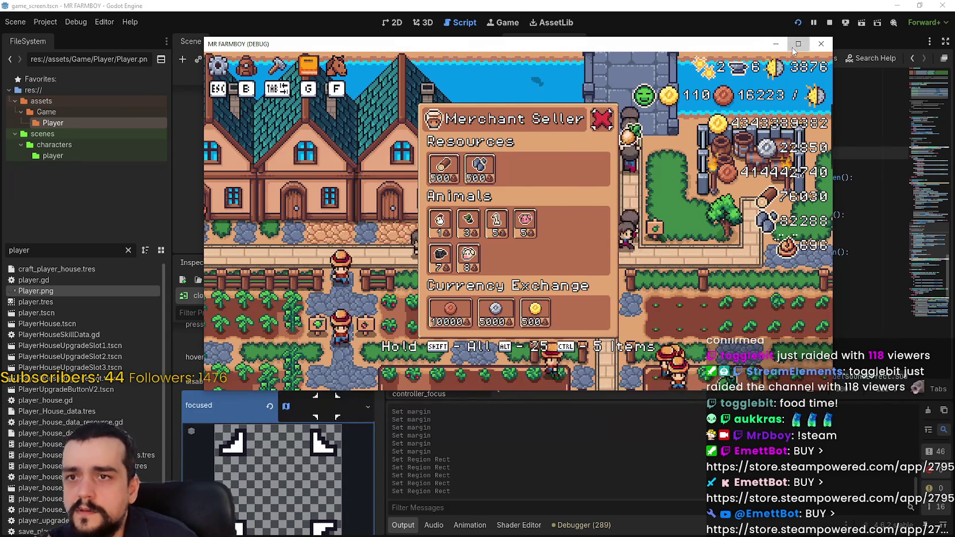
# - In the maximized game, move focus between the pig item, close X and gold coin exchange, then restore the window
pyautogui.click(797, 44)
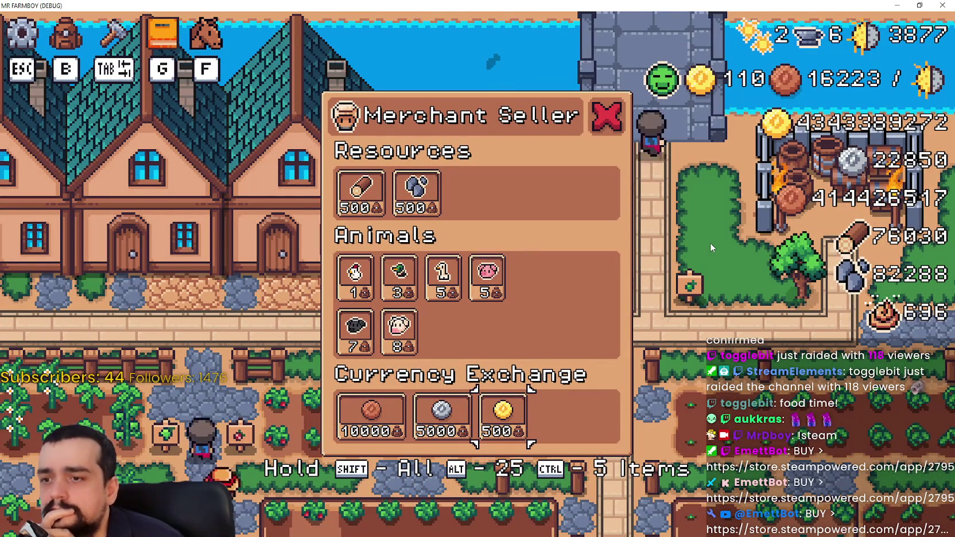
pyautogui.press('Up')
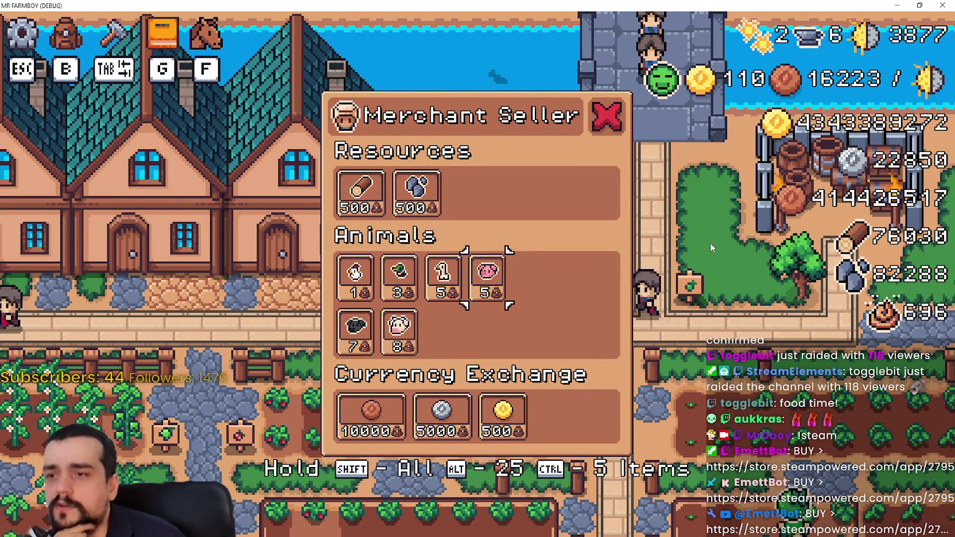
pyautogui.press('Up')
pyautogui.press('Up')
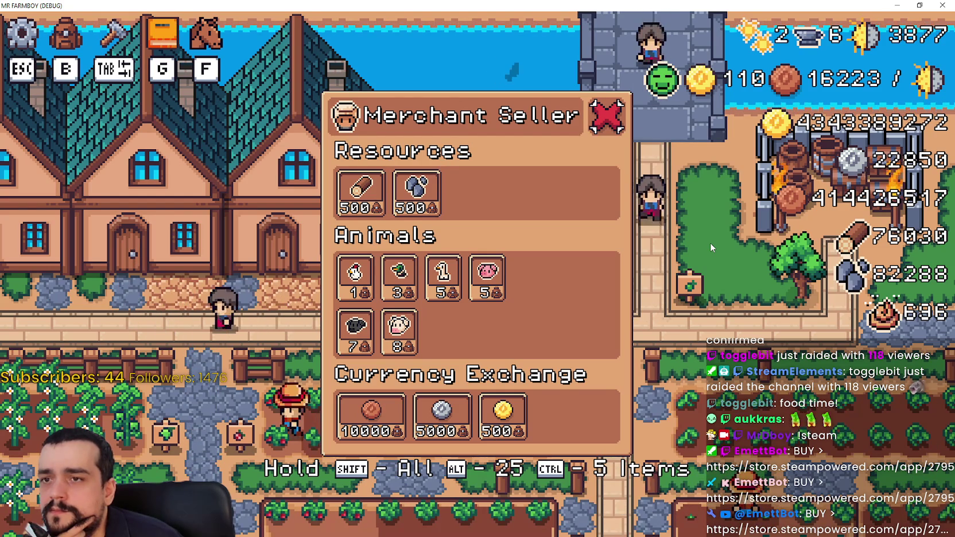
pyautogui.press('Down')
pyautogui.press('Down')
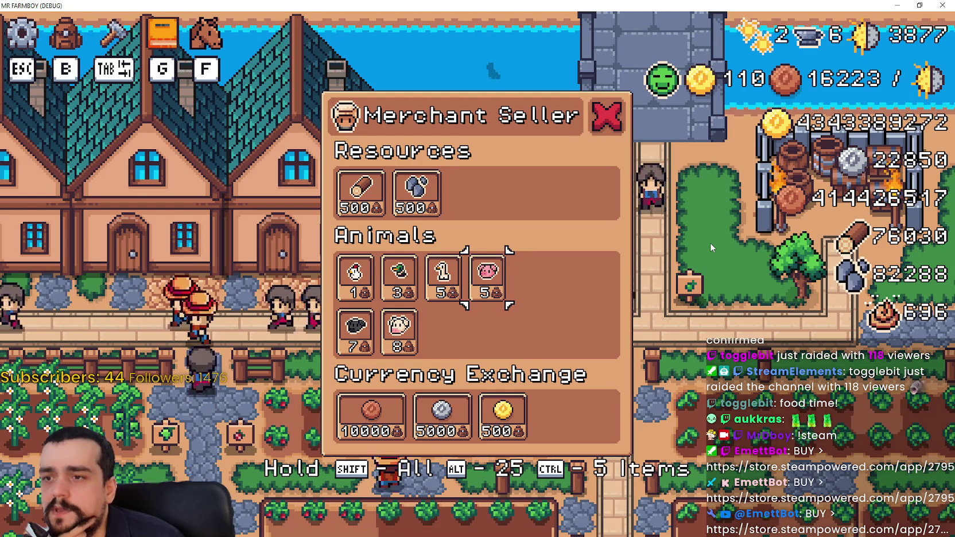
pyautogui.press('Down')
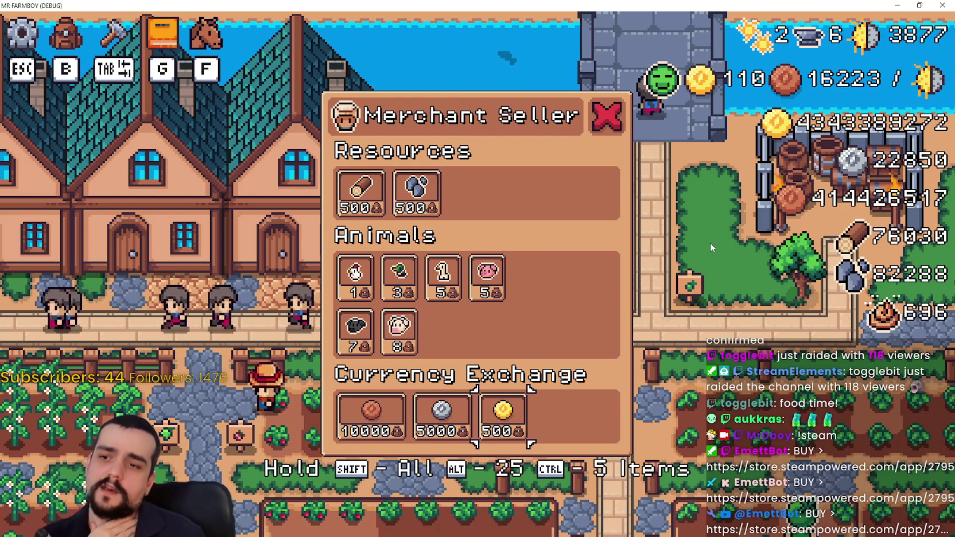
pyautogui.press('Up')
pyautogui.press('Up')
pyautogui.press('Up')
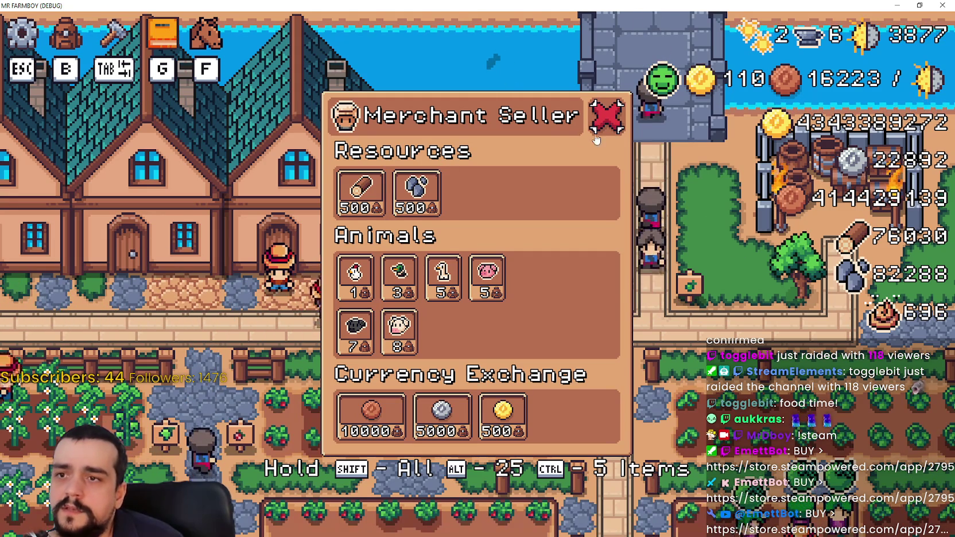
pyautogui.click(921, 5)
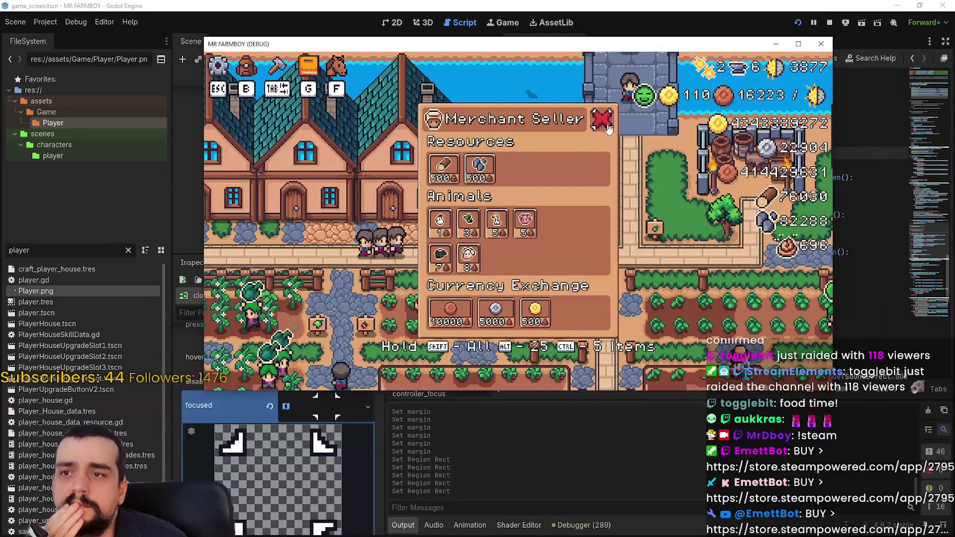
pyautogui.click(620, 6)
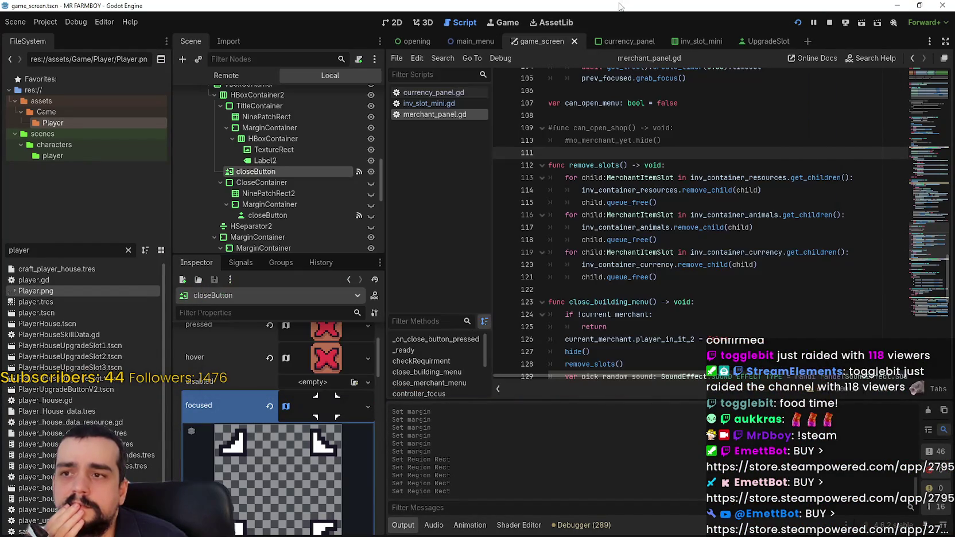
pyautogui.click(335, 407)
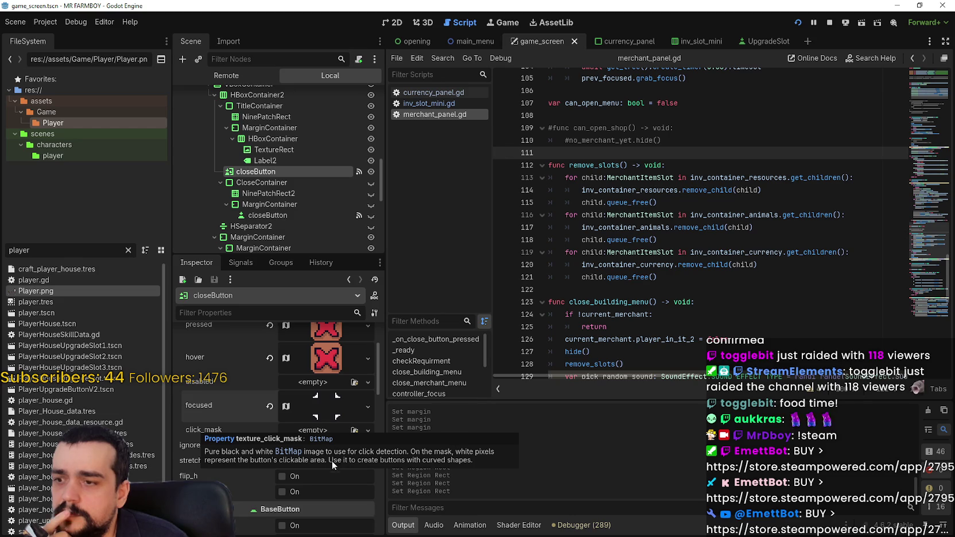
pyautogui.scroll(-1, 188, 469)
pyautogui.scroll(-7, 242, 441)
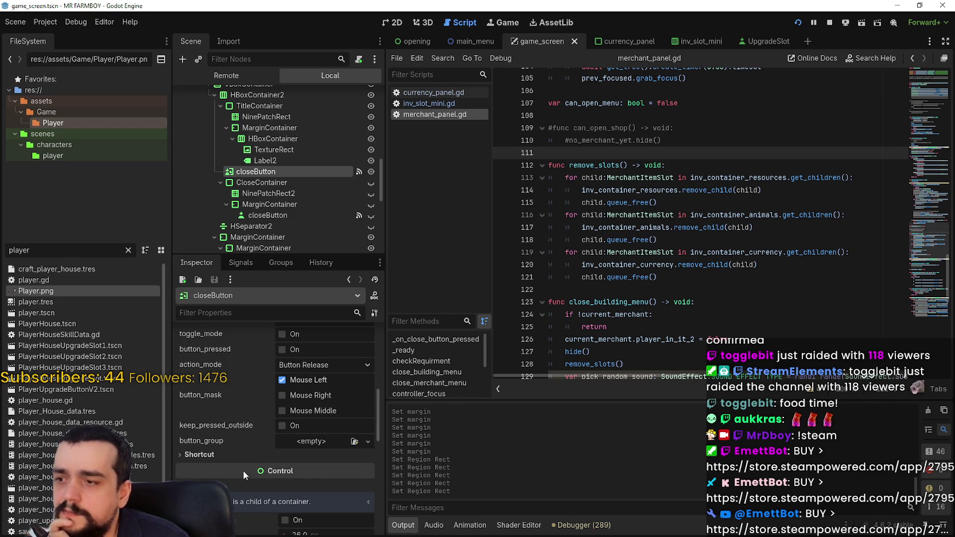
pyautogui.scroll(8, 242, 468)
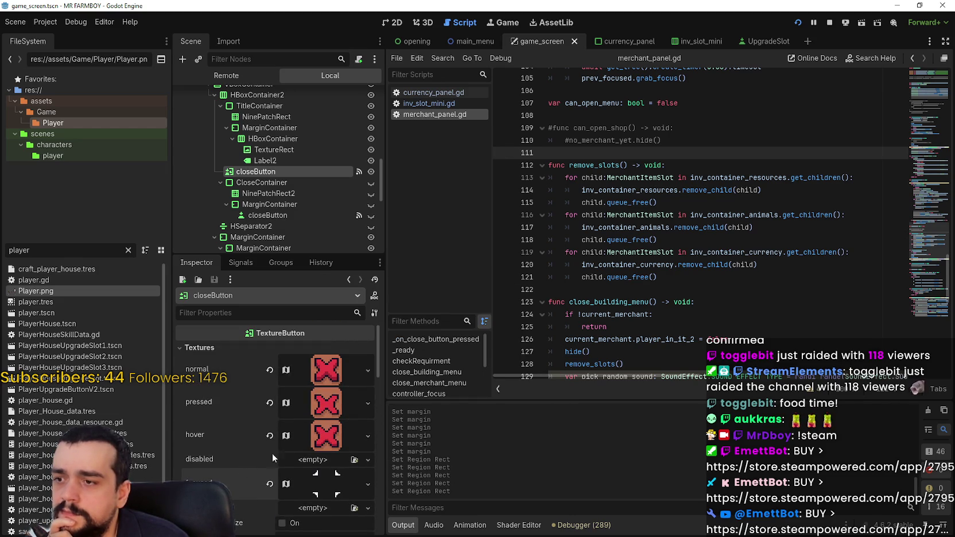
pyautogui.scroll(-1, 314, 462)
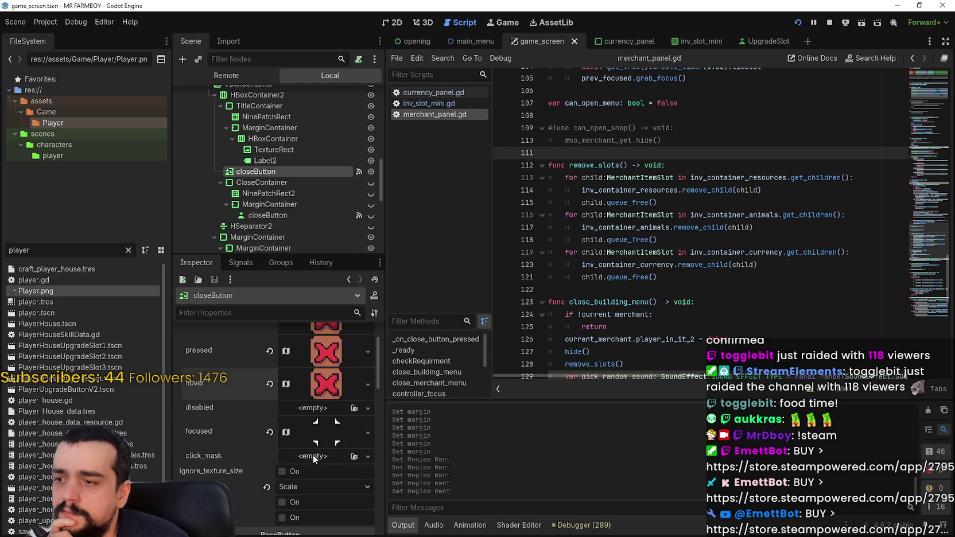
pyautogui.click(324, 439)
pyautogui.scroll(-5, 324, 459)
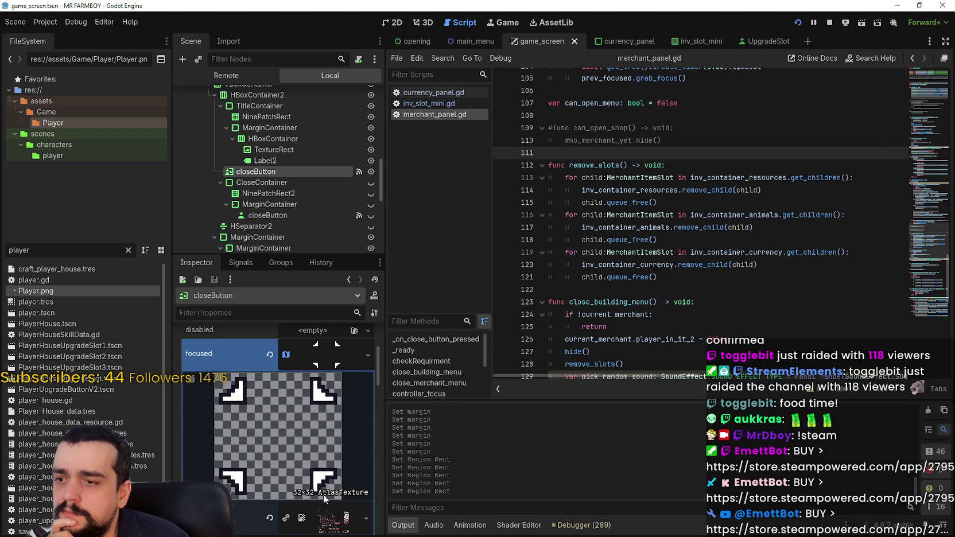
pyautogui.scroll(-5, 319, 483)
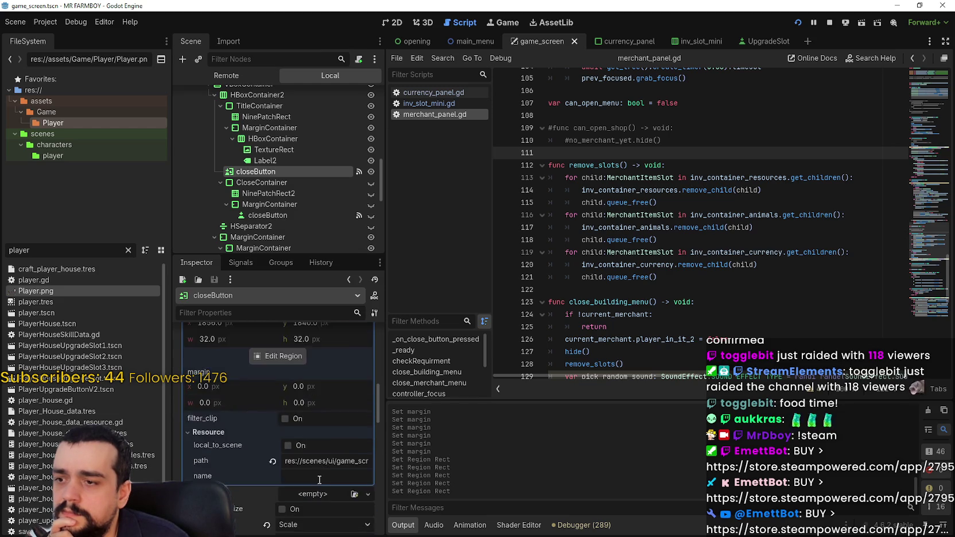
pyautogui.scroll(-5, 317, 478)
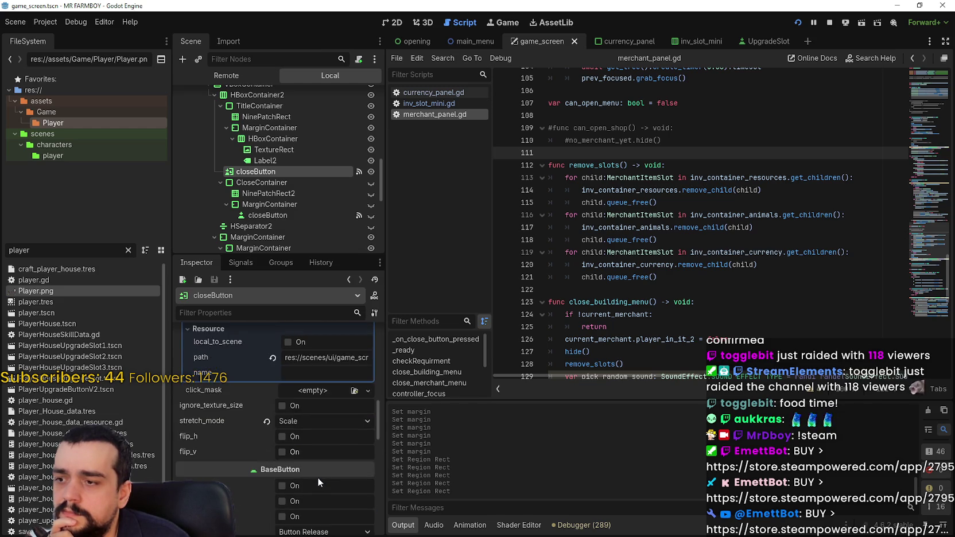
pyautogui.scroll(-10, 316, 476)
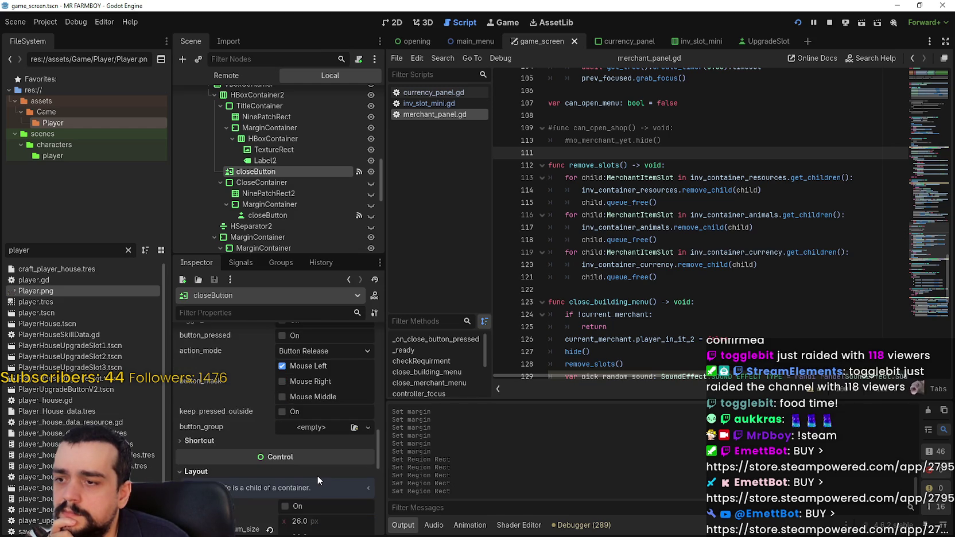
pyautogui.scroll(-5, 316, 472)
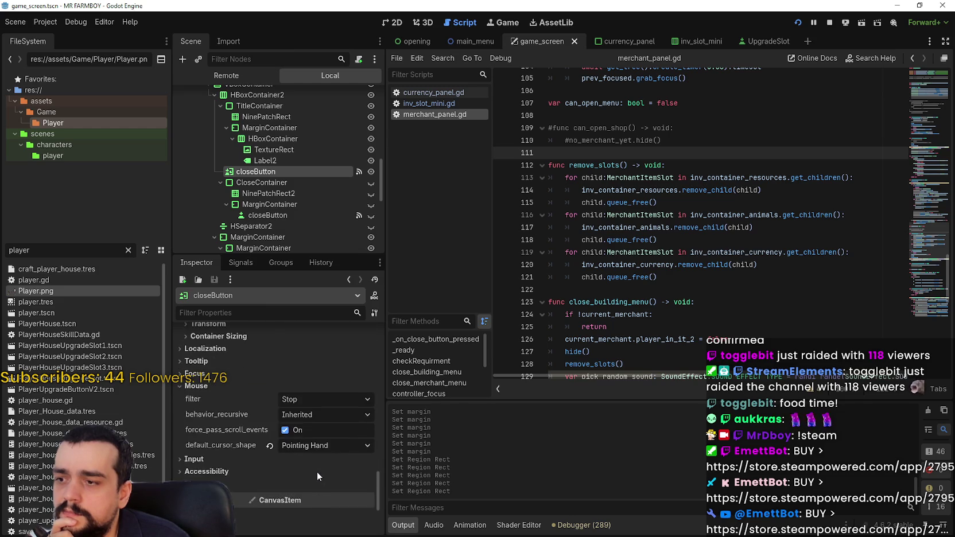
pyautogui.click(307, 407)
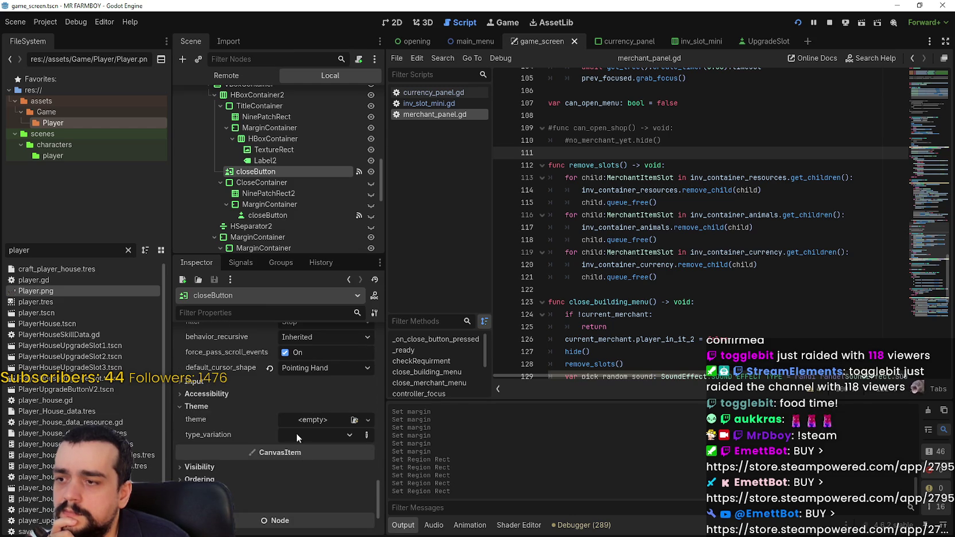
pyautogui.click(217, 405)
pyautogui.scroll(5, 230, 423)
pyautogui.scroll(10, 236, 434)
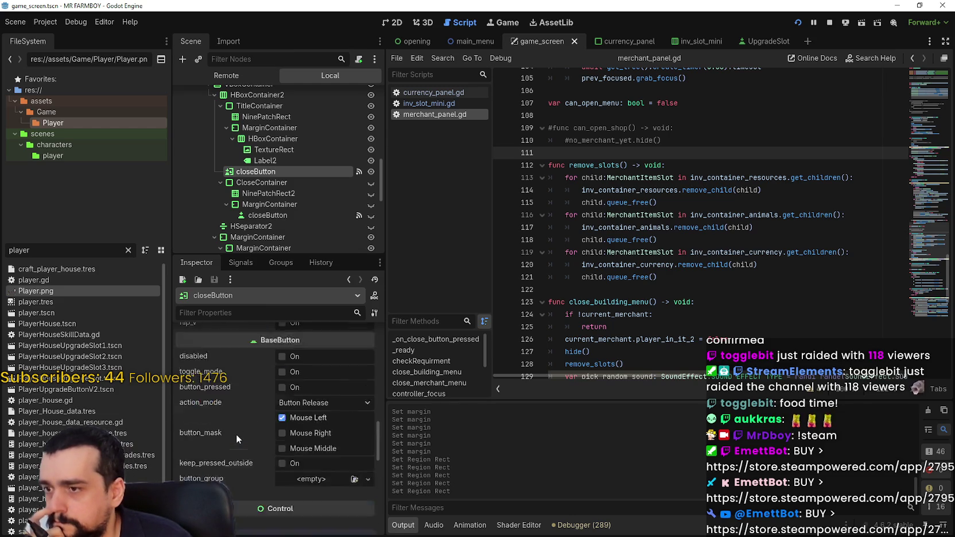
pyautogui.scroll(5, 235, 431)
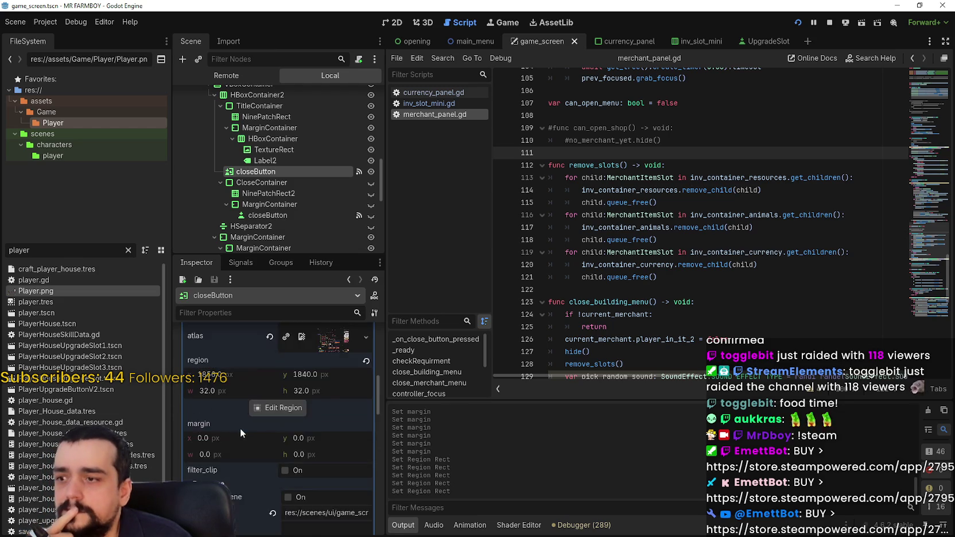
pyautogui.click(315, 365)
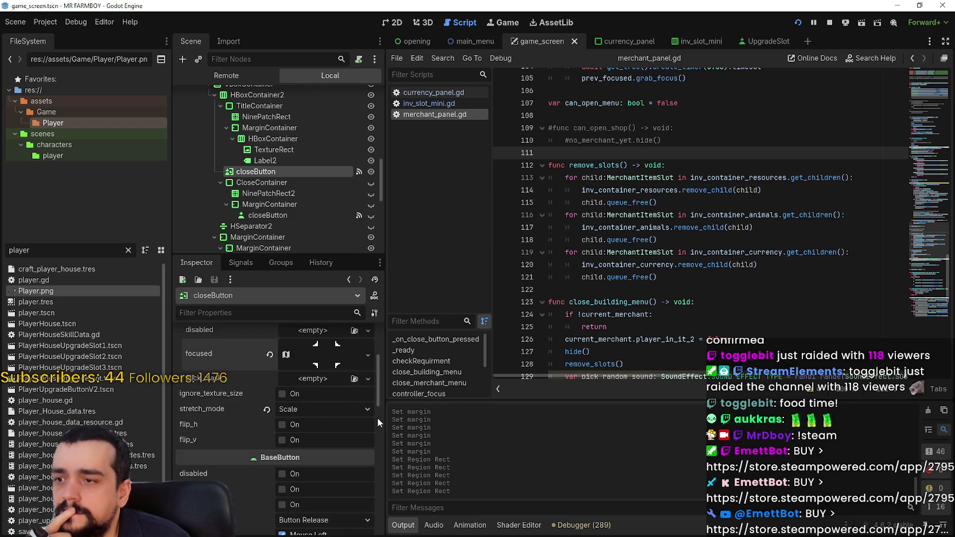
pyautogui.scroll(3, 356, 402)
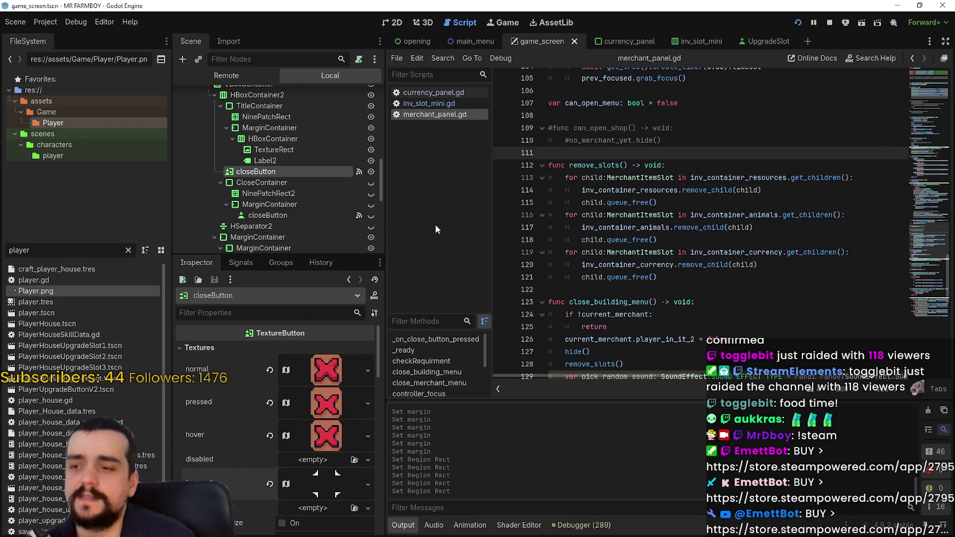
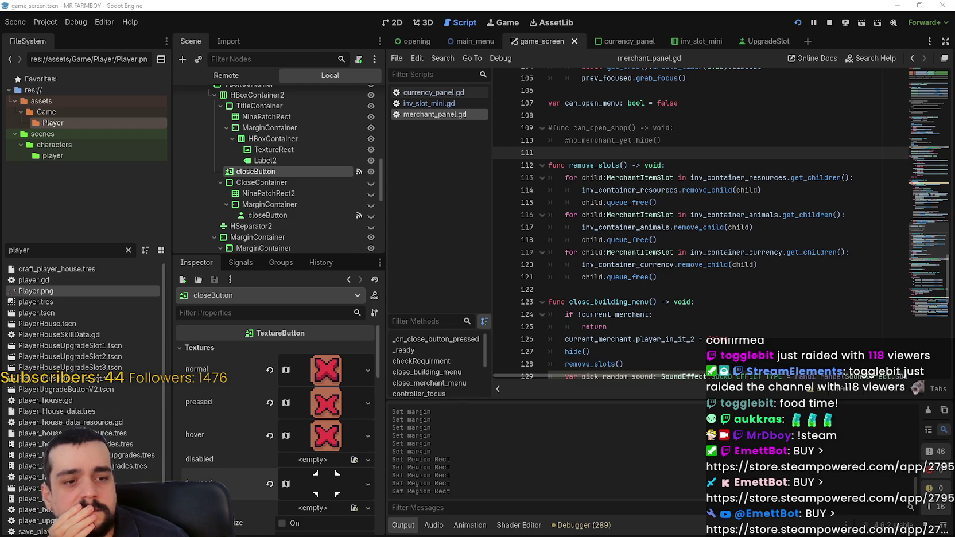
# - Review the animals and currency loops in remove_slots, then switch to the 2D scene view
pyautogui.click(637, 239)
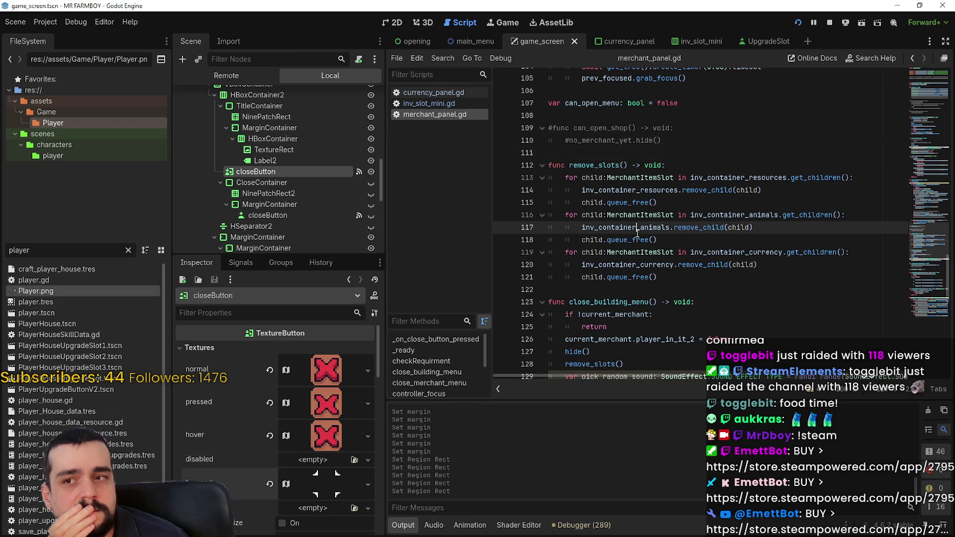
pyautogui.click(660, 264)
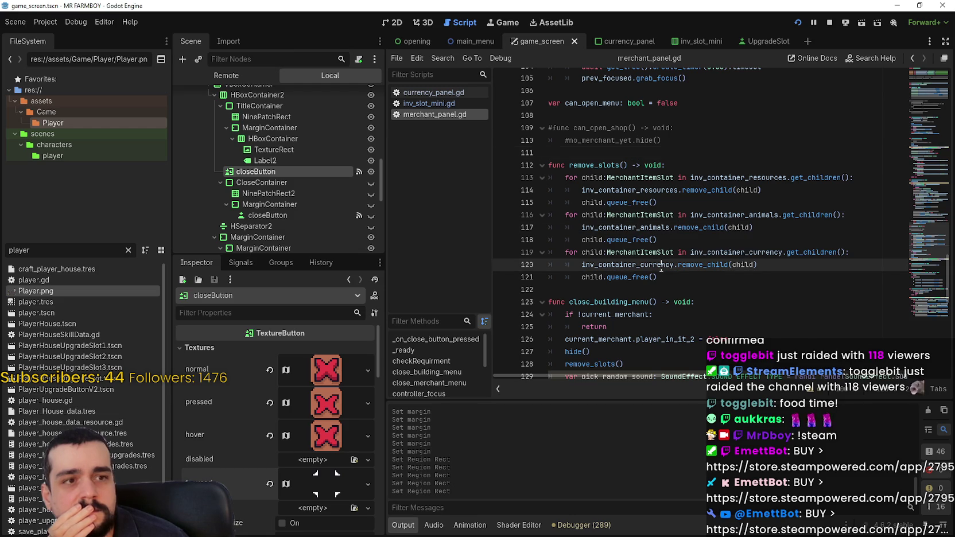
pyautogui.click(618, 289)
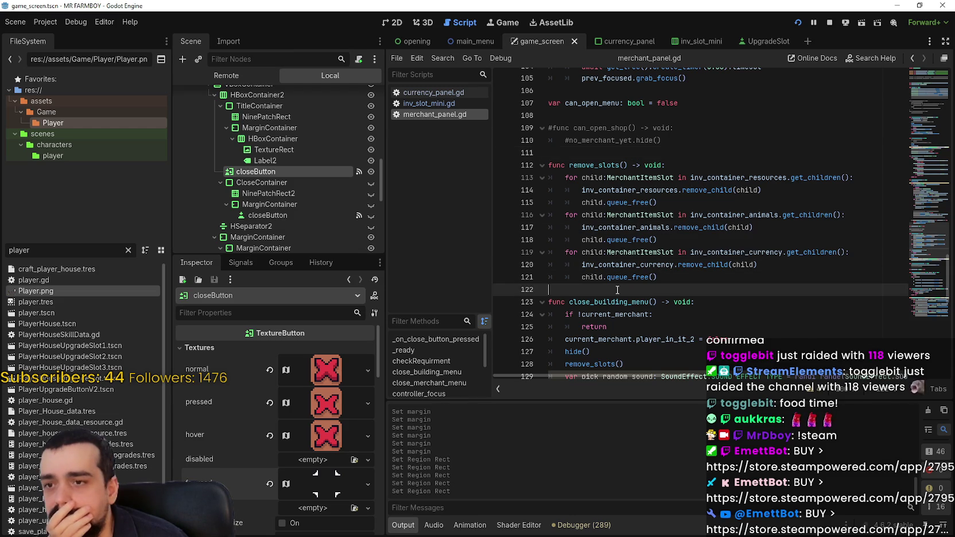
pyautogui.click(393, 24)
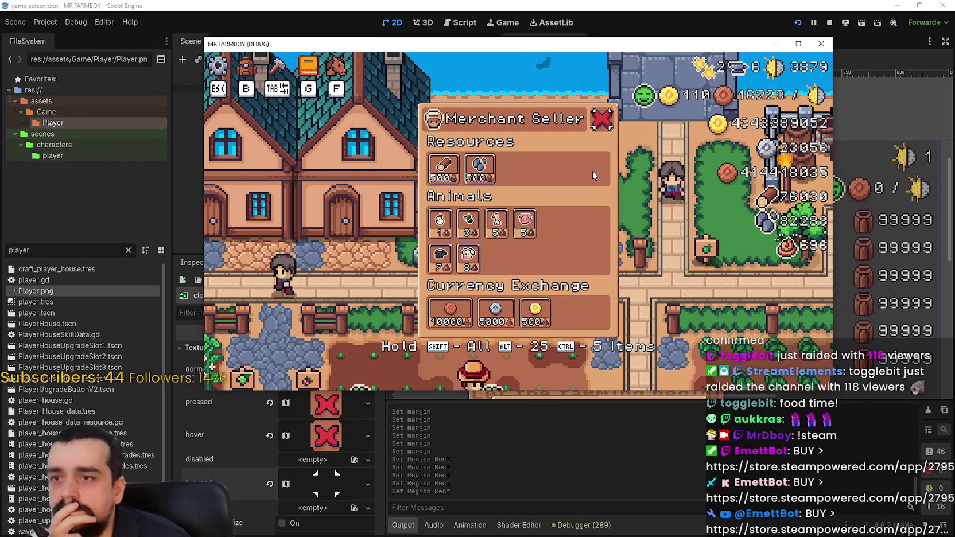
# - Inspect the Merchant Seller items and repeatedly test the panel's X close button
pyautogui.moveTo(450, 162)
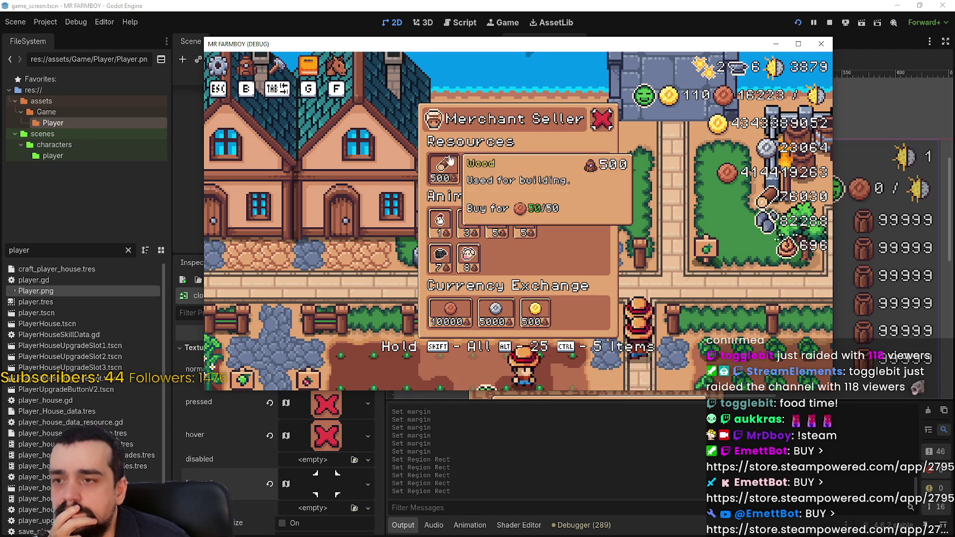
pyautogui.moveTo(486, 321)
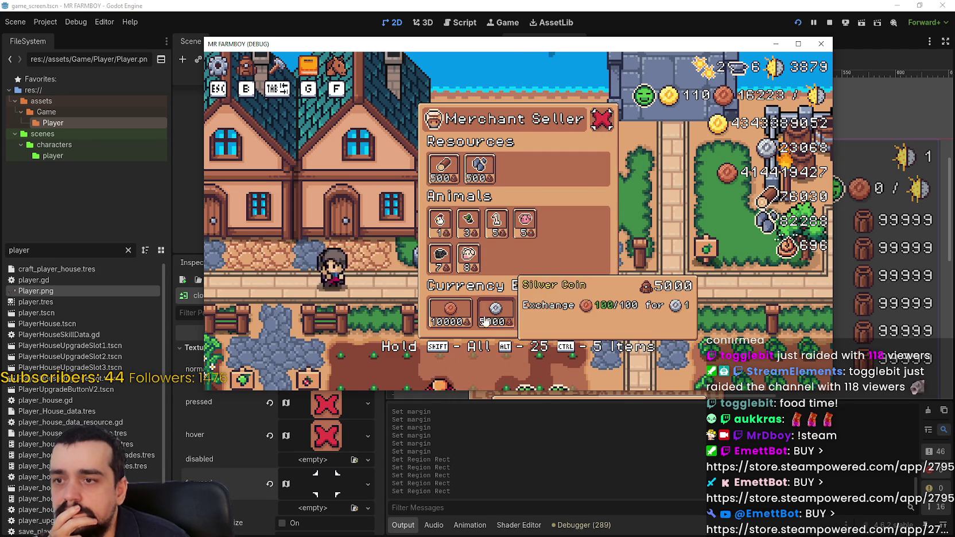
pyautogui.moveTo(481, 167)
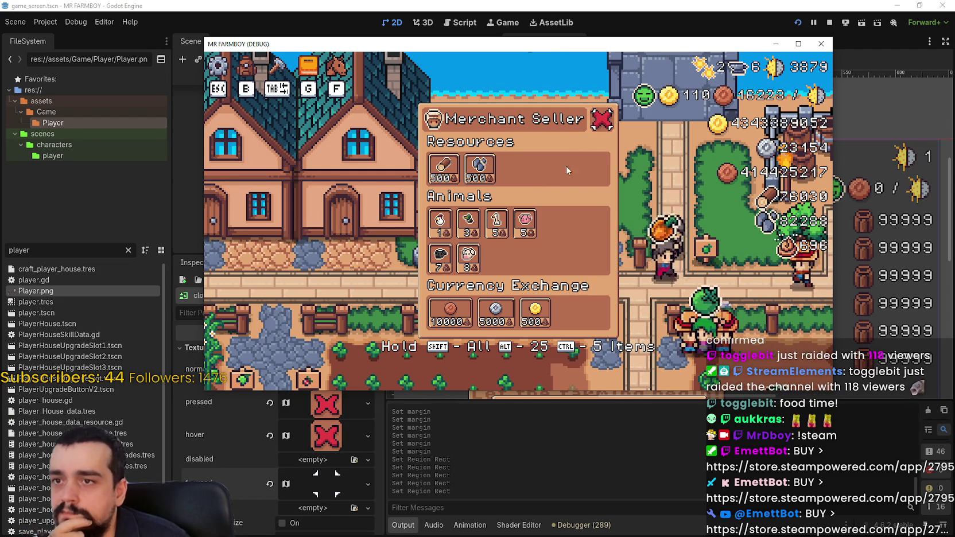
pyautogui.click(602, 120)
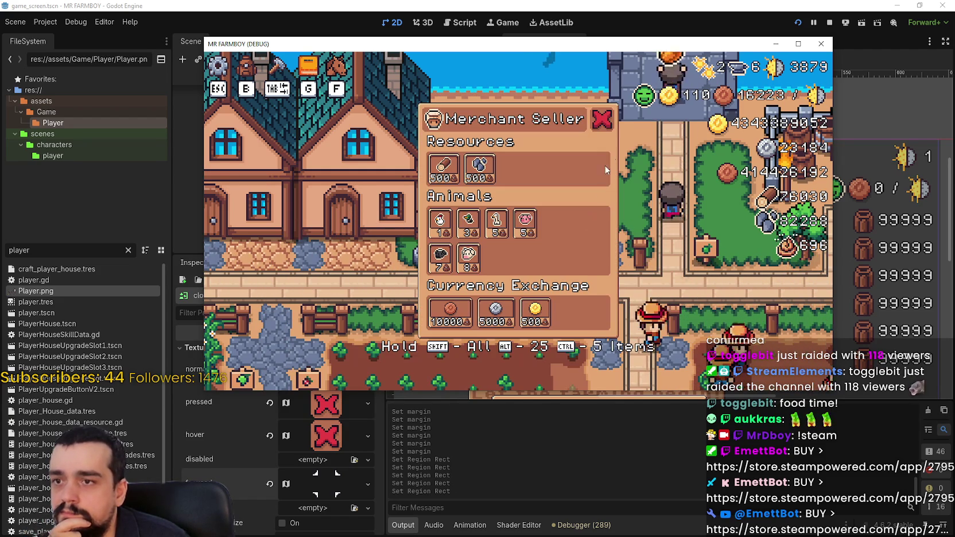
pyautogui.click(607, 124)
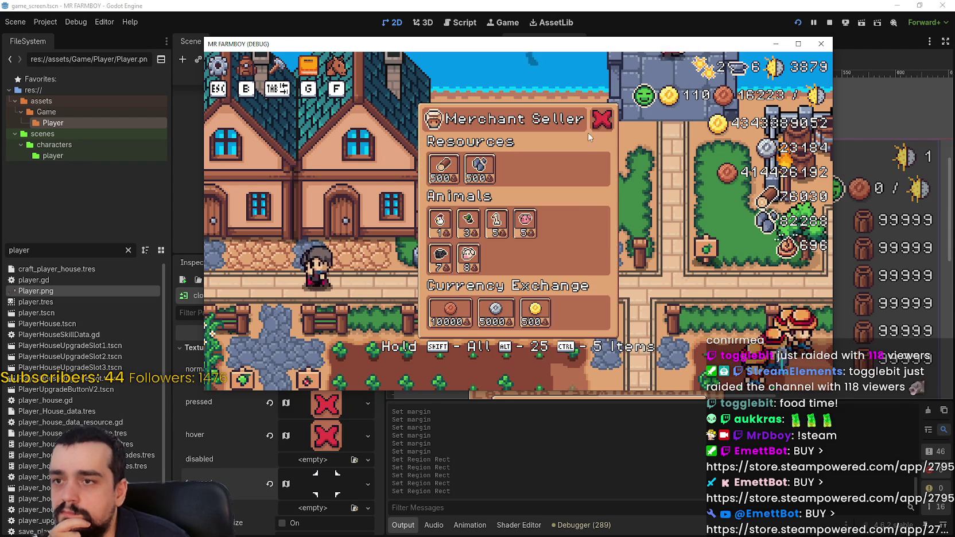
pyautogui.click(597, 127)
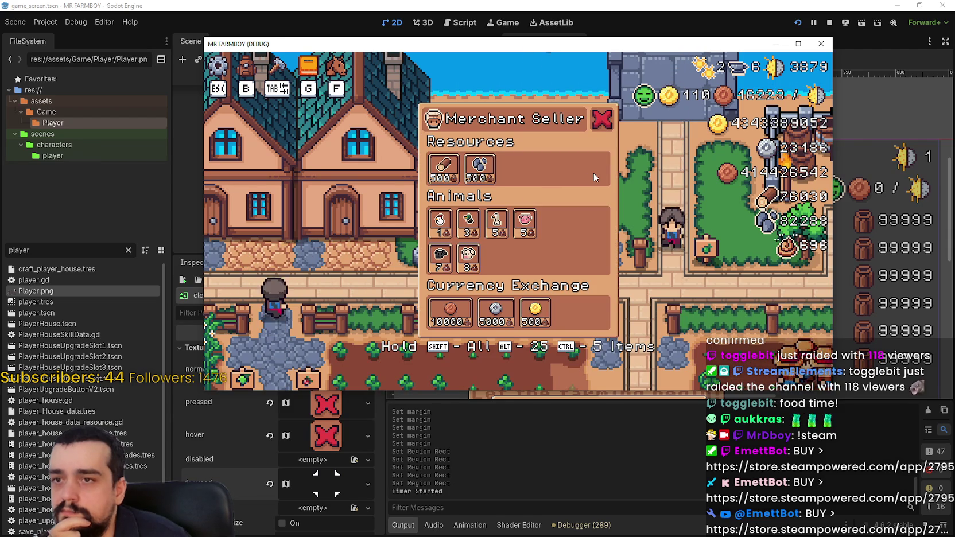
# - Buy one pig (stock 5 to 4), check keyboard focus navigation, and close the game with F8
pyautogui.click(524, 223)
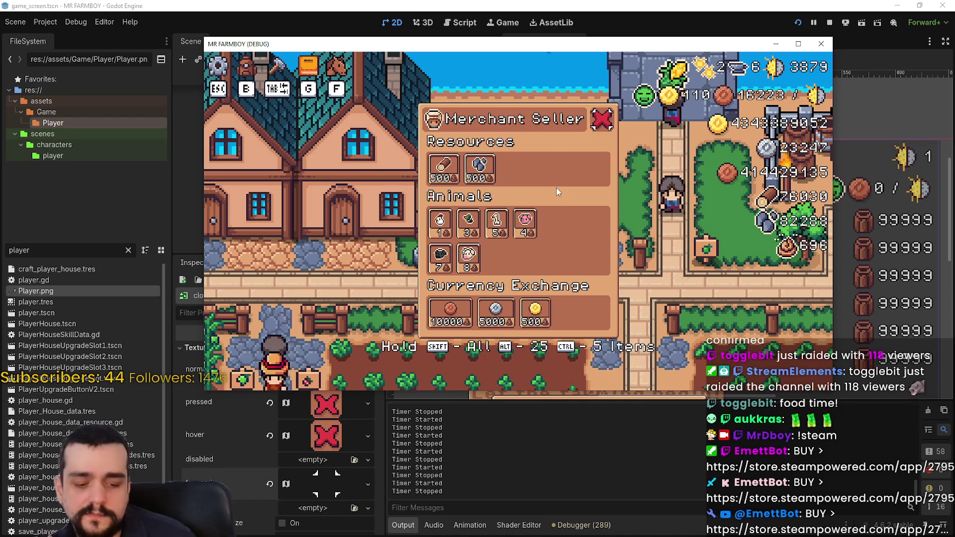
pyautogui.press('Down')
pyautogui.press('Down')
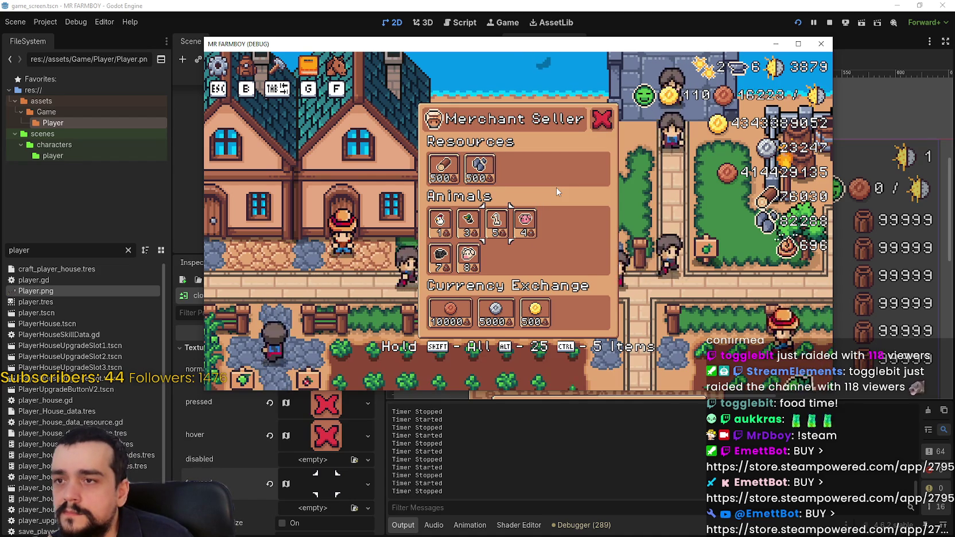
pyautogui.press('Up')
pyautogui.press('Up')
pyautogui.press('Up')
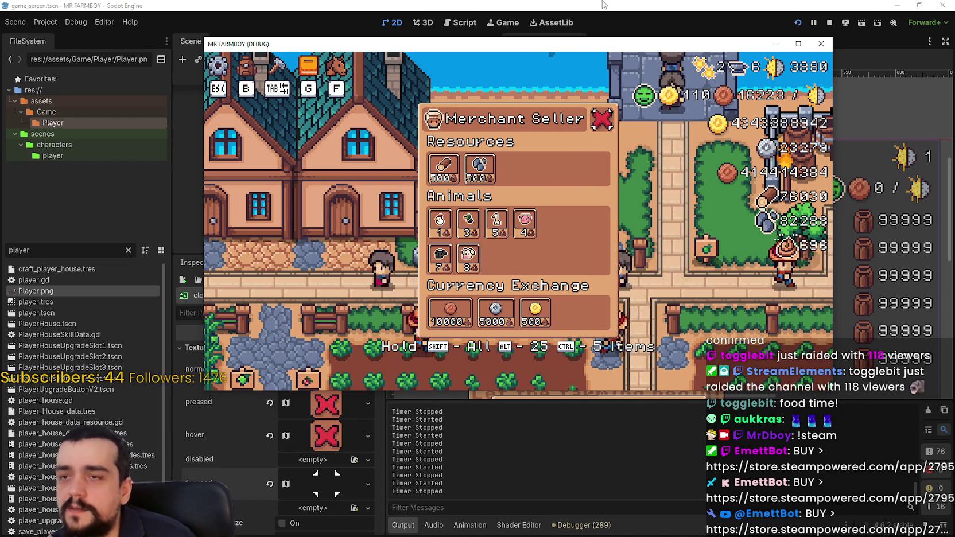
pyautogui.press('F8')
pyautogui.scroll(-2, 294, 474)
# - Try filter_clip on the closeButton's focused texture in a test run, then turn it back off
pyautogui.click(324, 352)
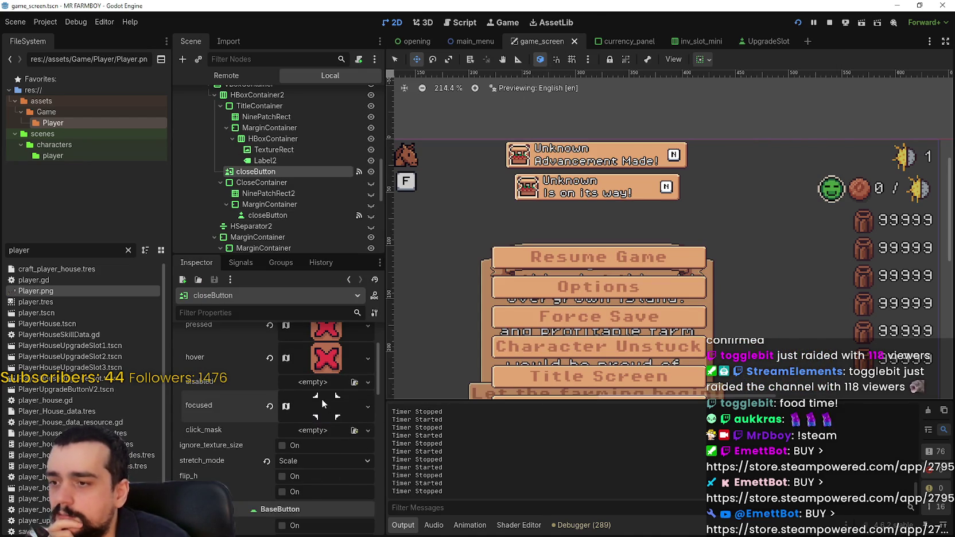
pyautogui.scroll(-3, 331, 447)
pyautogui.scroll(-5, 333, 452)
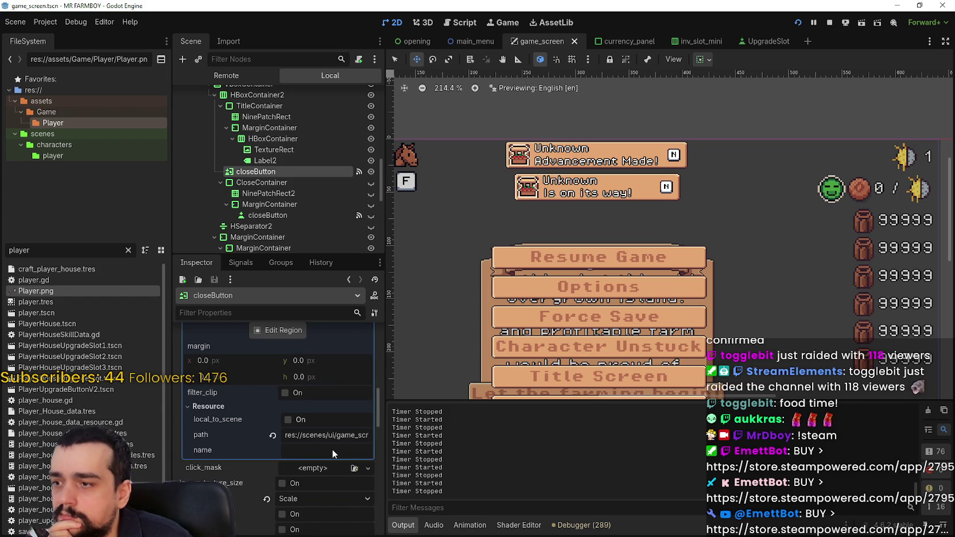
pyautogui.click(291, 395)
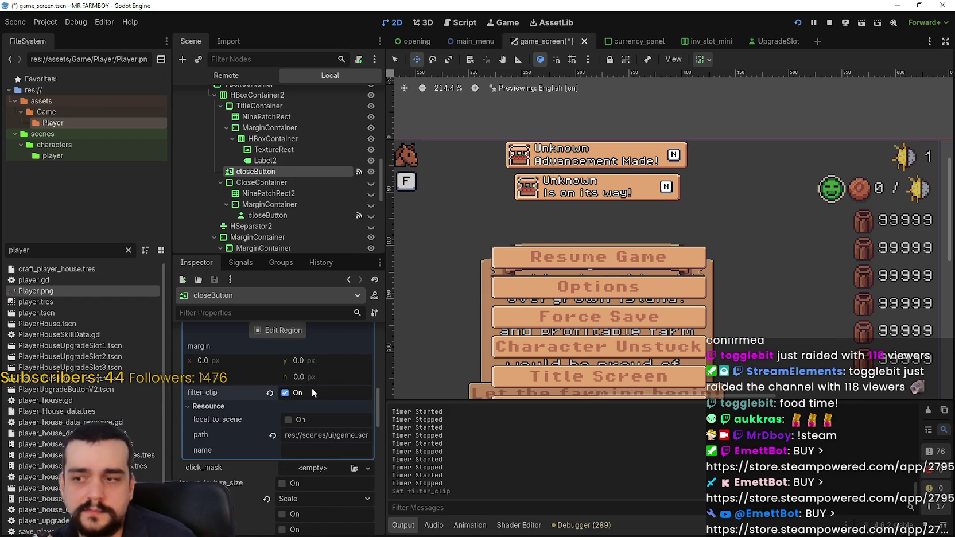
pyautogui.press('F5')
pyautogui.hotkey('alt', 'F4')
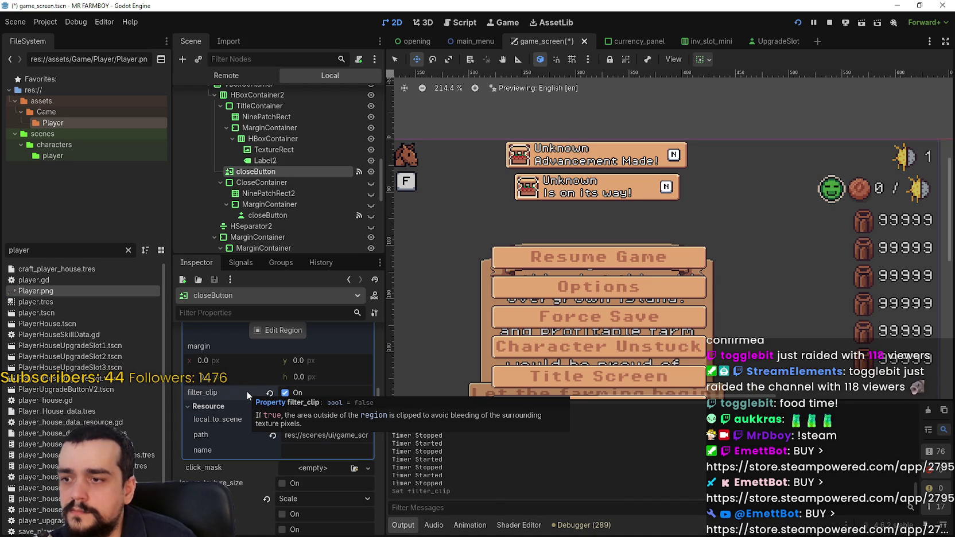
pyautogui.click(294, 393)
# - Enable ignore_texture_size on closeButton and preview the Merchant Seller panel in the running game
pyautogui.scroll(-10, 247, 419)
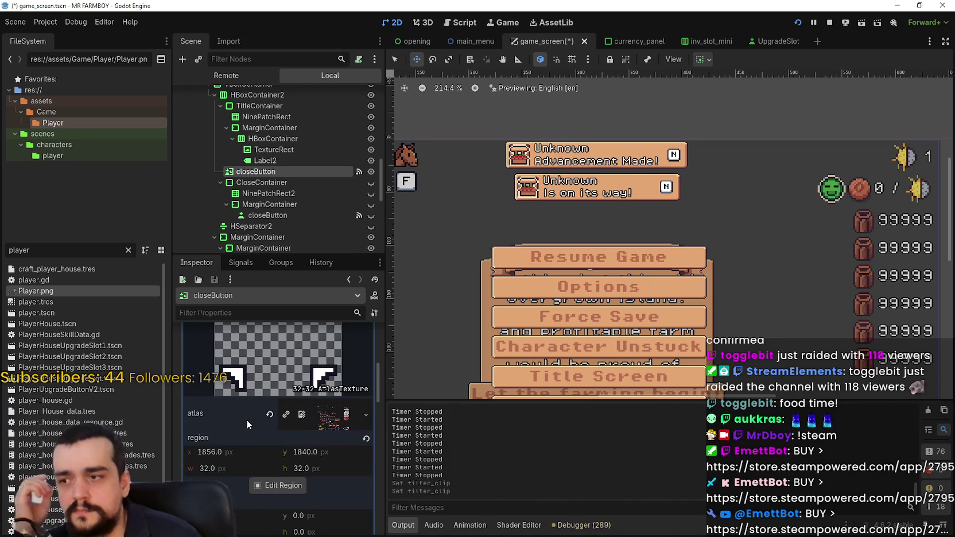
pyautogui.scroll(-4, 273, 419)
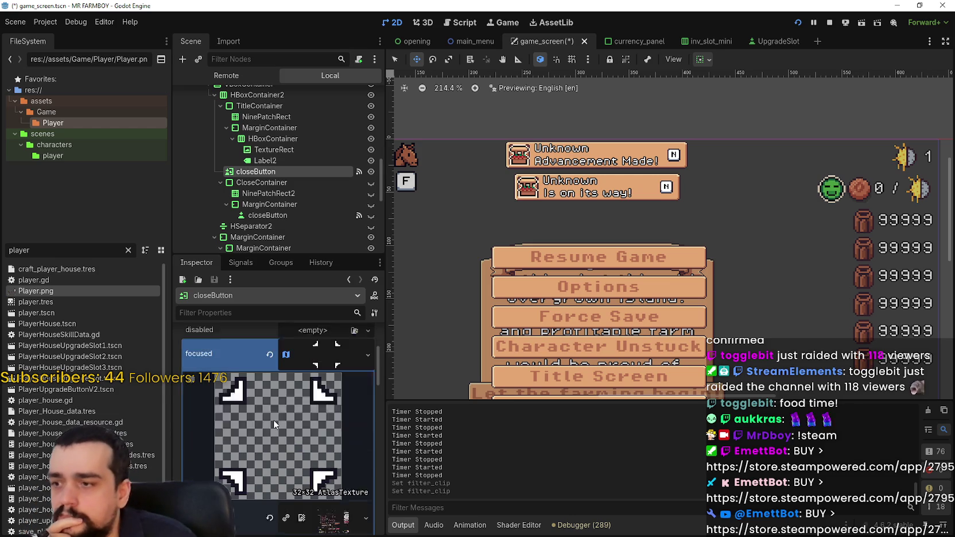
pyautogui.scroll(-5, 274, 421)
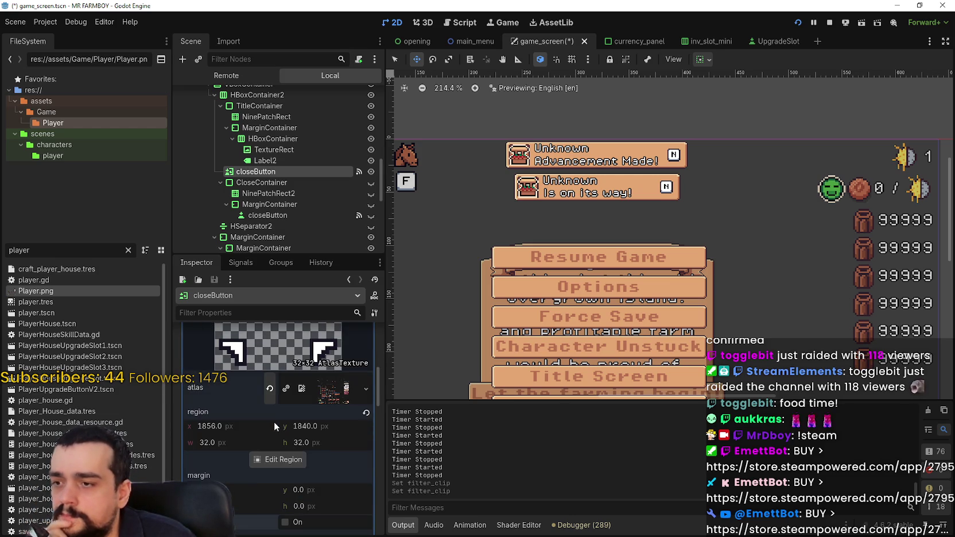
pyautogui.scroll(-1, 274, 420)
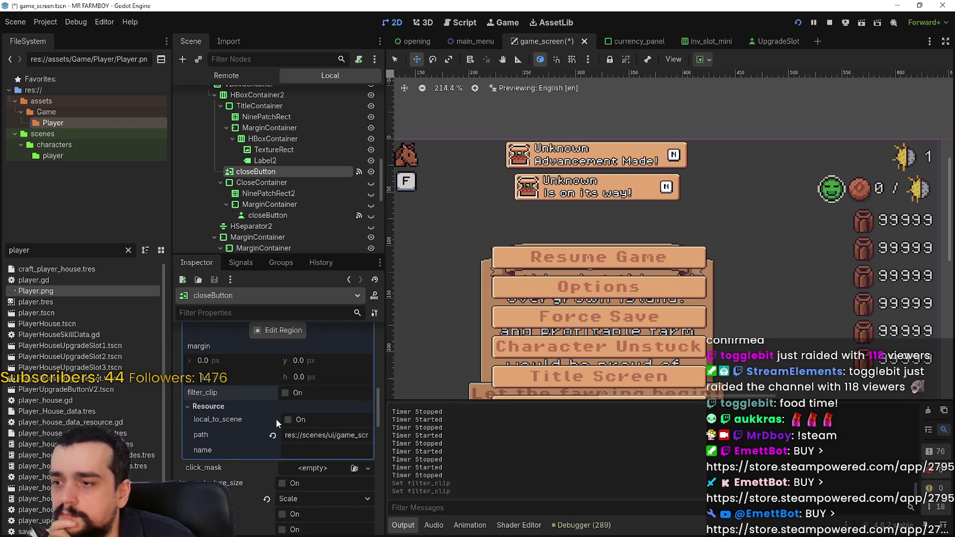
pyautogui.scroll(-1, 276, 419)
pyautogui.scroll(-1, 236, 469)
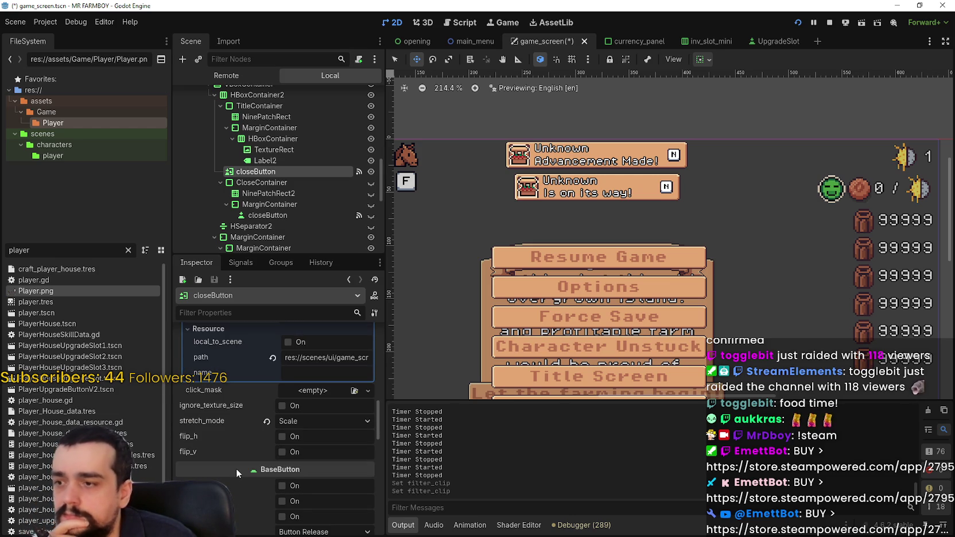
pyautogui.moveTo(228, 406)
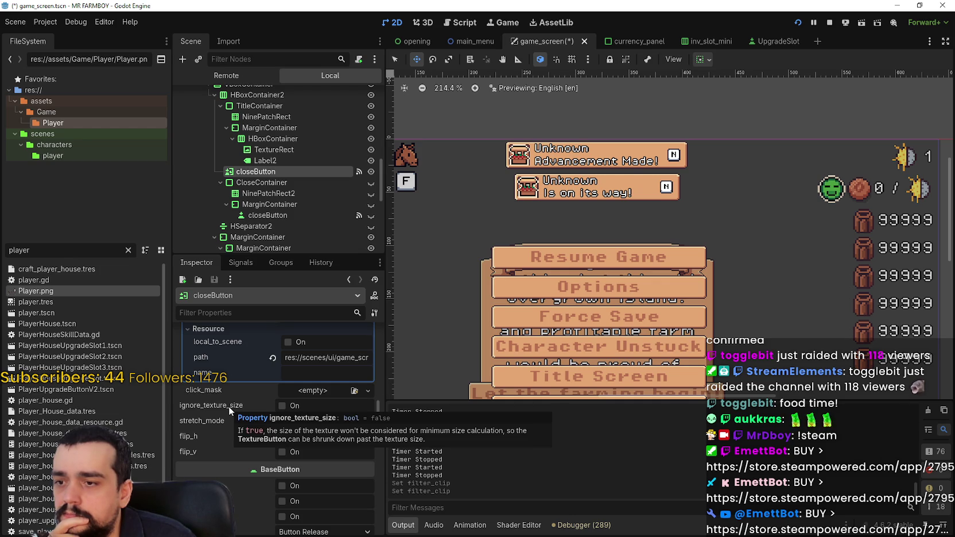
pyautogui.click(282, 405)
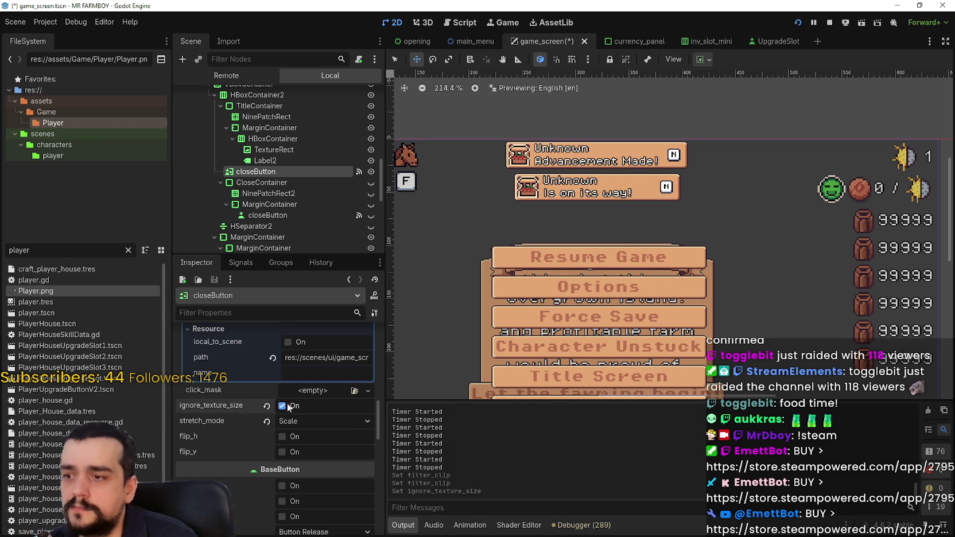
pyautogui.hotkey('alt', 'Tab')
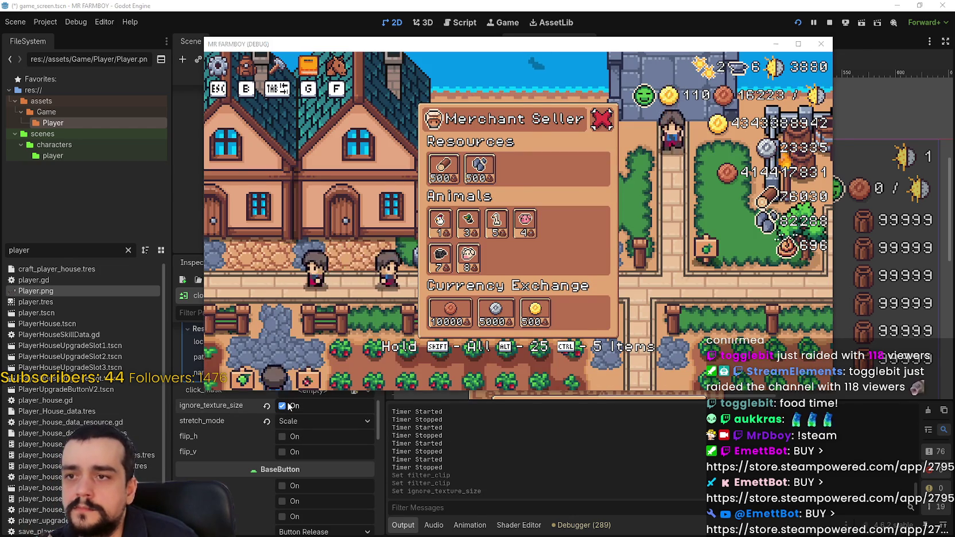
pyautogui.hotkey('alt', 'Tab')
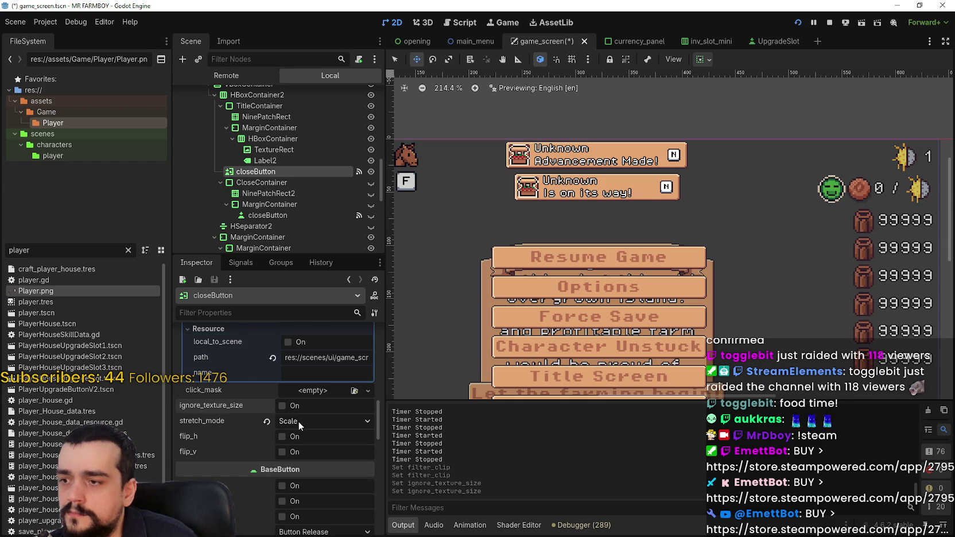
# - Check the closeButton's stretch_mode options, leave it on Scale, and return to the running game
pyautogui.click(298, 421)
pyautogui.scroll(-3, 274, 445)
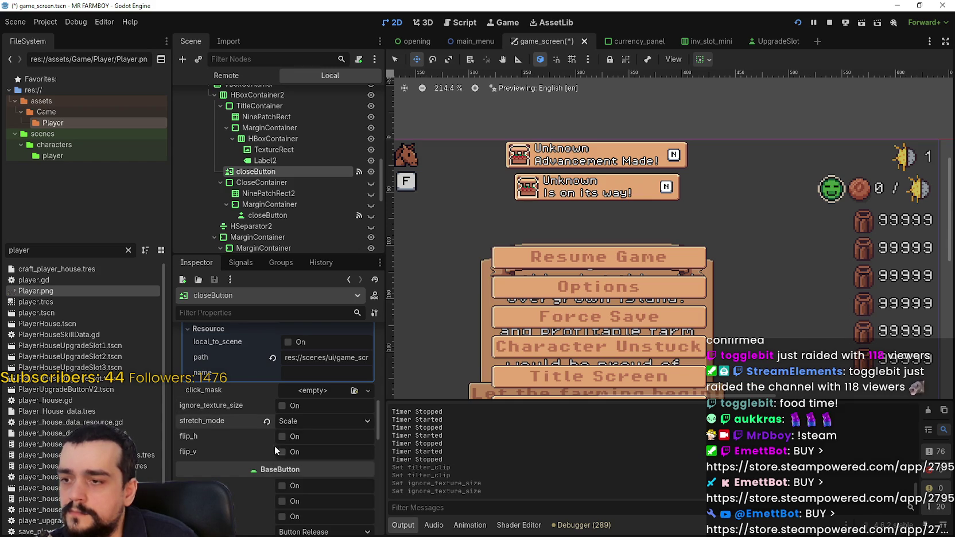
pyautogui.scroll(-3, 262, 451)
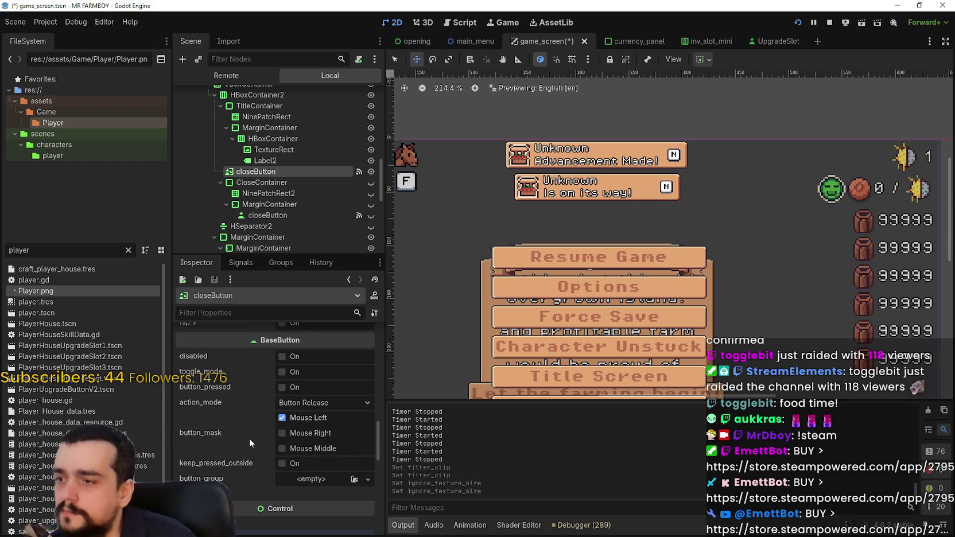
pyautogui.scroll(10, 251, 435)
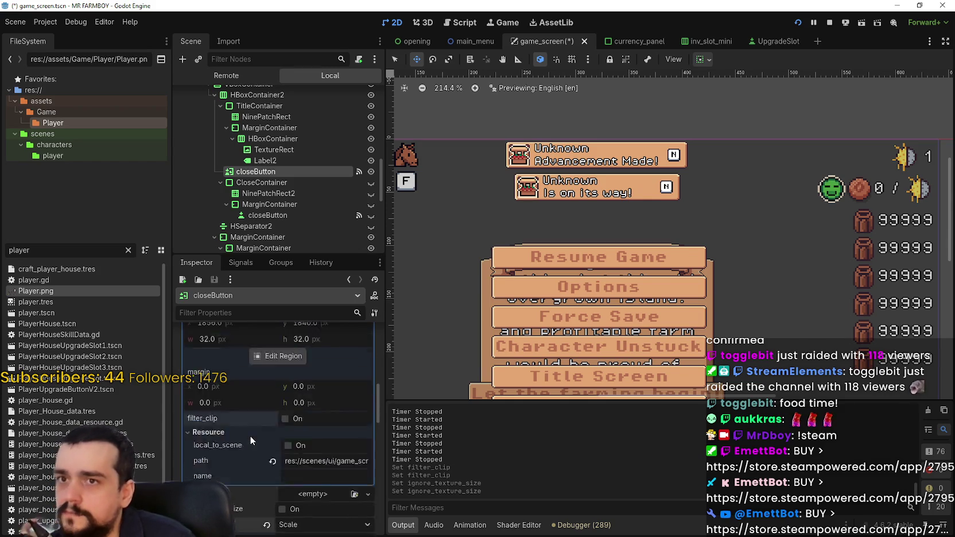
pyautogui.scroll(10, 251, 436)
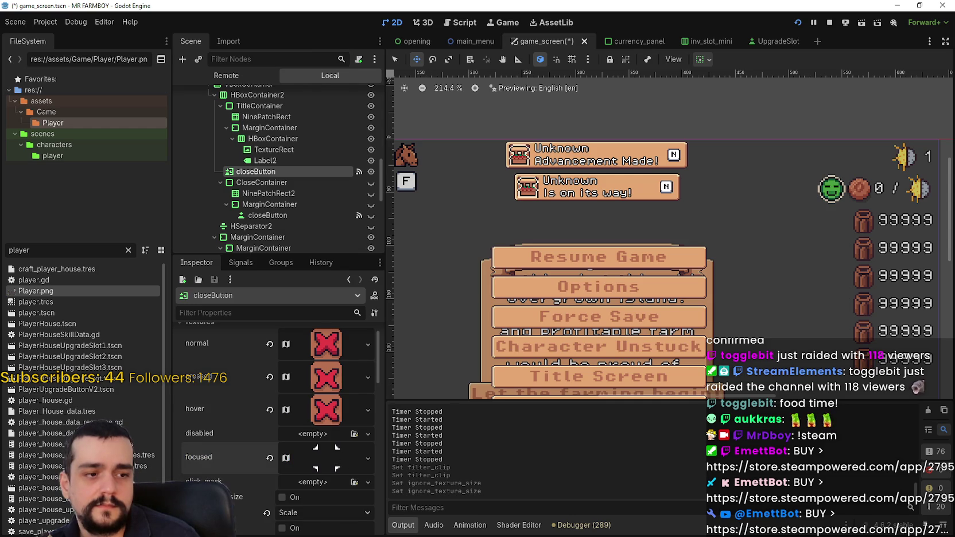
pyautogui.hotkey('alt', 'Tab')
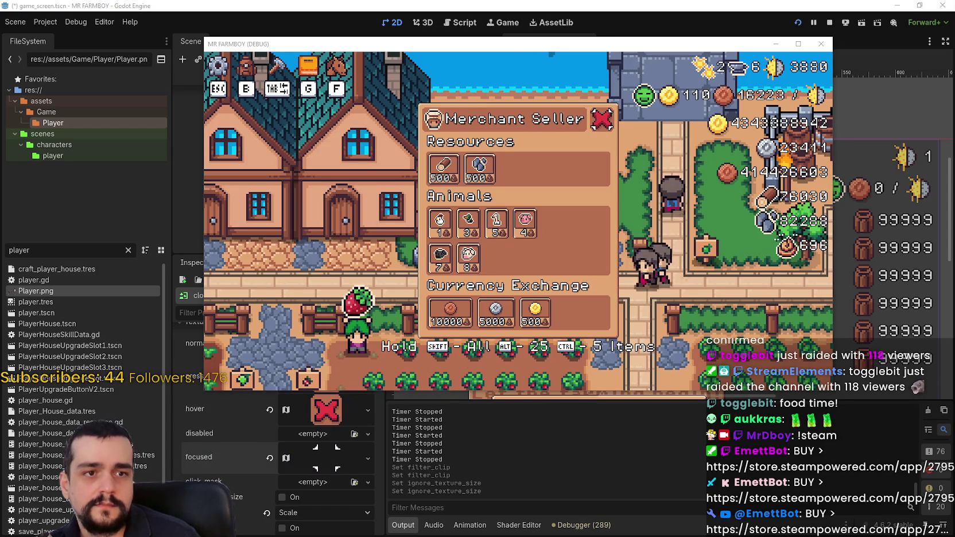
# - Maximize the MR FARMBOY debug window to review the panel, then restore it and quit with F8
pyautogui.click(797, 44)
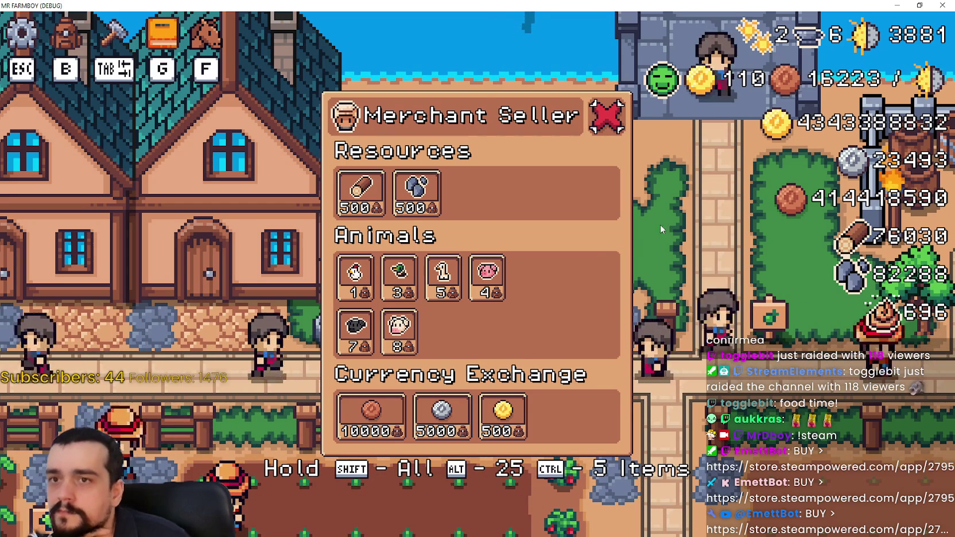
pyautogui.click(919, 5)
pyautogui.press('F8')
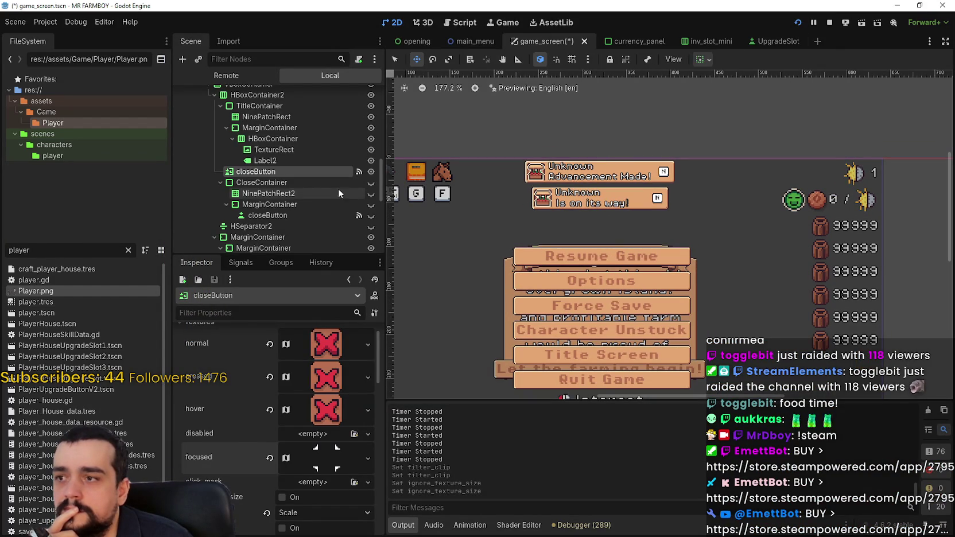
# - Make the MerchantPanel visible on the canvas and inspect the Label2 title node
pyautogui.scroll(3, 342, 190)
pyautogui.click(371, 101)
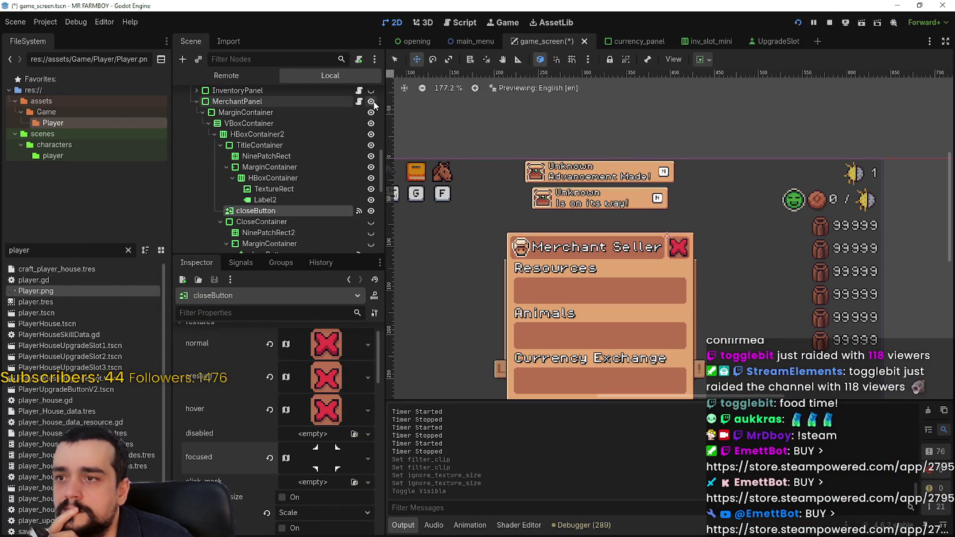
pyautogui.scroll(3, 572, 304)
pyautogui.scroll(3, 613, 244)
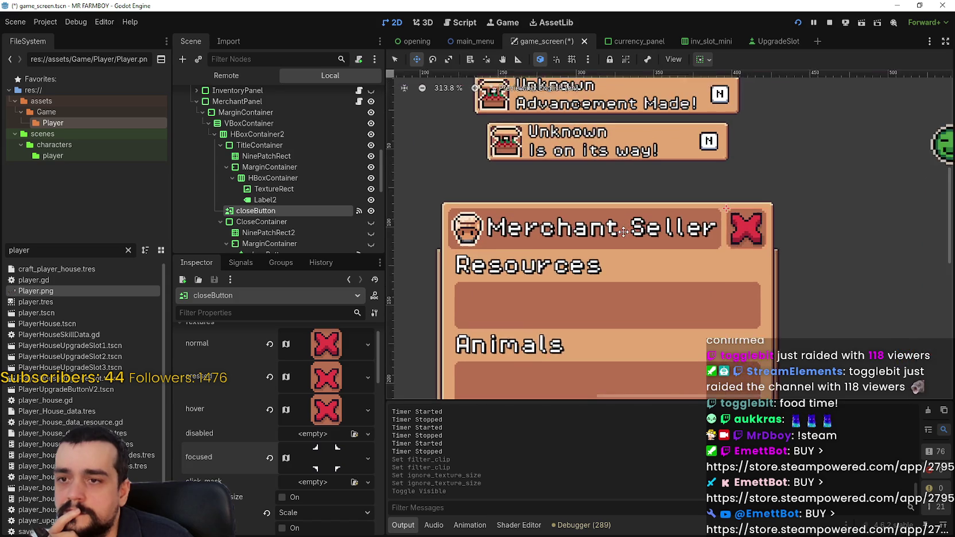
pyautogui.scroll(1, 258, 383)
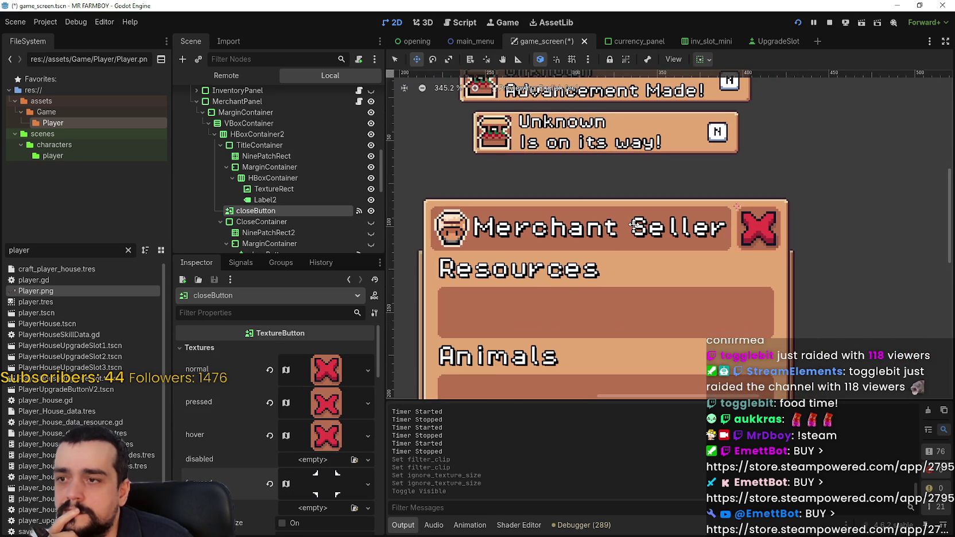
pyautogui.scroll(-2, 634, 224)
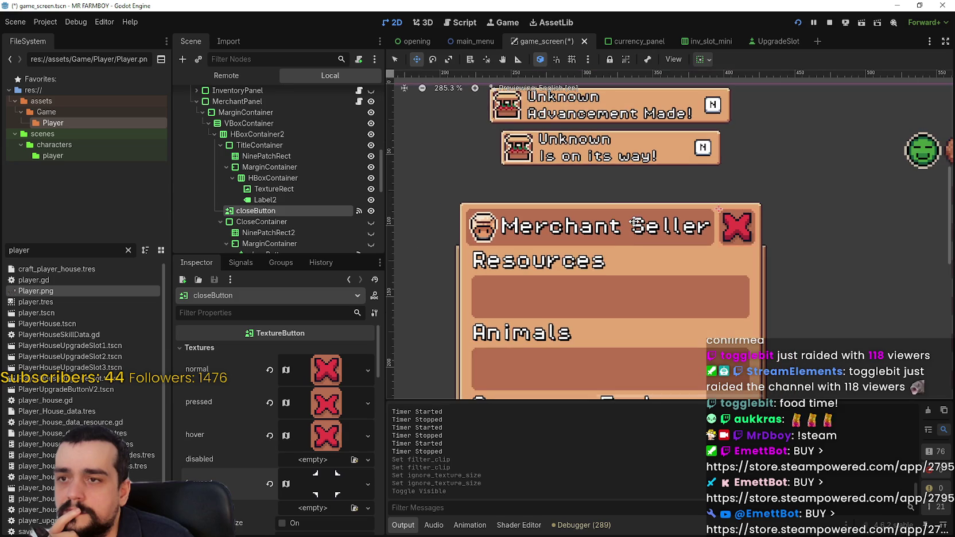
pyautogui.scroll(-1, 635, 224)
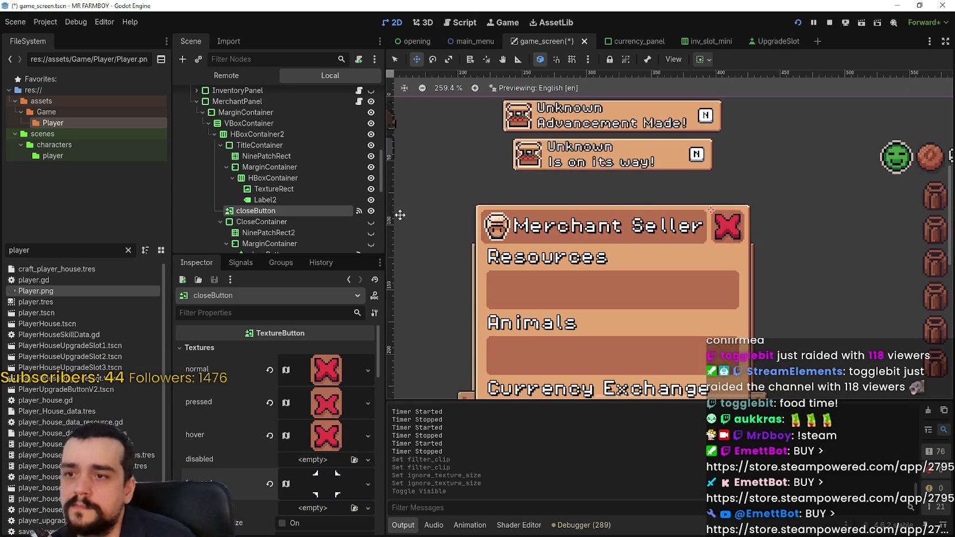
pyautogui.scroll(-1, 300, 192)
pyautogui.click(295, 178)
# - Give the title's TextureRect icon a 22 px minimum height, making it 22 × 22
pyautogui.scroll(-3, 281, 422)
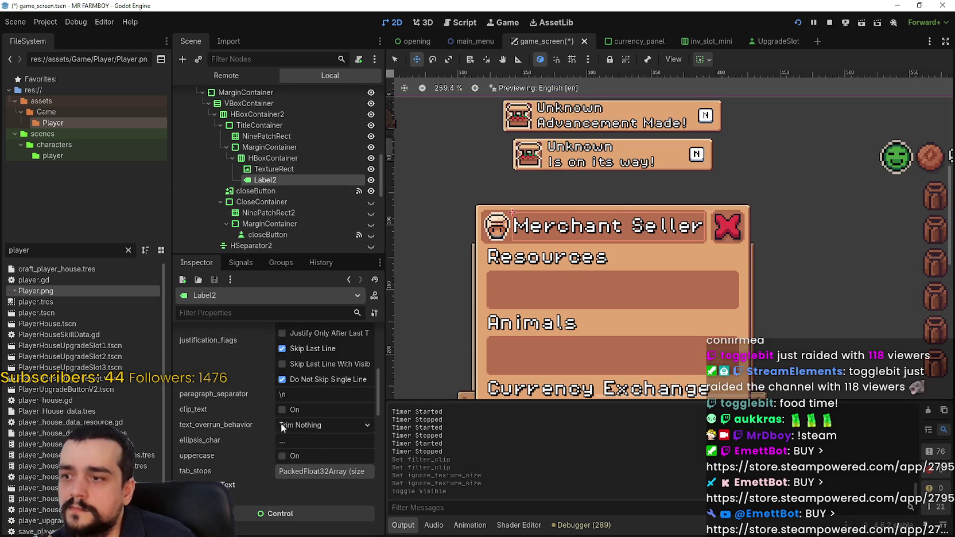
pyautogui.click(285, 170)
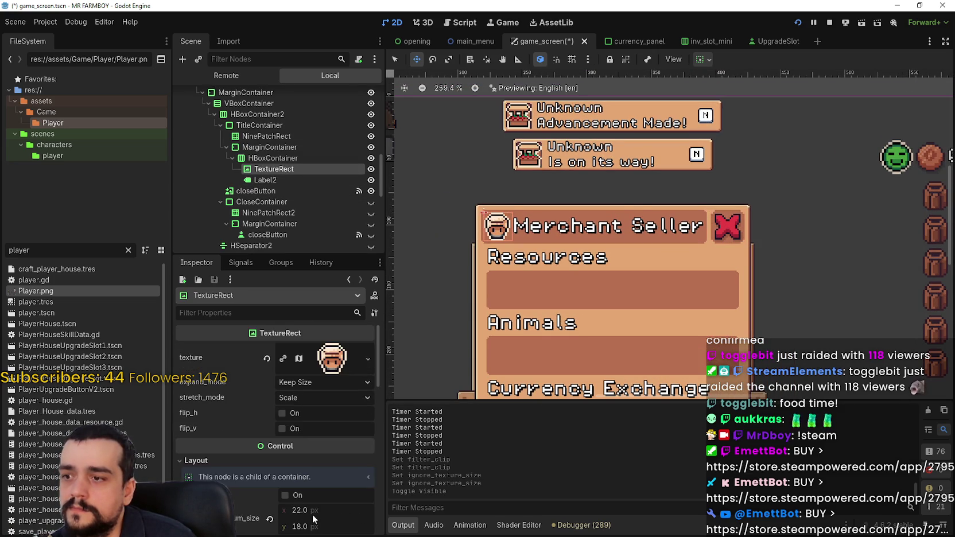
pyautogui.scroll(-3, 310, 504)
pyautogui.click(313, 479)
pyautogui.write('22')
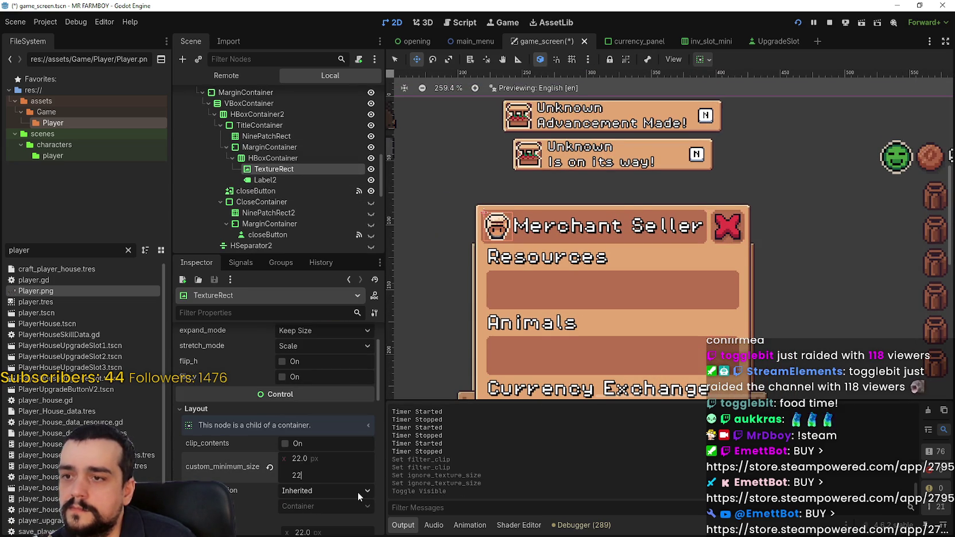
pyautogui.press('Return')
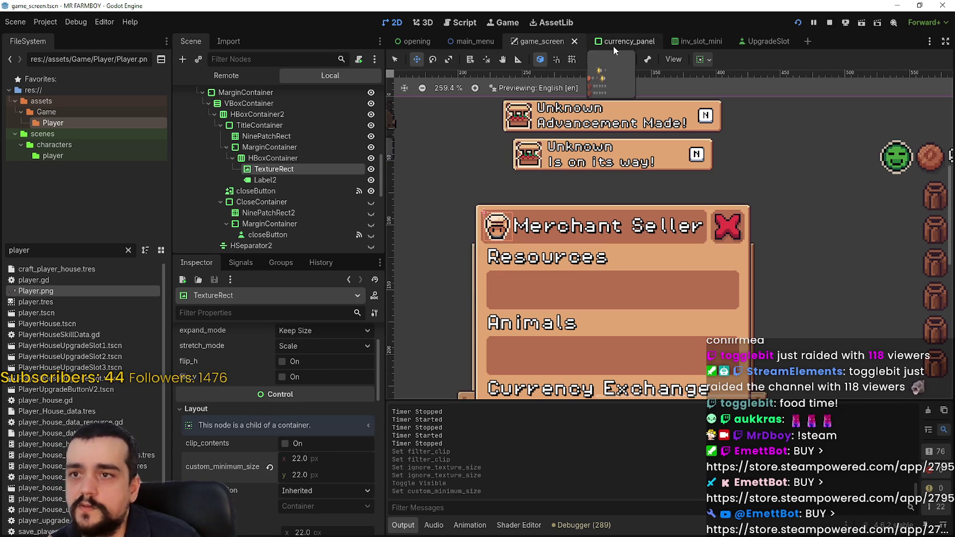
pyautogui.scroll(1, 439, 185)
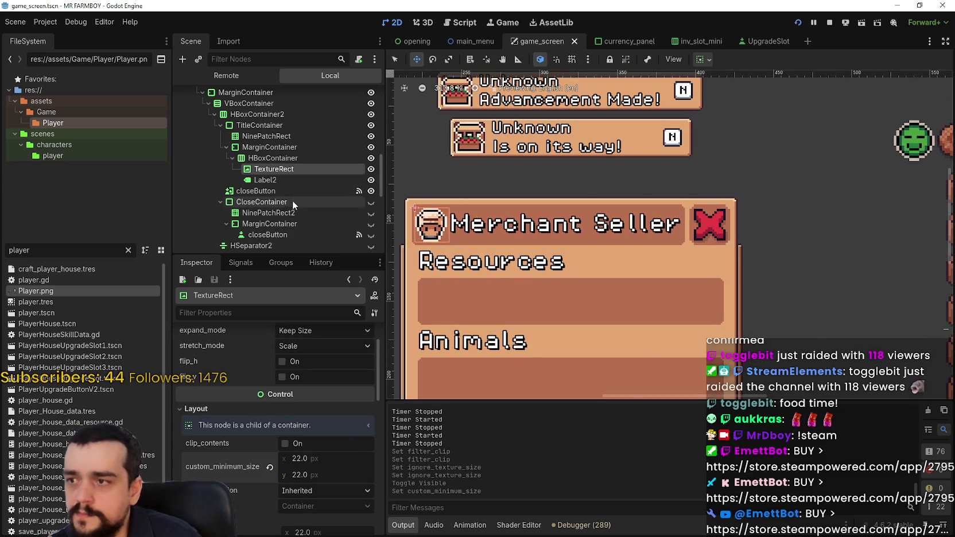
pyautogui.click(289, 185)
pyautogui.scroll(-1, 330, 487)
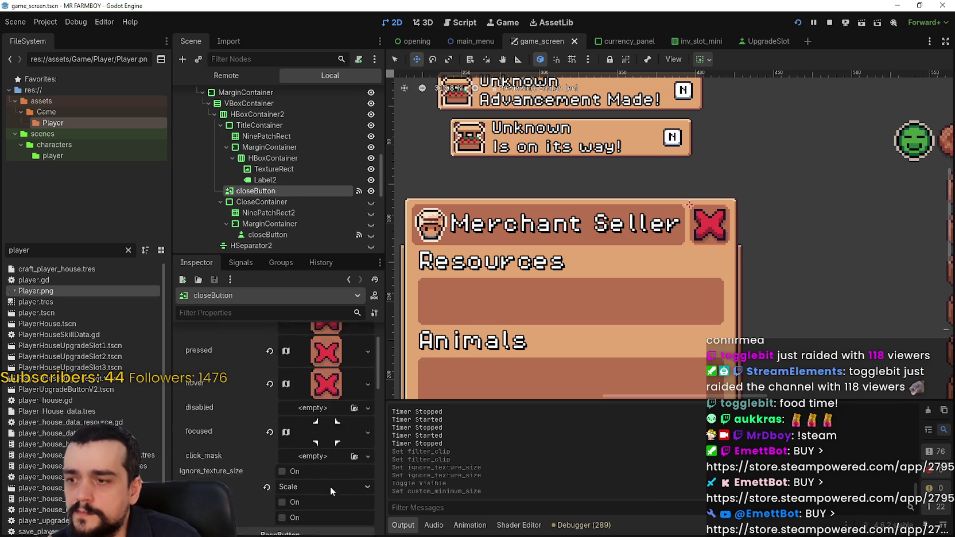
pyautogui.scroll(-5, 330, 487)
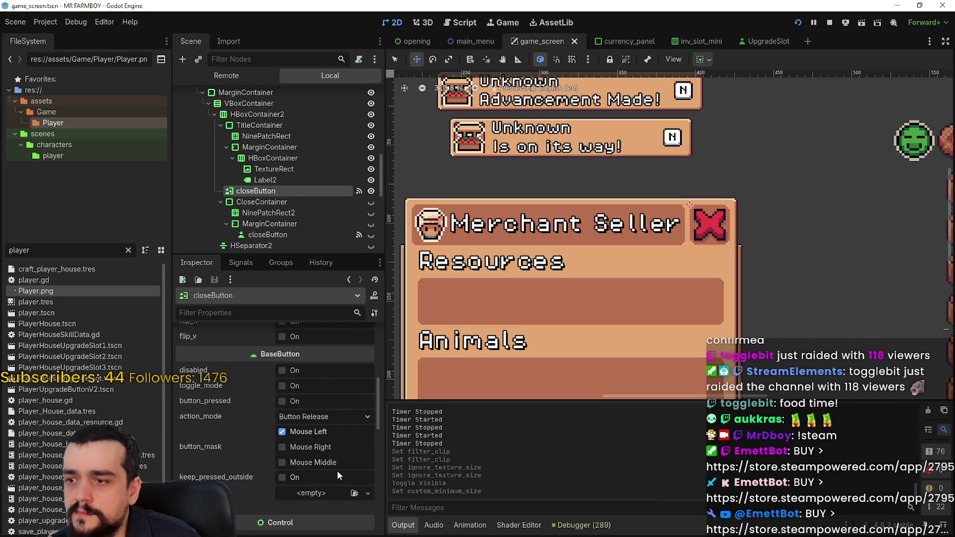
pyautogui.scroll(3, 337, 470)
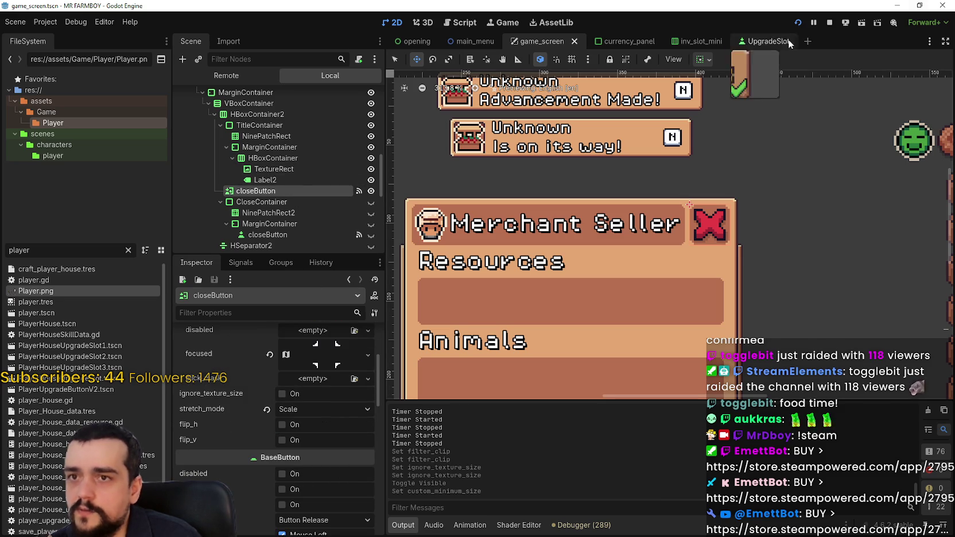
pyautogui.scroll(-2, 261, 184)
pyautogui.click(285, 165)
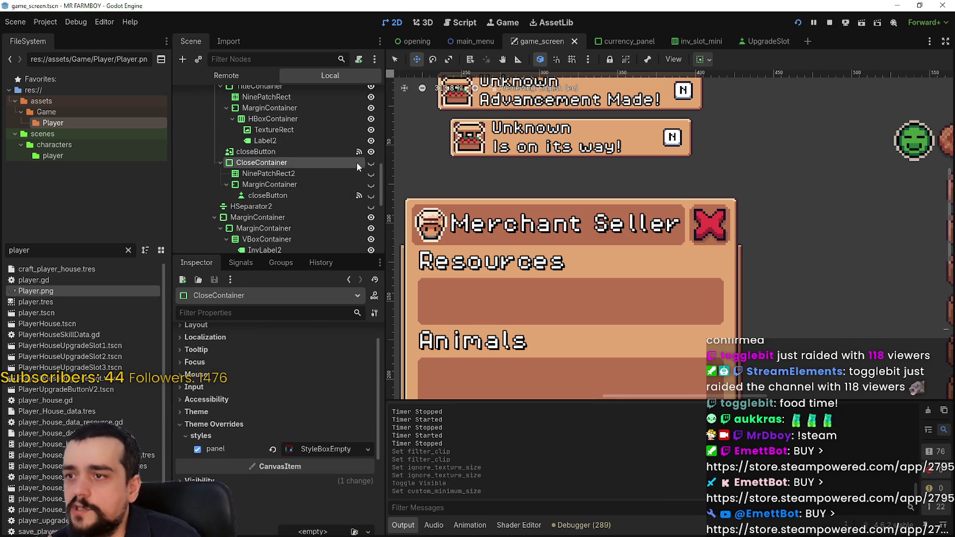
pyautogui.click(371, 152)
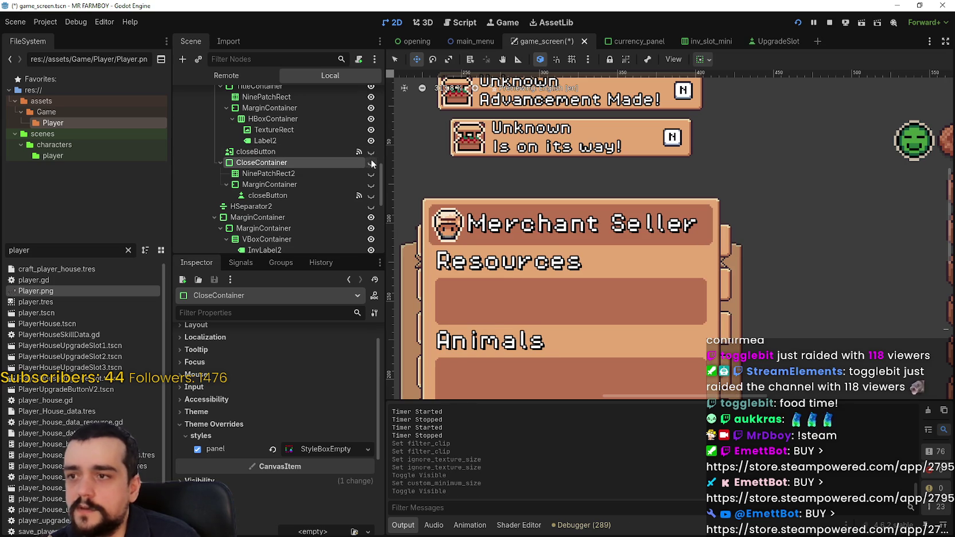
pyautogui.click(370, 197)
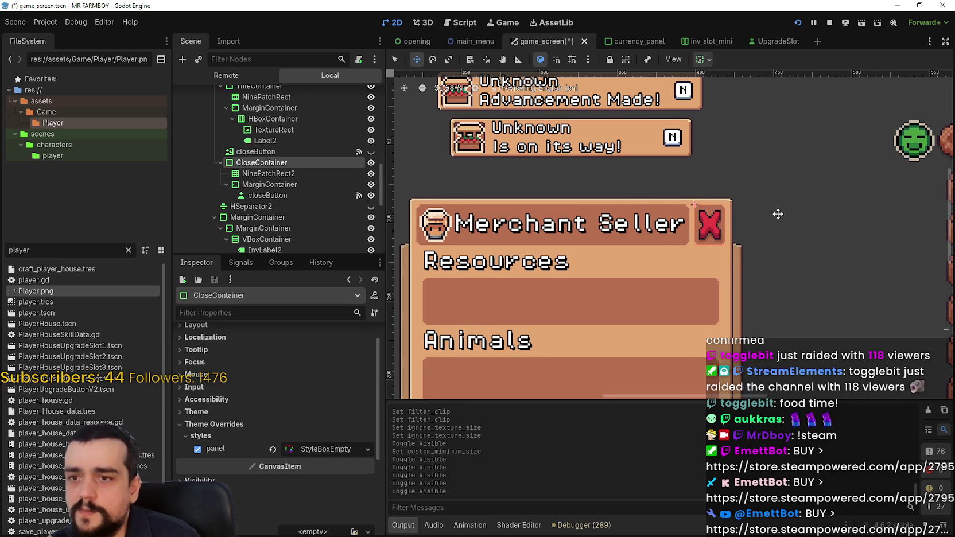
pyautogui.scroll(2, 778, 213)
pyautogui.click(297, 196)
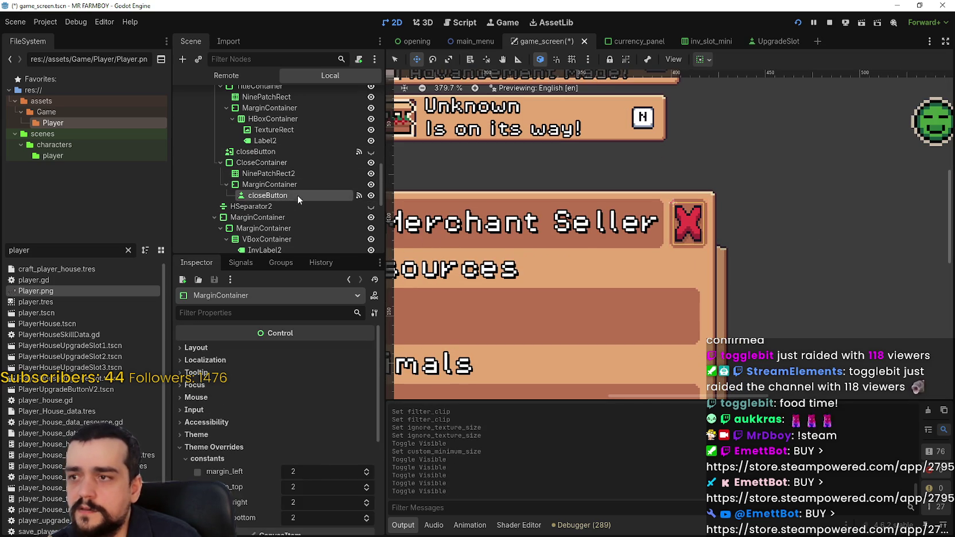
pyautogui.click(287, 153)
pyautogui.click(280, 196)
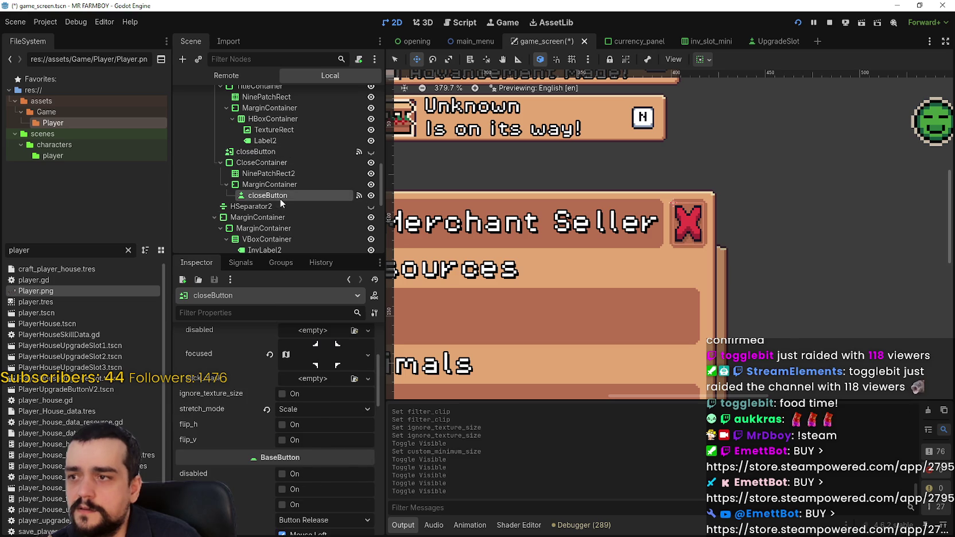
pyautogui.scroll(9, 663, 213)
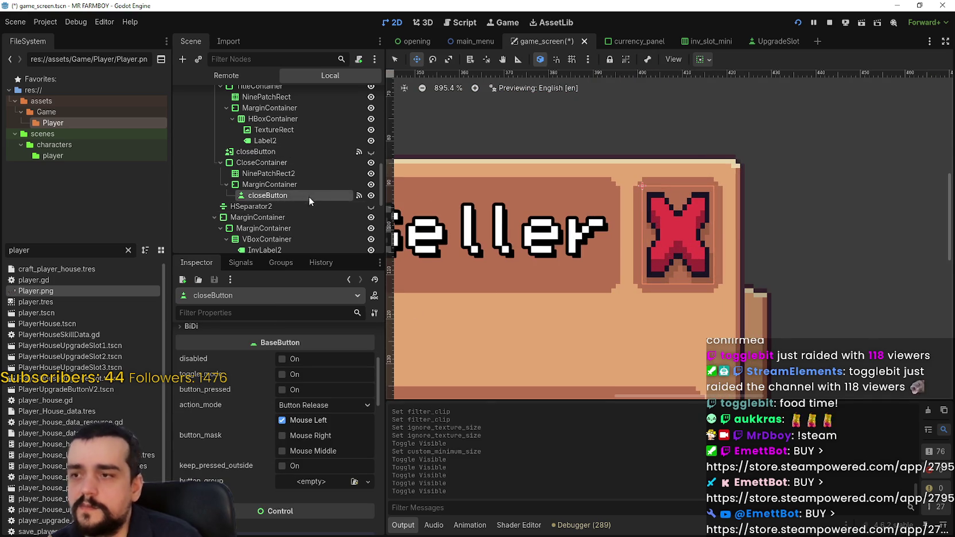
# - Set the closeButton's minimum width to 22 px and save game_screen
pyautogui.click(292, 184)
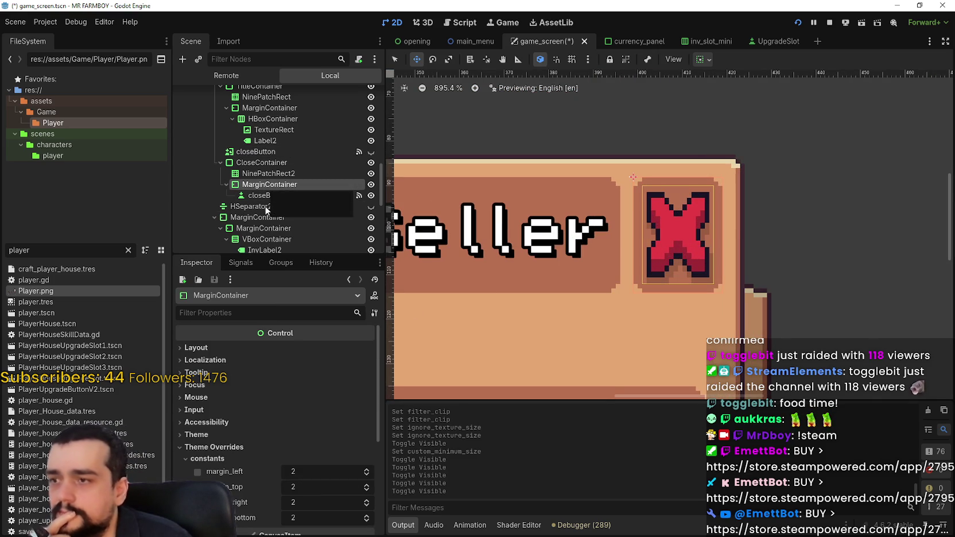
pyautogui.click(278, 196)
pyautogui.scroll(-2, 530, 255)
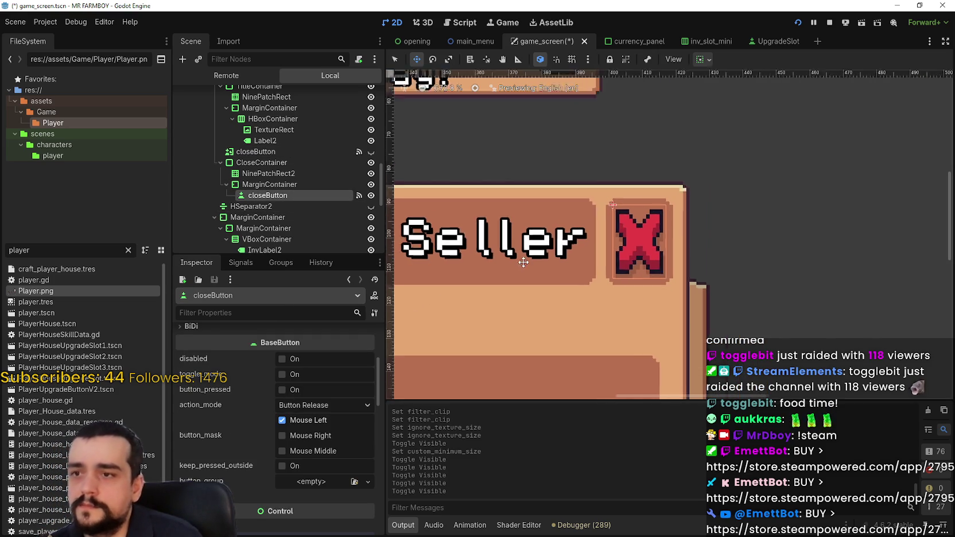
pyautogui.scroll(-1, 531, 255)
pyautogui.scroll(-5, 334, 428)
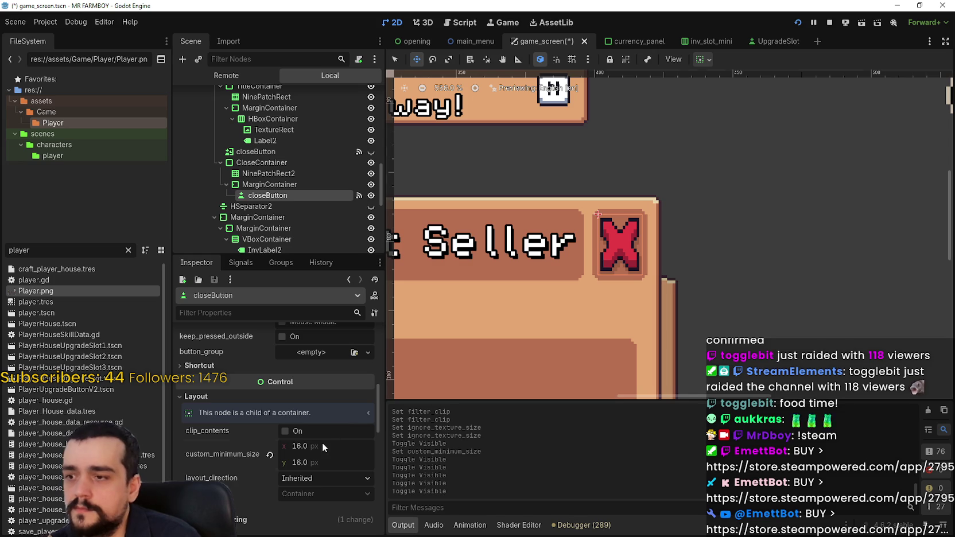
pyautogui.click(323, 443)
pyautogui.write('22')
pyautogui.press('Return')
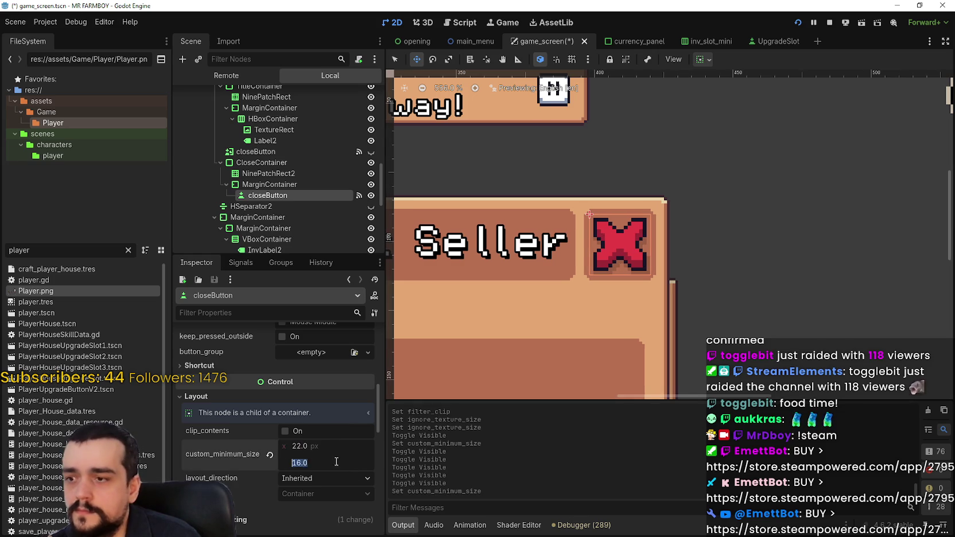
pyautogui.scroll(-3, 604, 239)
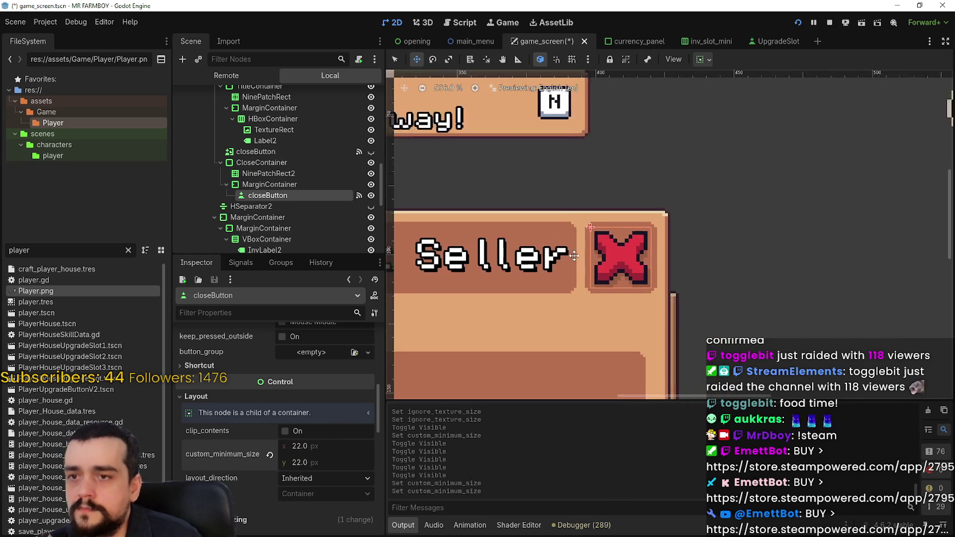
pyautogui.scroll(1, 603, 239)
pyautogui.hotkey('ctrl', 's')
# - Delete the HSeparator2 node and check the NinePatchRect2 behind the close button
pyautogui.rightClick(282, 206)
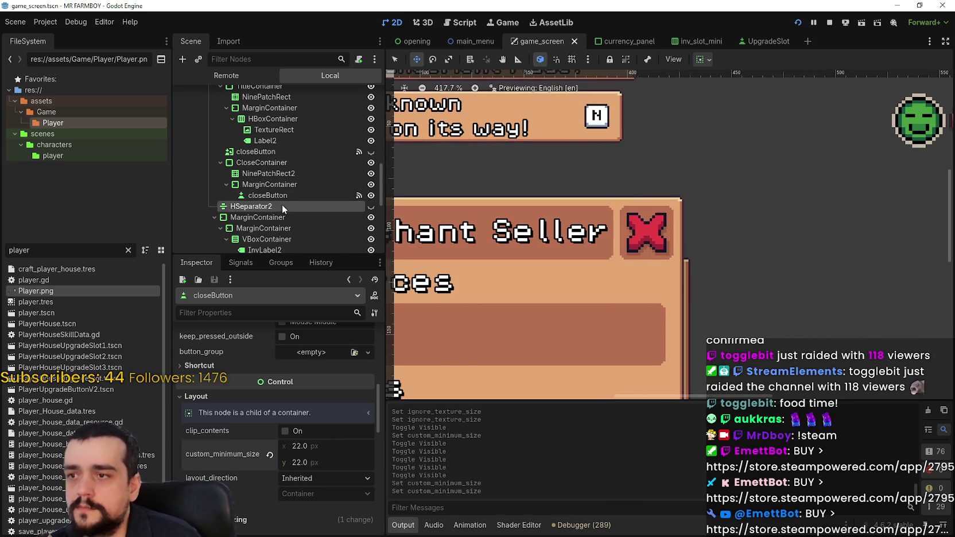
pyautogui.click(350, 476)
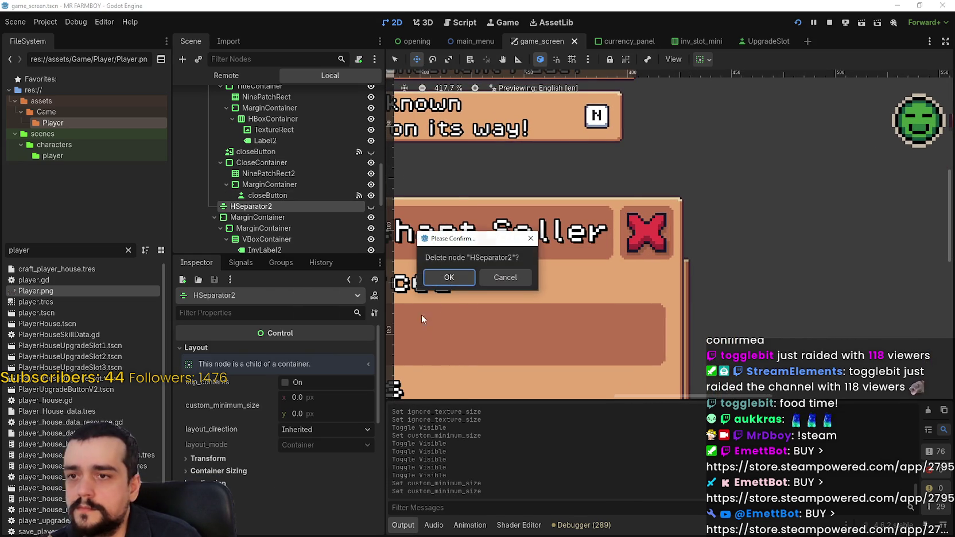
pyautogui.click(440, 280)
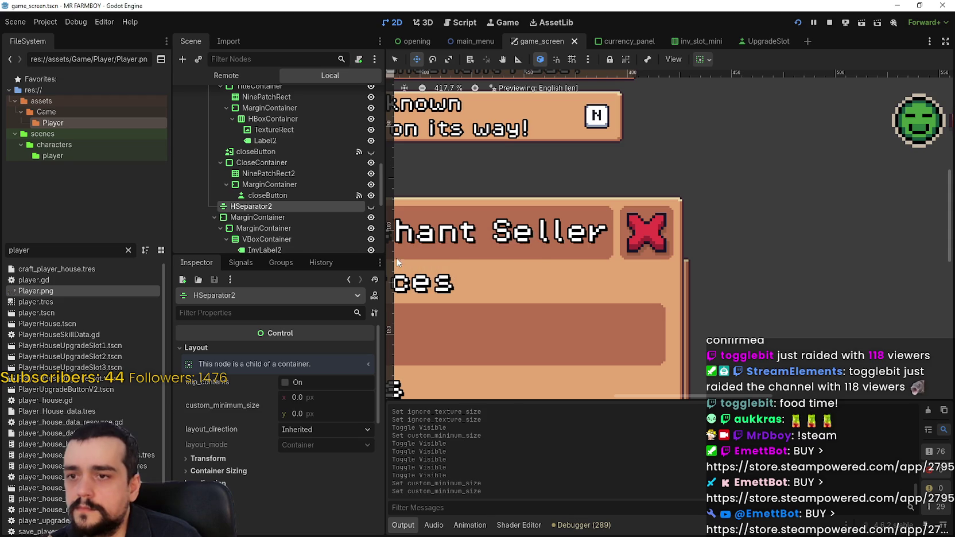
pyautogui.click(254, 174)
pyautogui.scroll(7, 680, 192)
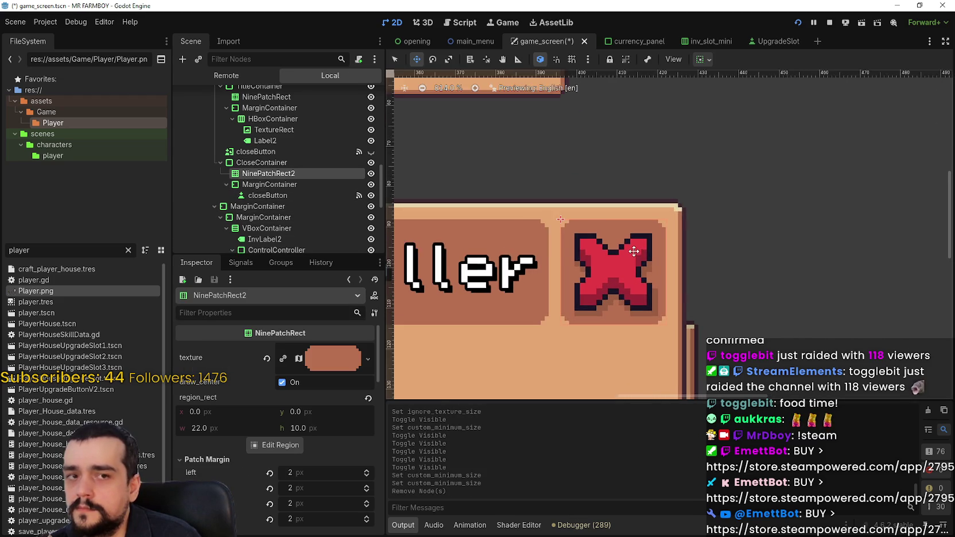
pyautogui.scroll(-6, 634, 251)
# - Review the close button's MarginContainer and save the game_screen scene
pyautogui.click(265, 185)
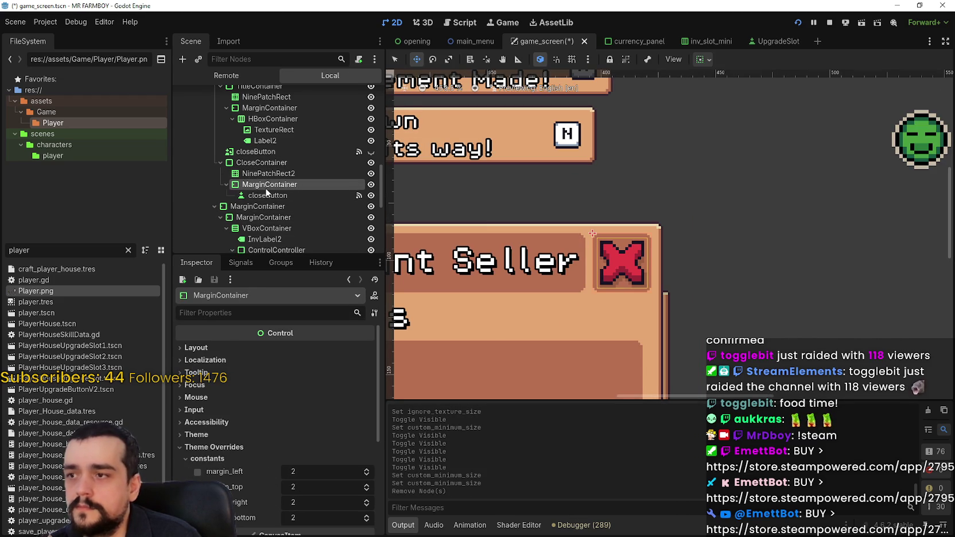
pyautogui.scroll(10, 295, 482)
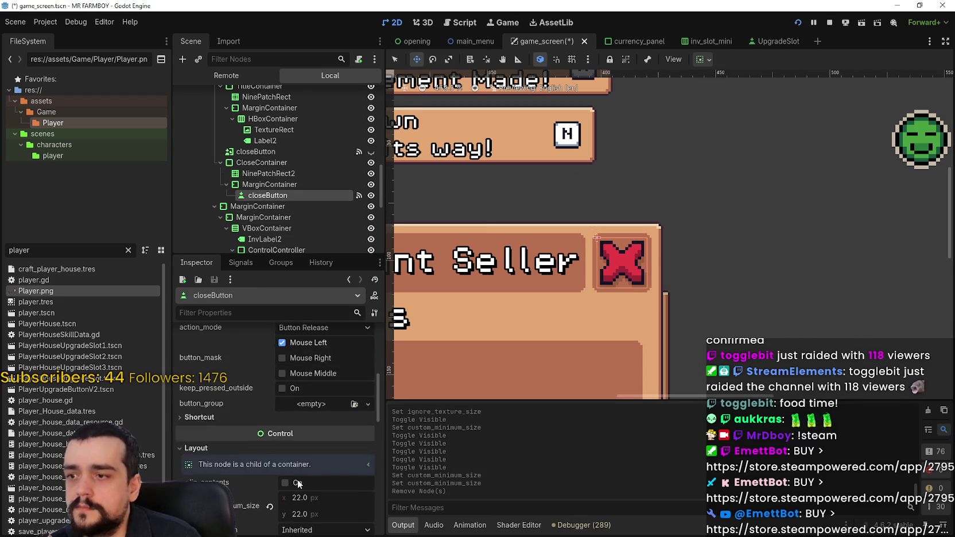
pyautogui.scroll(-3, 341, 477)
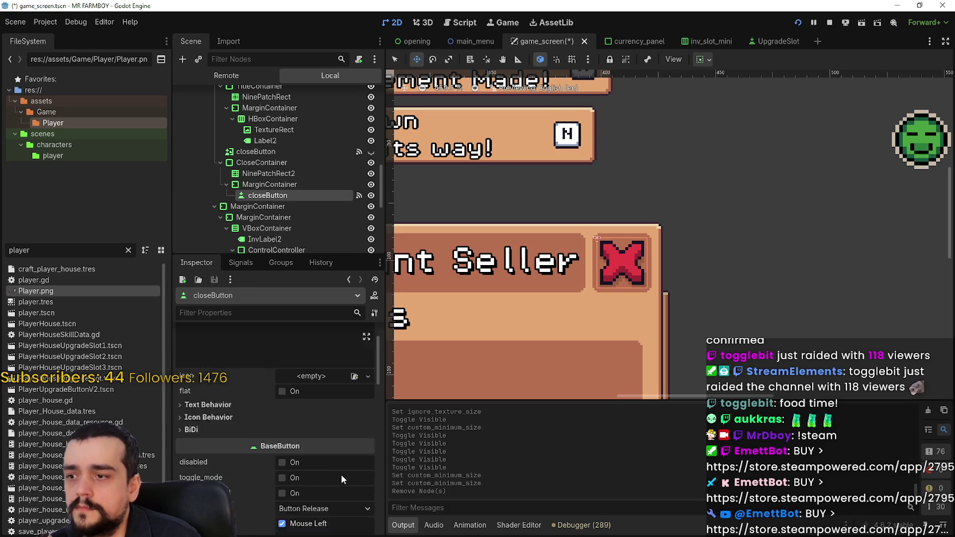
pyautogui.scroll(4, 341, 474)
pyautogui.hotkey('ctrl', 's')
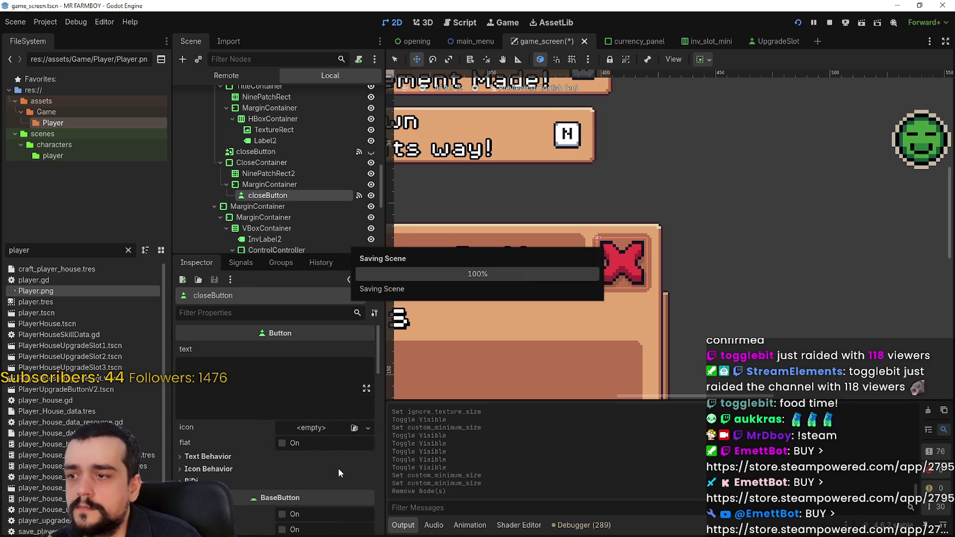
pyautogui.scroll(-4, 638, 175)
pyautogui.scroll(2, 638, 229)
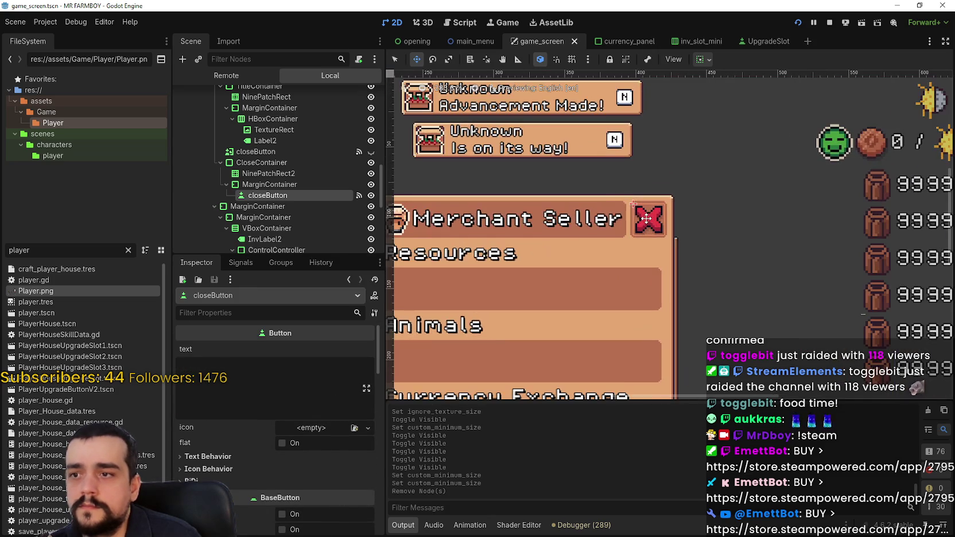
pyautogui.scroll(-2, 669, 229)
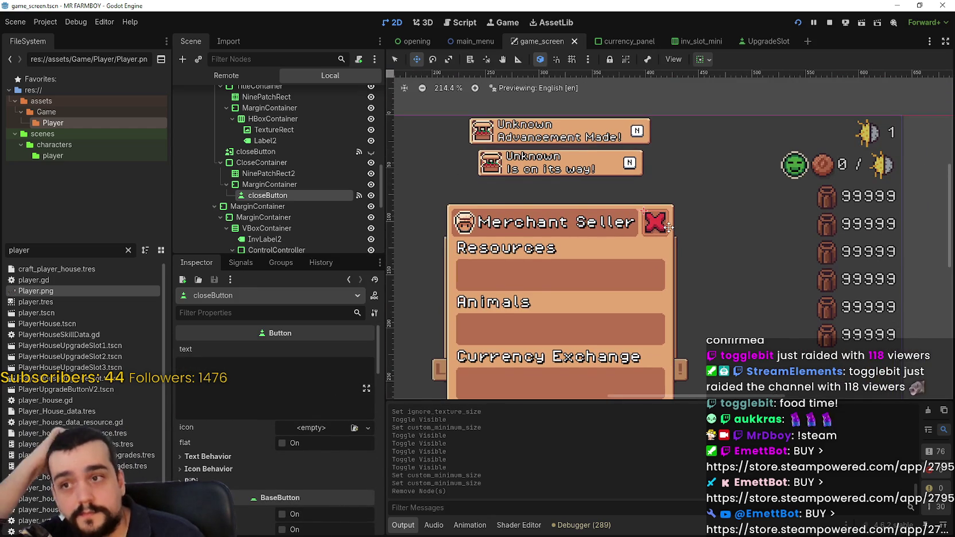
pyautogui.scroll(-1, 669, 227)
pyautogui.hotkey('ctrl', 's')
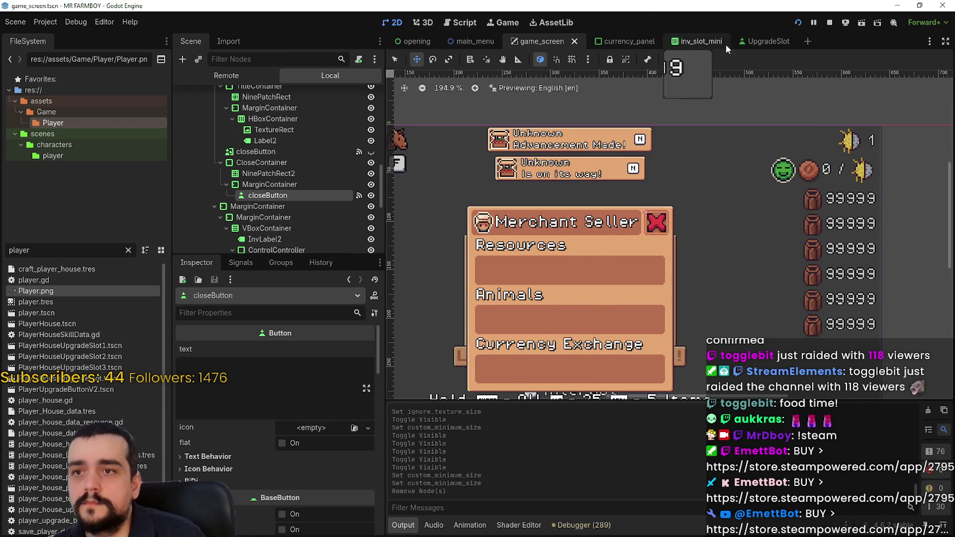
# - In inv_slot_mini, shrink the slot icon's custom minimum size from 26 to 22 × 22 px
pyautogui.click(701, 43)
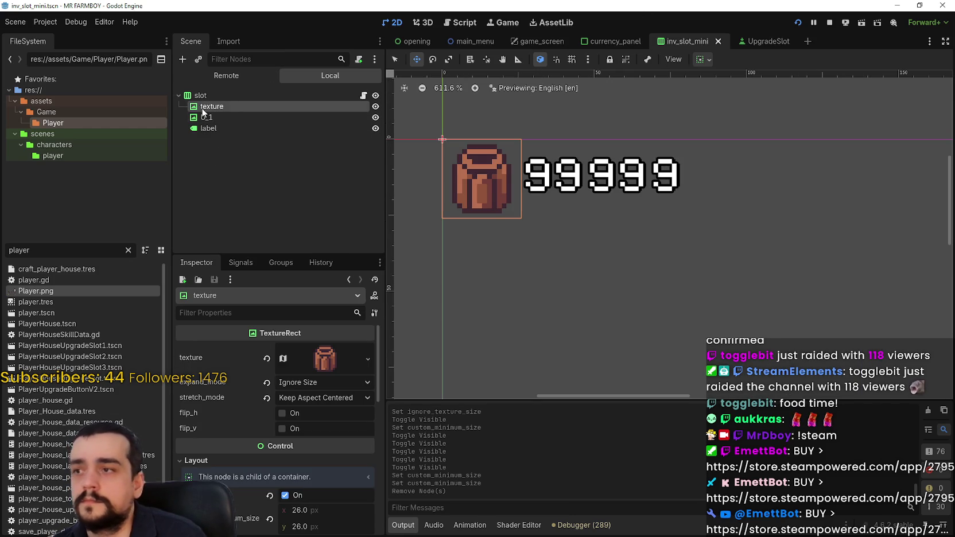
pyautogui.click(331, 359)
pyautogui.scroll(-5, 254, 470)
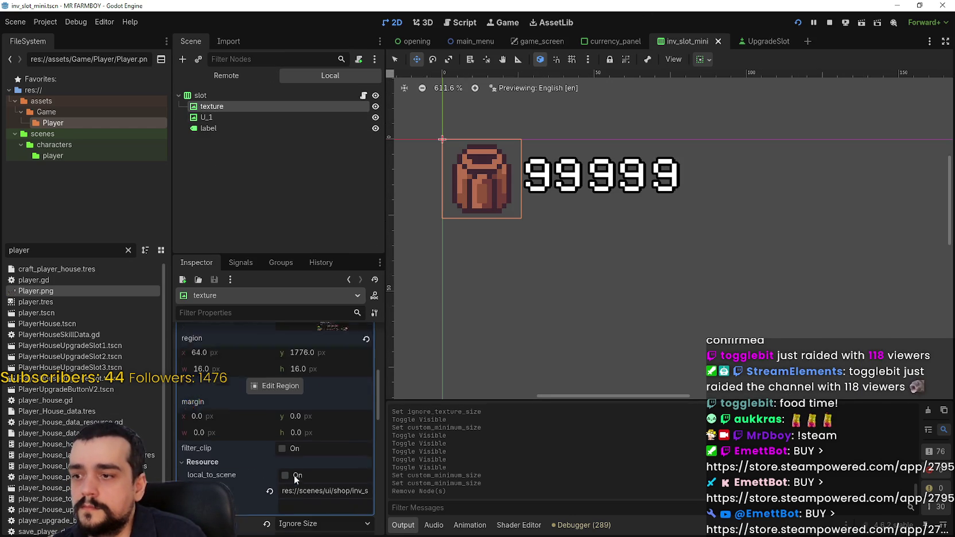
pyautogui.scroll(-2, 301, 450)
pyautogui.write('22')
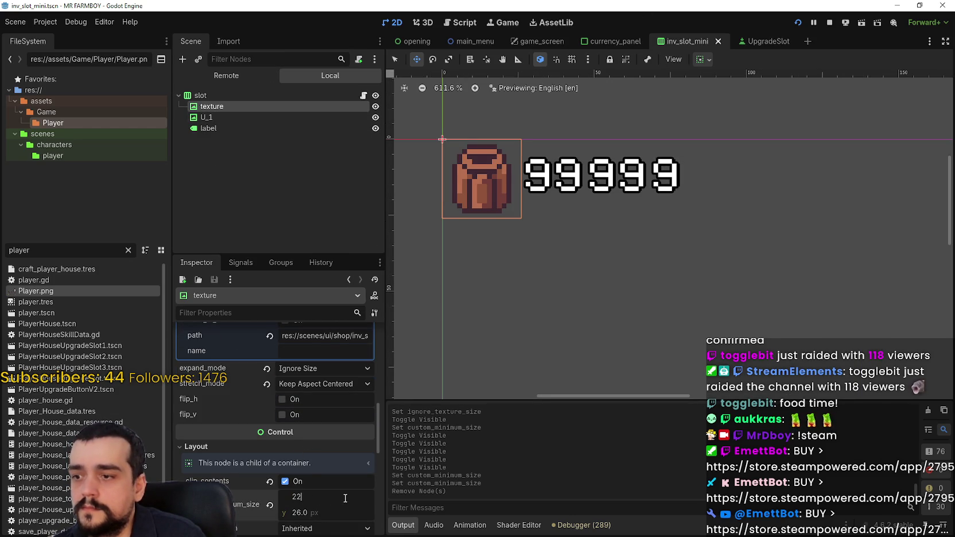
pyautogui.press('Return')
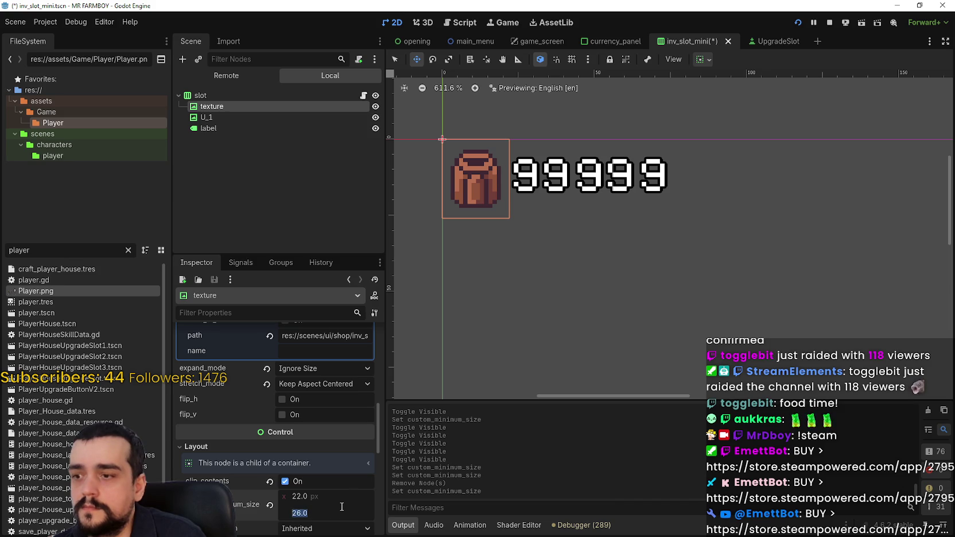
pyautogui.write('22')
pyautogui.press('Return')
pyautogui.scroll(3, 327, 390)
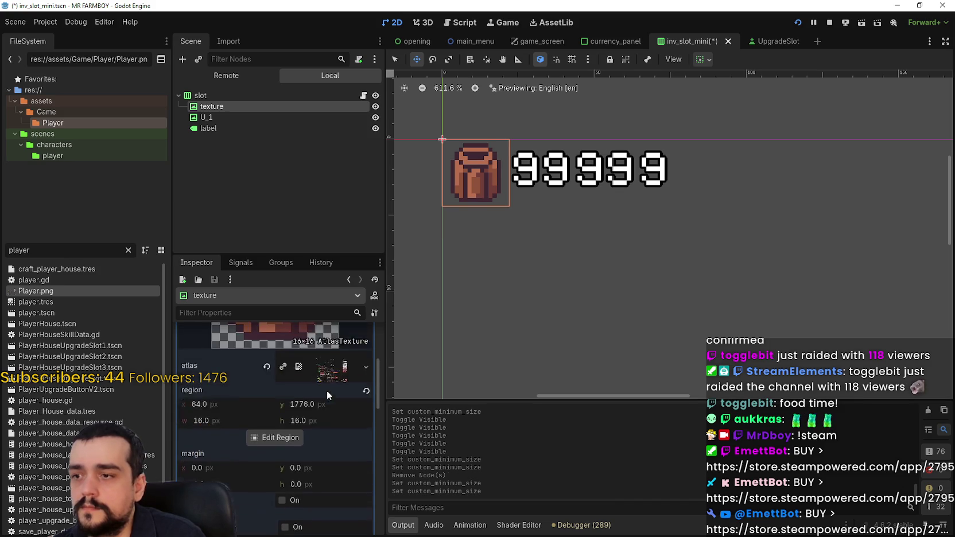
pyautogui.click(324, 343)
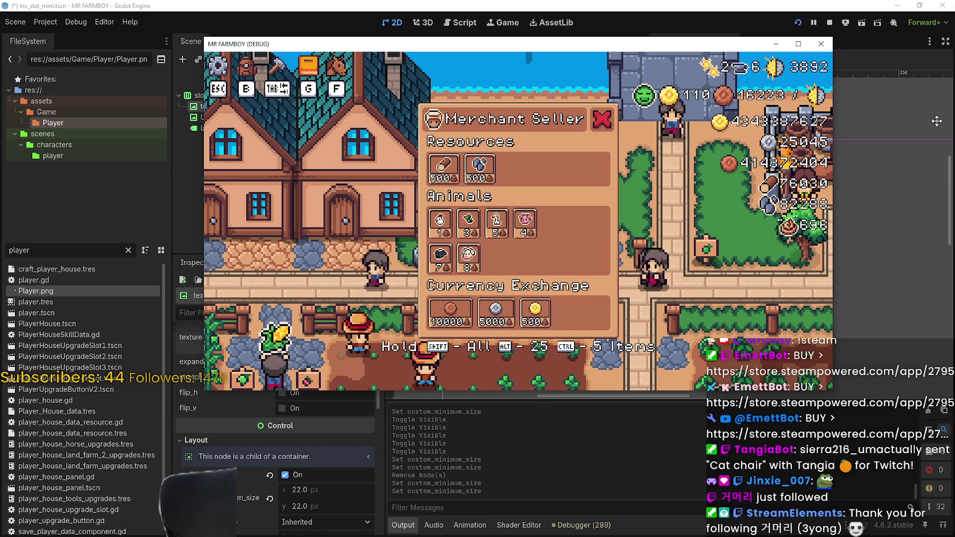
# - Walk the farmer up and right with W and D in the running game
pyautogui.press('w')
pyautogui.press('d')
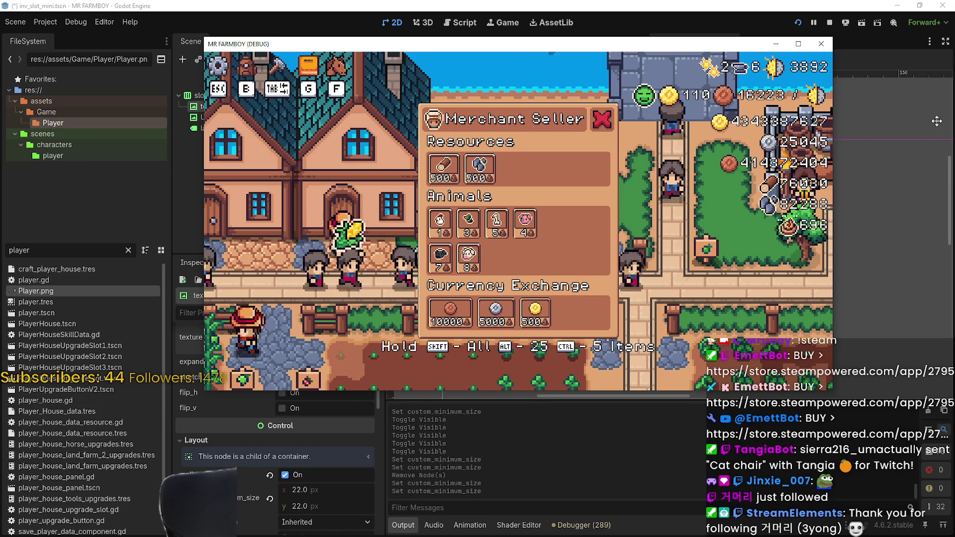